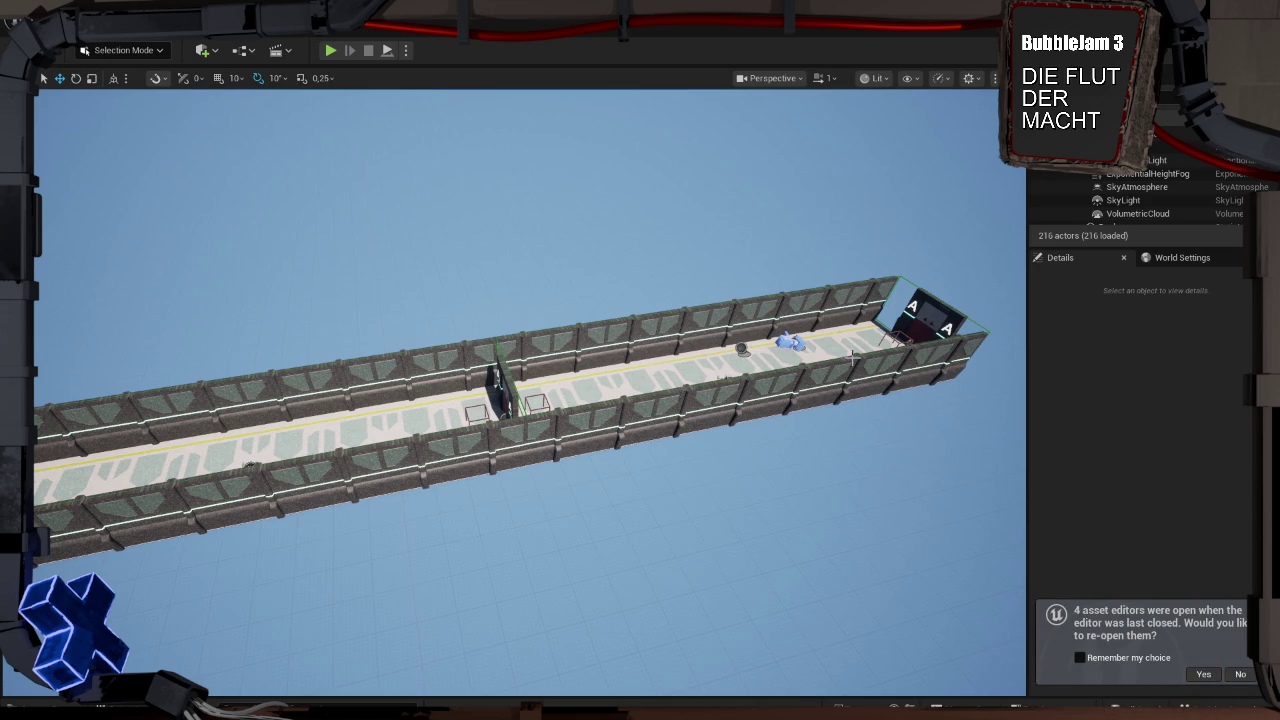
Swing the view over the corridor and select the Floor01 level instance on its right half
{"action": "mouse_move", "coordinate": [614, 321]}
{"action": "left_mouse_down"}
{"action": "mouse_move", "coordinate": [600, 321]}
{"action": "mouse_move", "coordinate": [714, 230]}
{"action": "mouse_move", "coordinate": [810, 369]}
{"action": "left_mouse_up"}
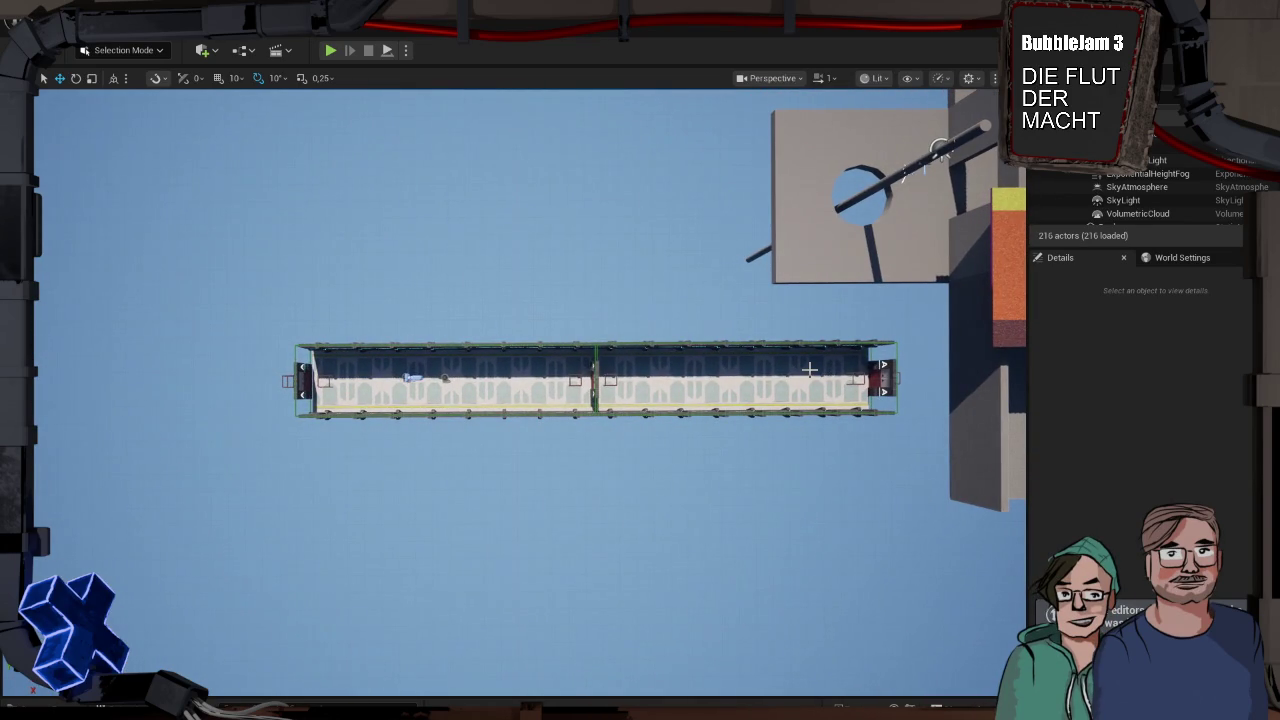
{"action": "left_click", "coordinate": [810, 369]}
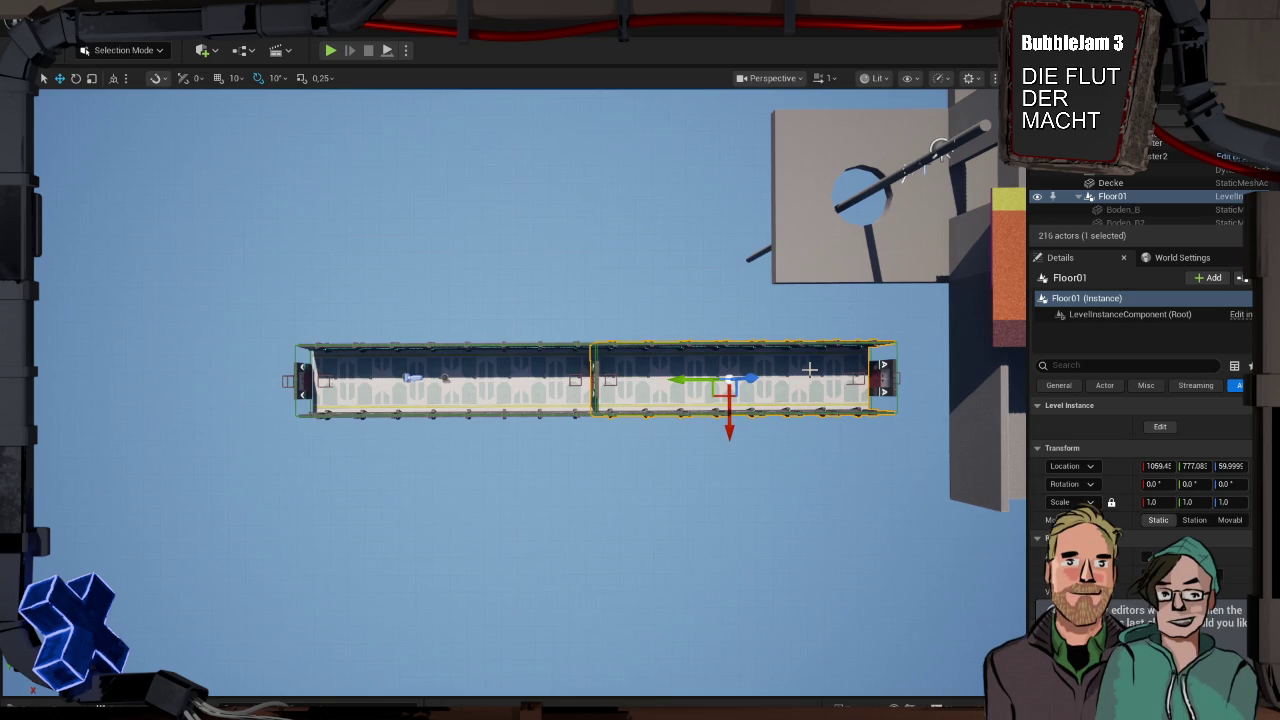
Delete both corridor floor instances and the referenced TriggerVolume2, confirming the warning
{"action": "key", "text": "Delete"}
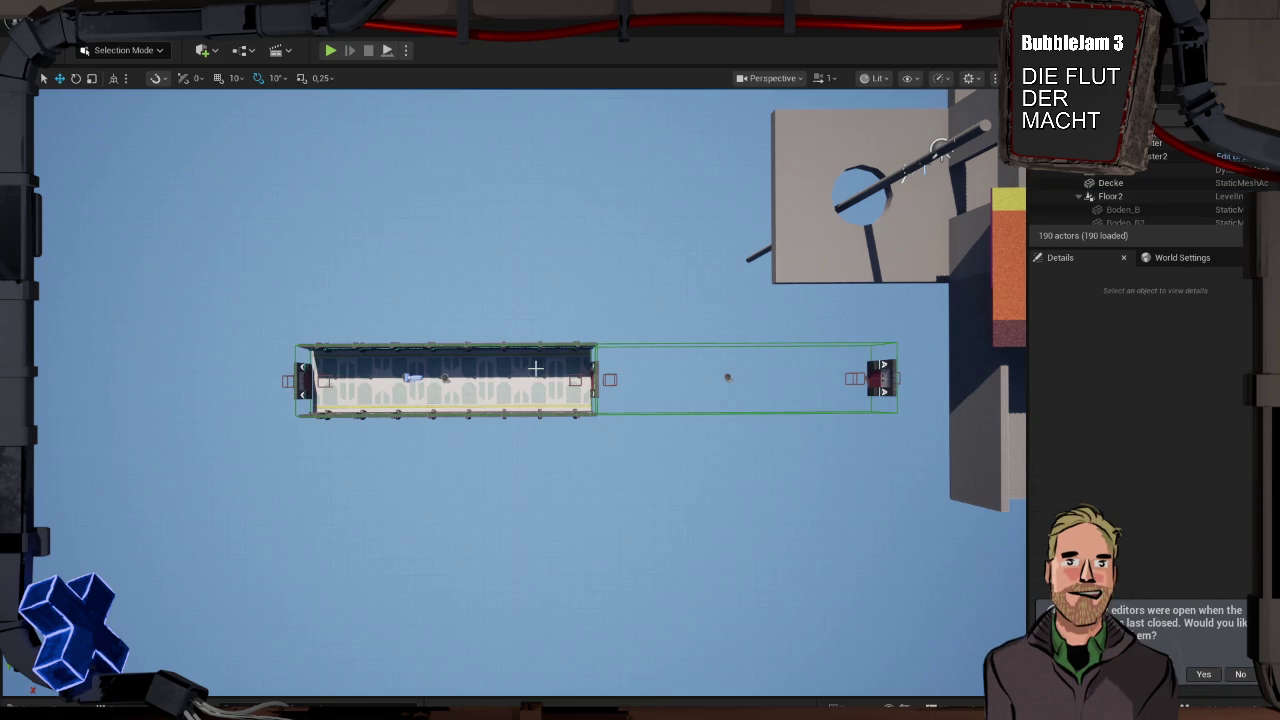
{"action": "left_click", "coordinate": [538, 369]}
{"action": "key", "text": "Delete"}
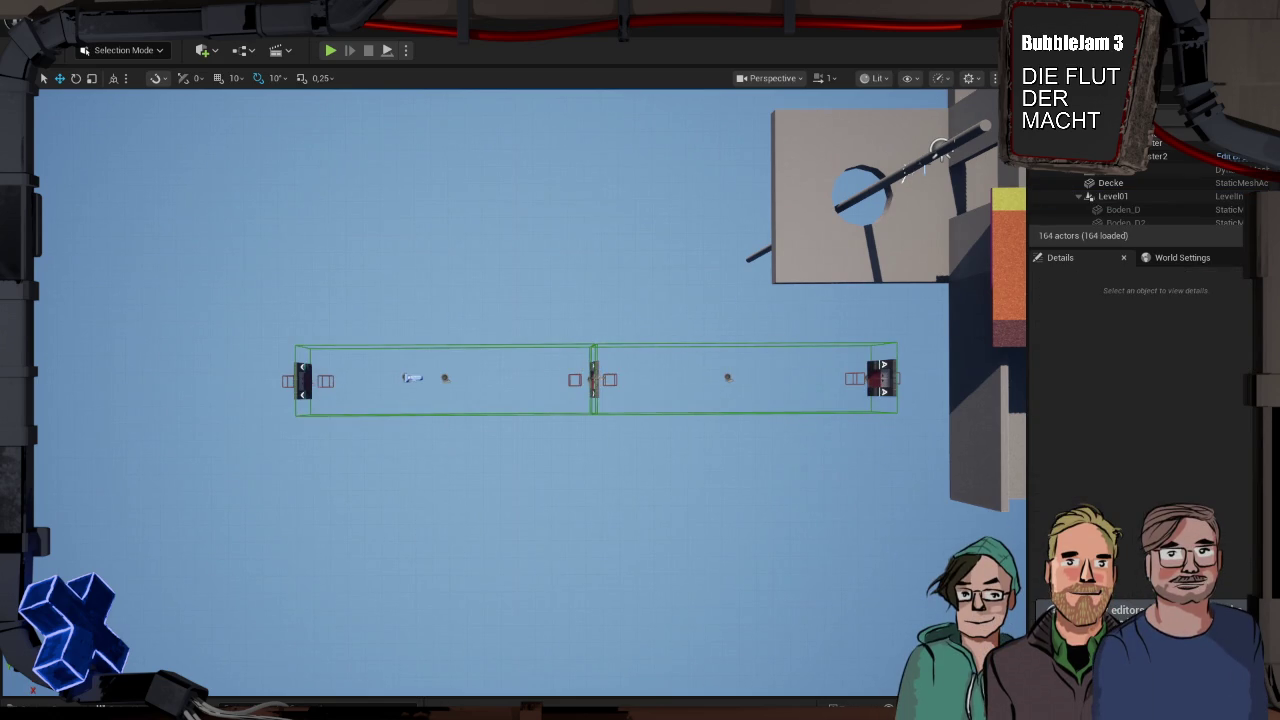
{"action": "left_click", "coordinate": [412, 378]}
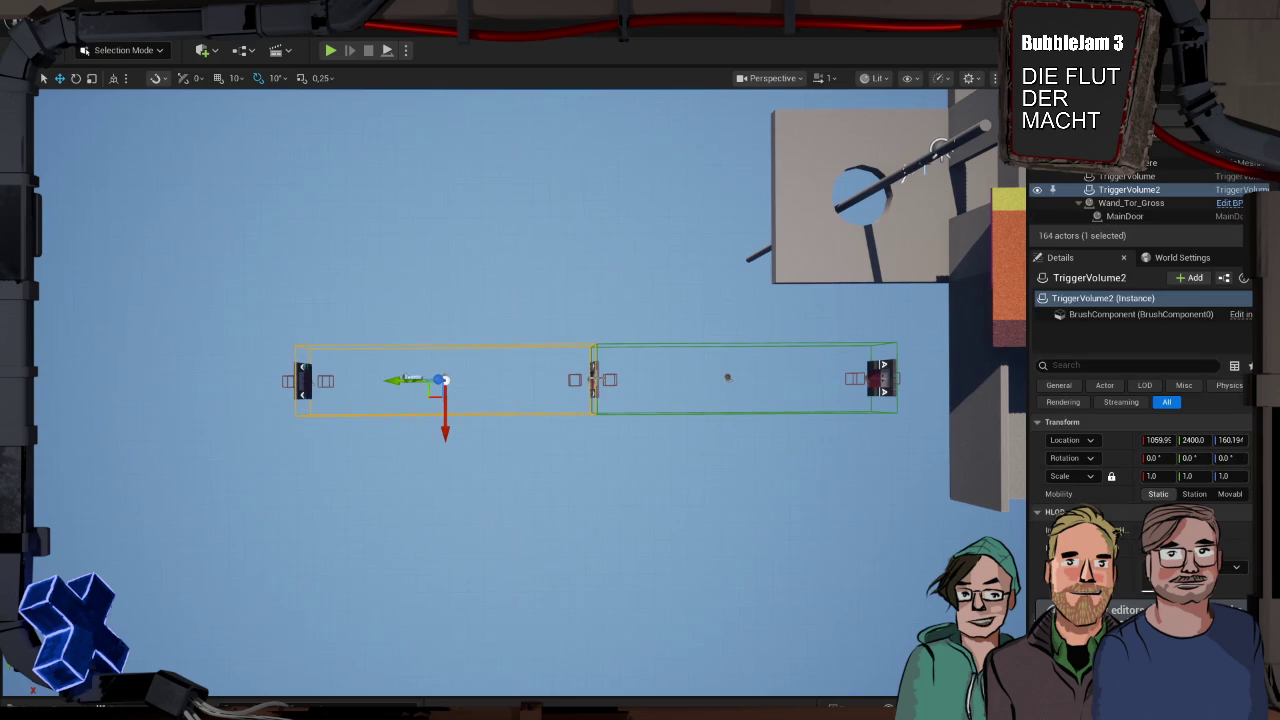
{"action": "key", "text": "Delete"}
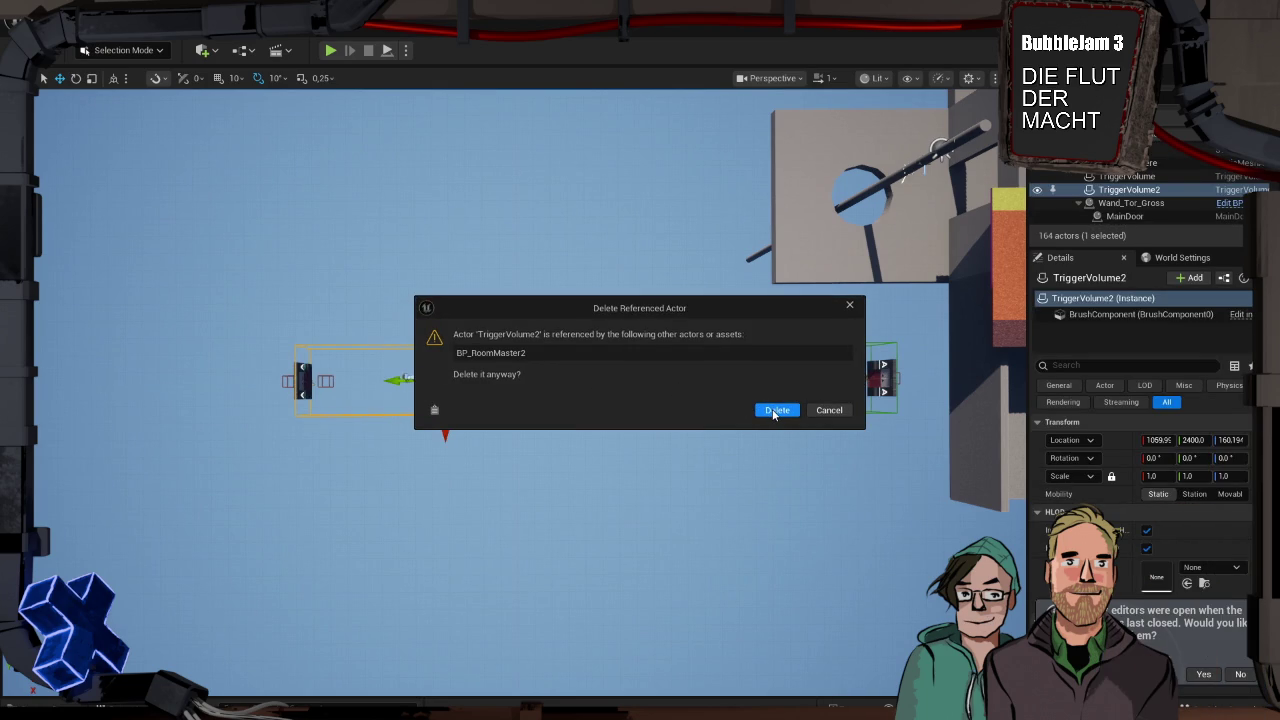
{"action": "left_click", "coordinate": [775, 410]}
Delete the BP_CV_Cam camera and the Wand_Tor_Gross2 and Wand_Tor_Gross door walls
{"action": "left_click", "coordinate": [412, 377]}
{"action": "left_click", "coordinate": [445, 377]}
{"action": "left_click", "coordinate": [405, 377]}
{"action": "key", "text": "Delete"}
{"action": "left_click", "coordinate": [303, 380]}
{"action": "key", "text": "Delete"}
{"action": "left_click", "coordinate": [577, 376]}
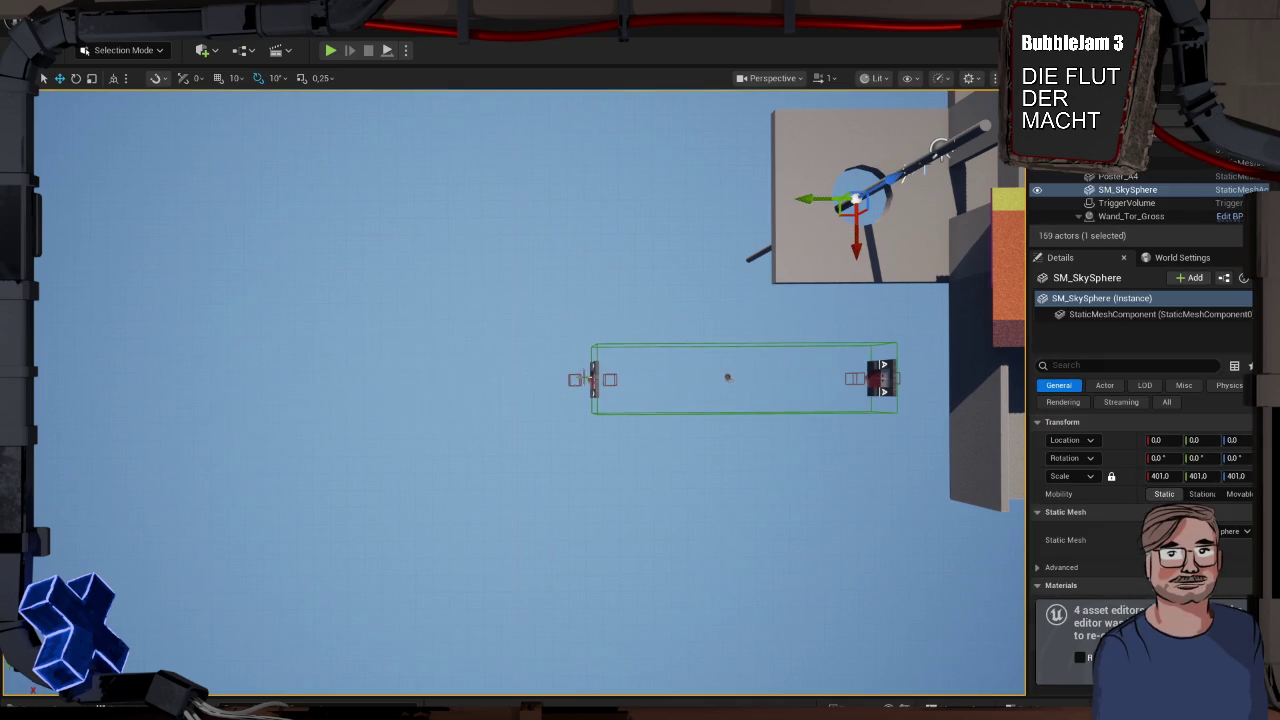
{"action": "left_click", "coordinate": [594, 377]}
{"action": "key", "text": "Delete"}
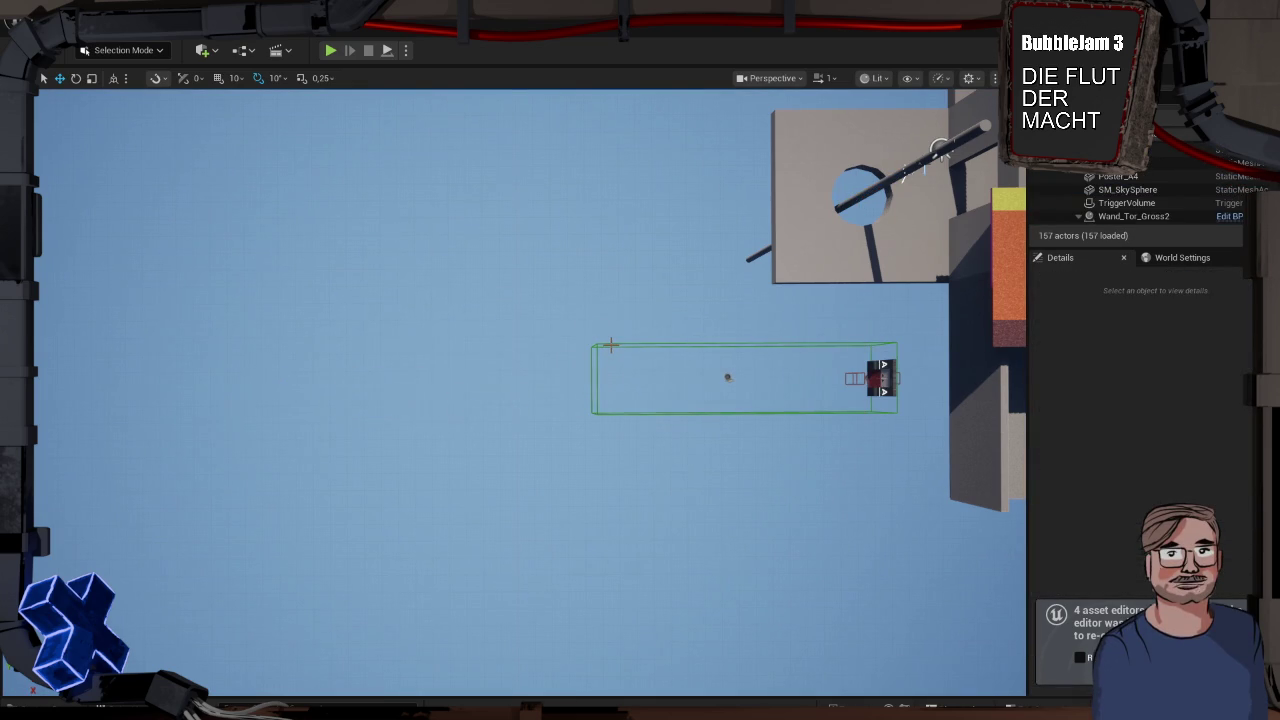
Delete the remaining TriggerVolume, BP_RoomMaster and the last leftover actor, then view the whole level
{"action": "left_click", "coordinate": [610, 346]}
{"action": "key", "text": "Delete"}
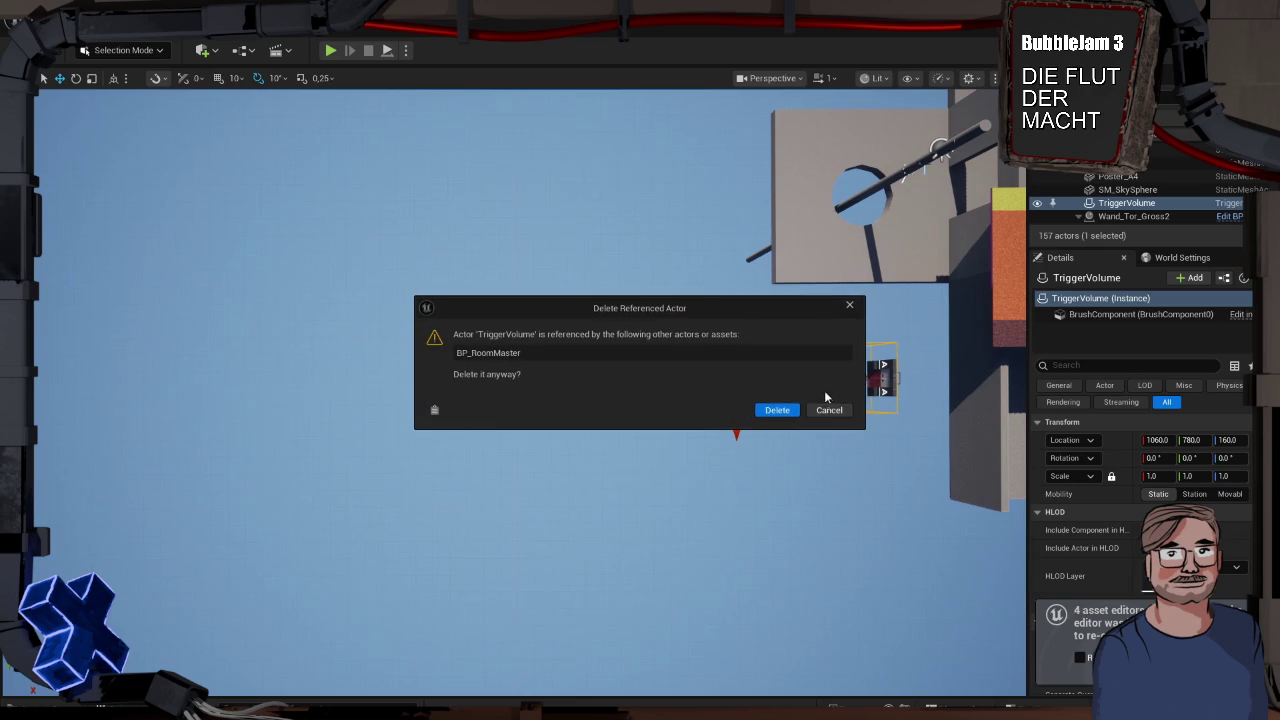
{"action": "left_click", "coordinate": [778, 410]}
{"action": "left_click", "coordinate": [725, 379]}
{"action": "key", "text": "Delete"}
{"action": "left_click", "coordinate": [878, 378]}
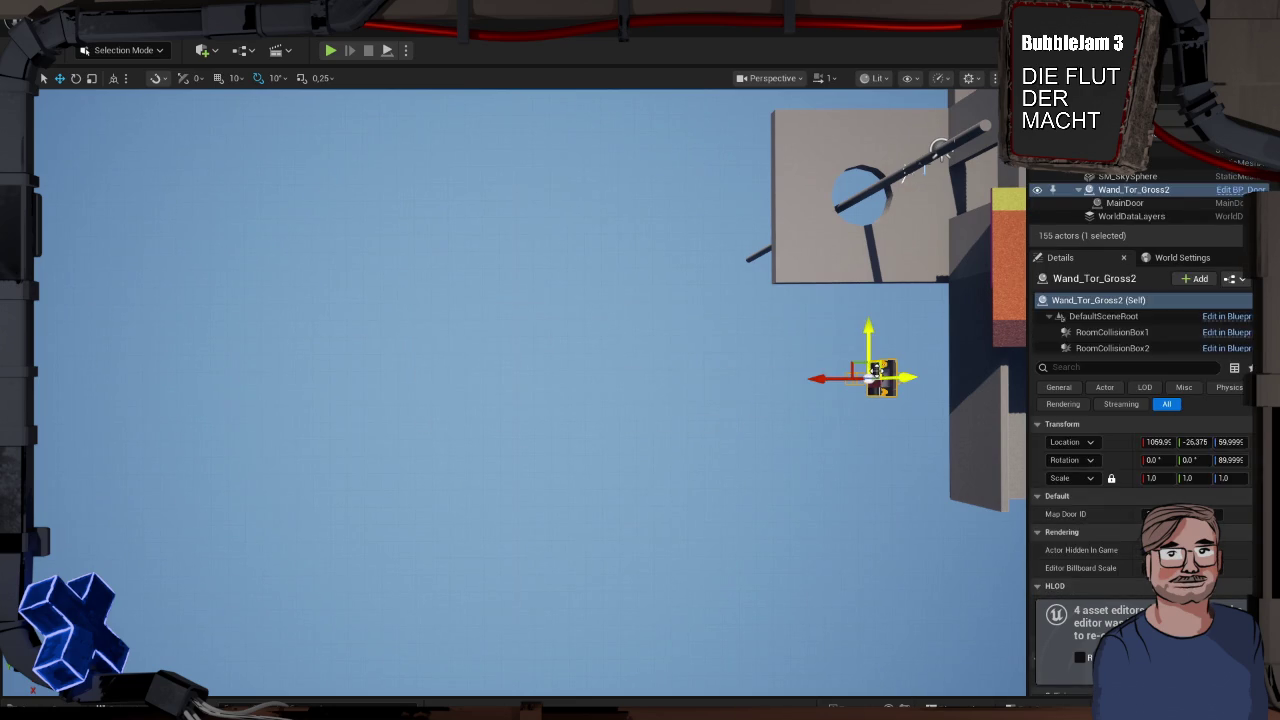
{"action": "key", "text": "Delete"}
{"action": "mouse_move", "coordinate": [791, 374]}
{"action": "left_mouse_down"}
{"action": "mouse_move", "coordinate": [560, 260]}
{"action": "mouse_move", "coordinate": [770, 390]}
{"action": "mouse_move", "coordinate": [750, 400]}
{"action": "mouse_move", "coordinate": [789, 379]}
{"action": "left_mouse_up"}
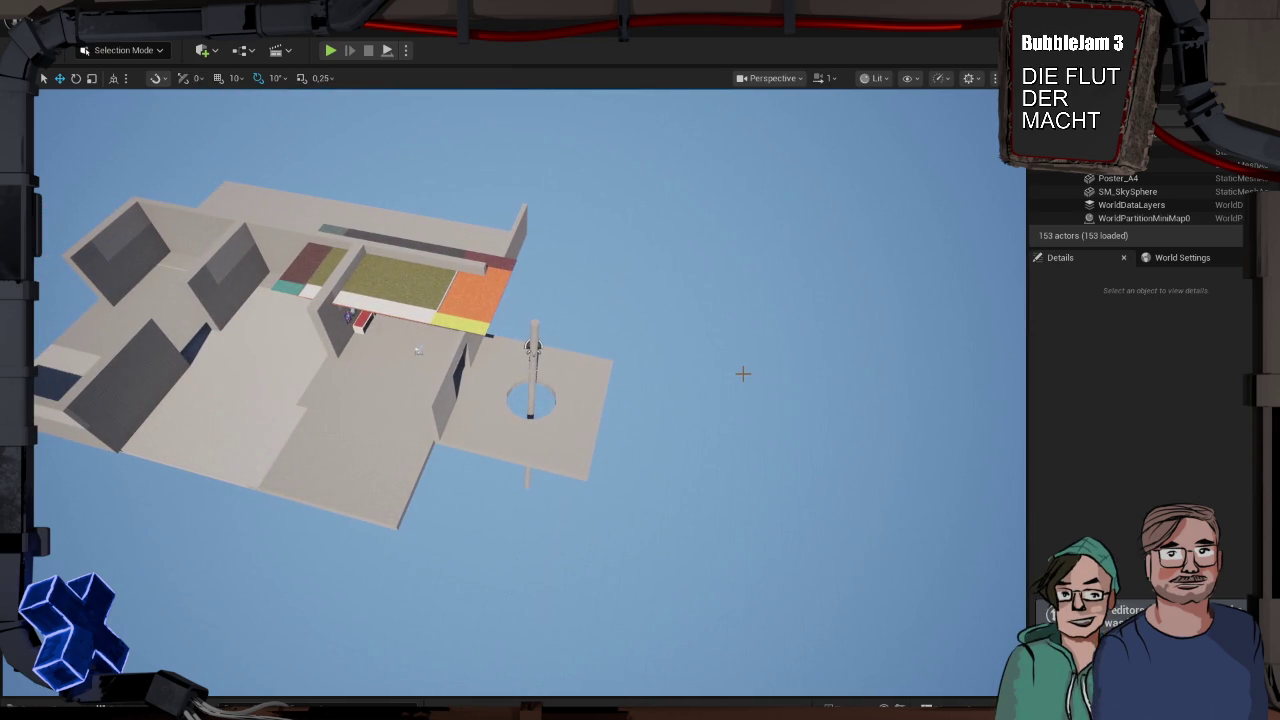
{"action": "left_click_drag", "start_coordinate": [734, 369], "coordinate": [734, 300]}
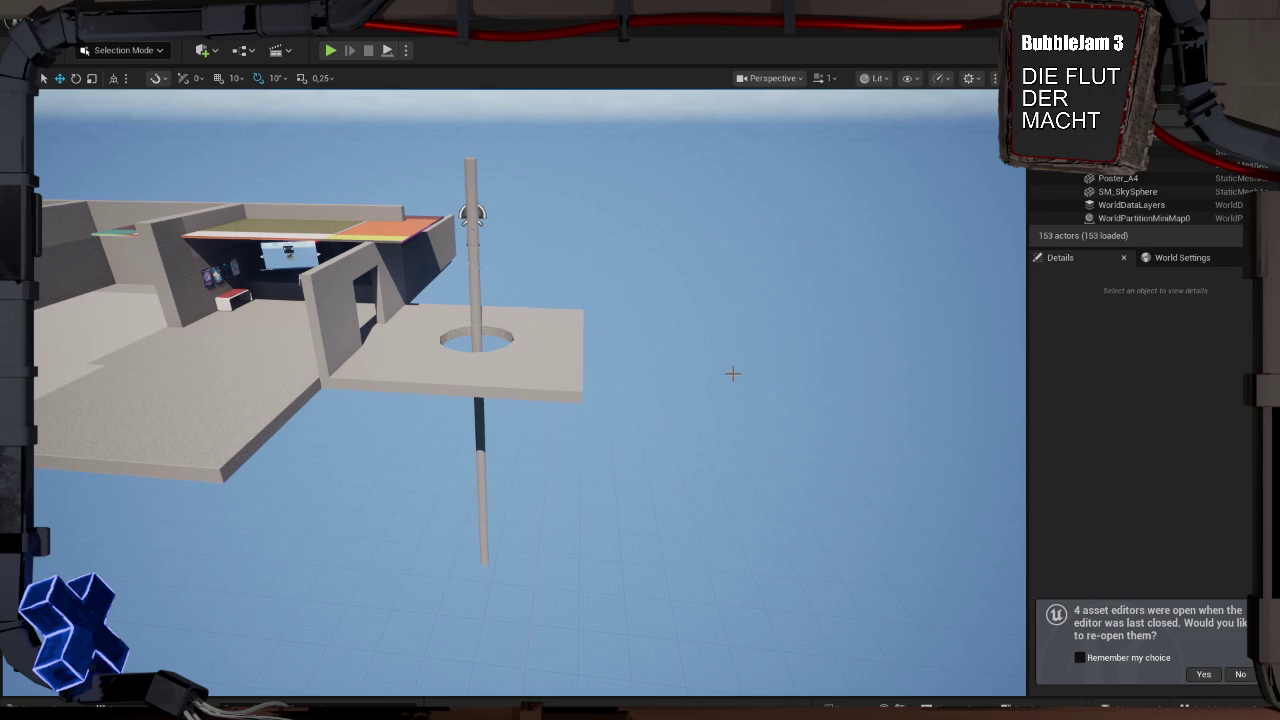
{"action": "mouse_move", "coordinate": [594, 351]}
{"action": "left_mouse_down"}
{"action": "mouse_move", "coordinate": [515, 278]}
{"action": "mouse_move", "coordinate": [510, 300]}
{"action": "mouse_move", "coordinate": [596, 365]}
{"action": "mouse_move", "coordinate": [596, 349]}
{"action": "left_mouse_up"}
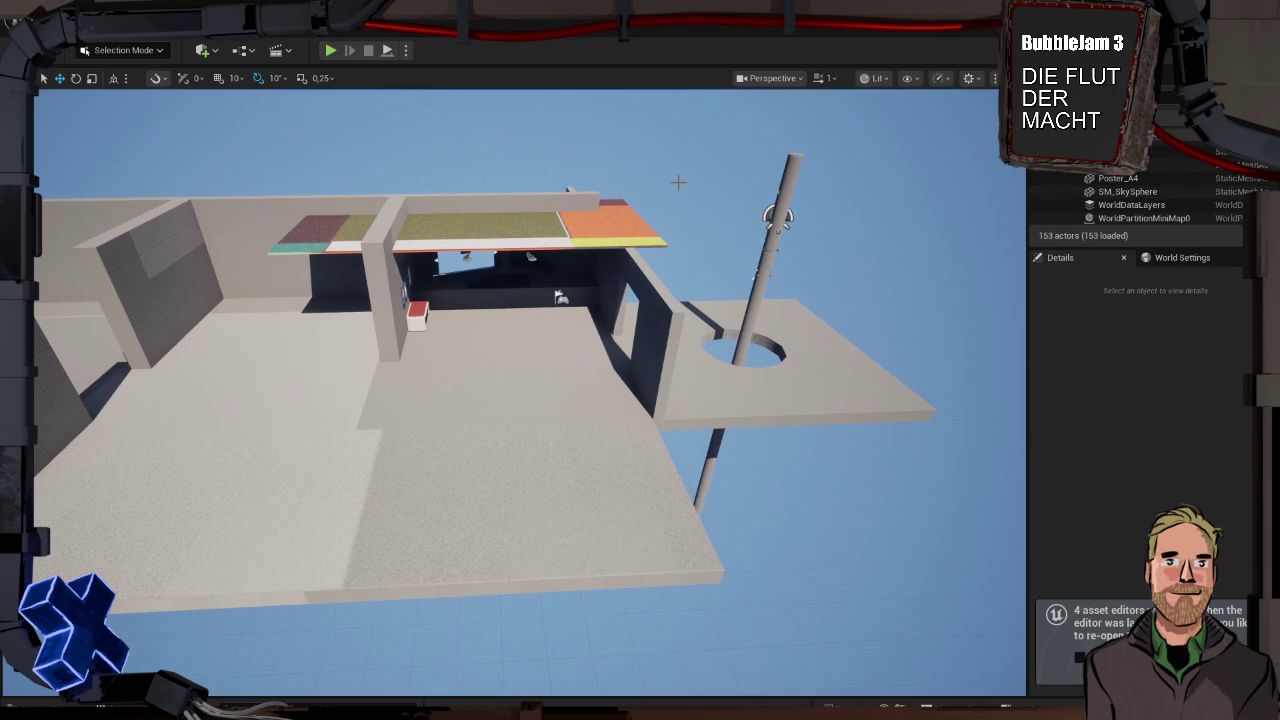
{"action": "mouse_move", "coordinate": [738, 204]}
{"action": "left_mouse_down"}
{"action": "mouse_move", "coordinate": [574, 114]}
{"action": "mouse_move", "coordinate": [715, 225]}
{"action": "mouse_move", "coordinate": [715, 245]}
{"action": "mouse_move", "coordinate": [715, 199]}
{"action": "left_mouse_up"}
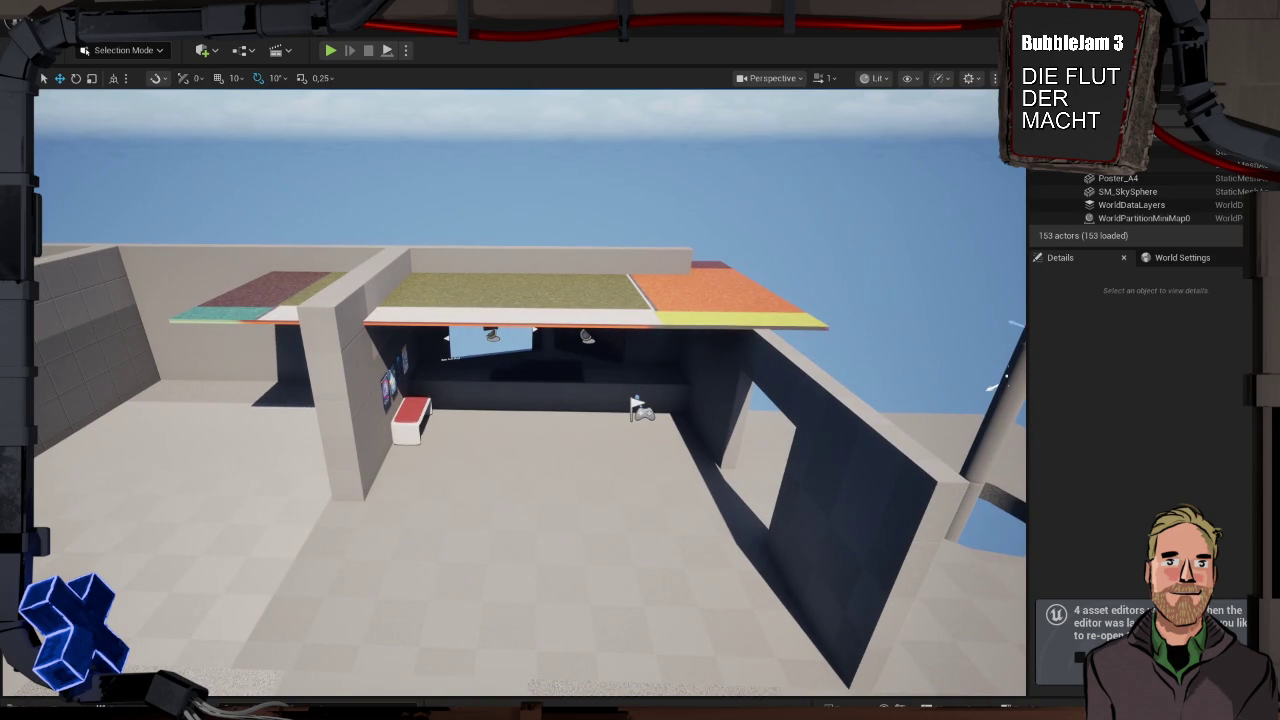
In the Content Drawer's Misc folder, F2-rename structure S_LevelNrToDB to S_LevelAssets
{"action": "key", "text": "ctrl+space"}
{"action": "mouse_move", "coordinate": [392, 530]}
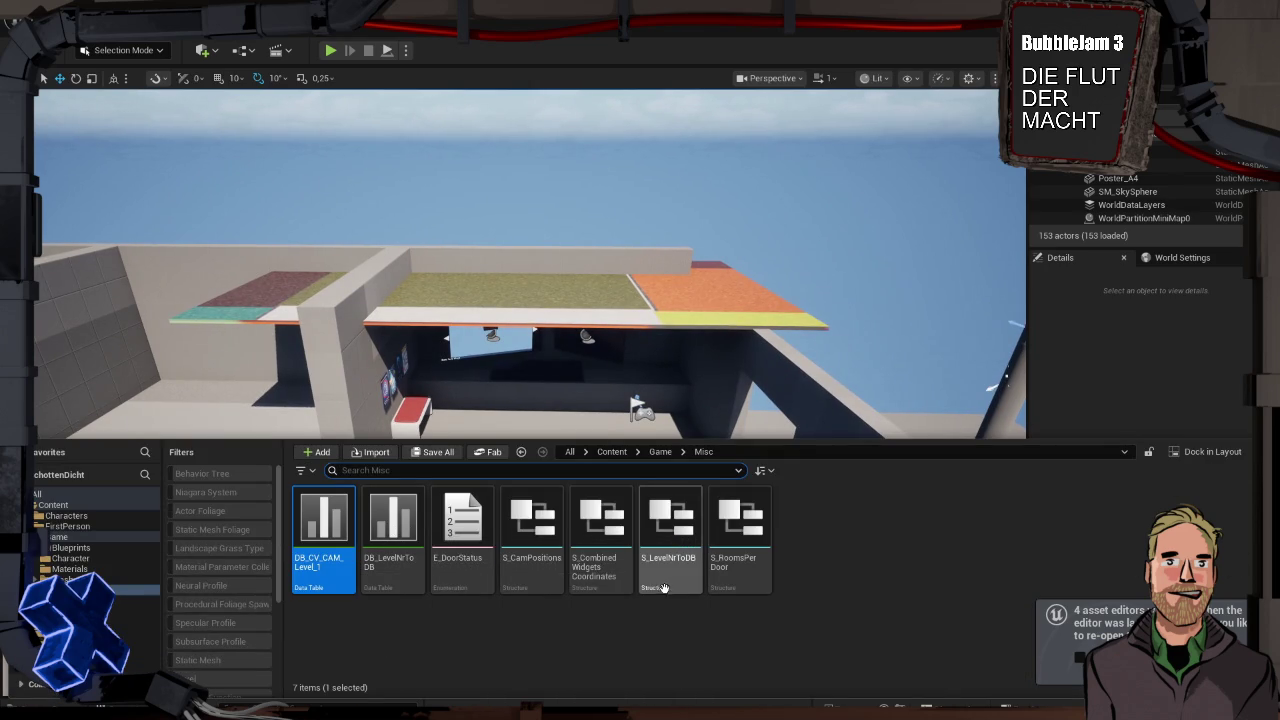
{"action": "left_click", "coordinate": [666, 530]}
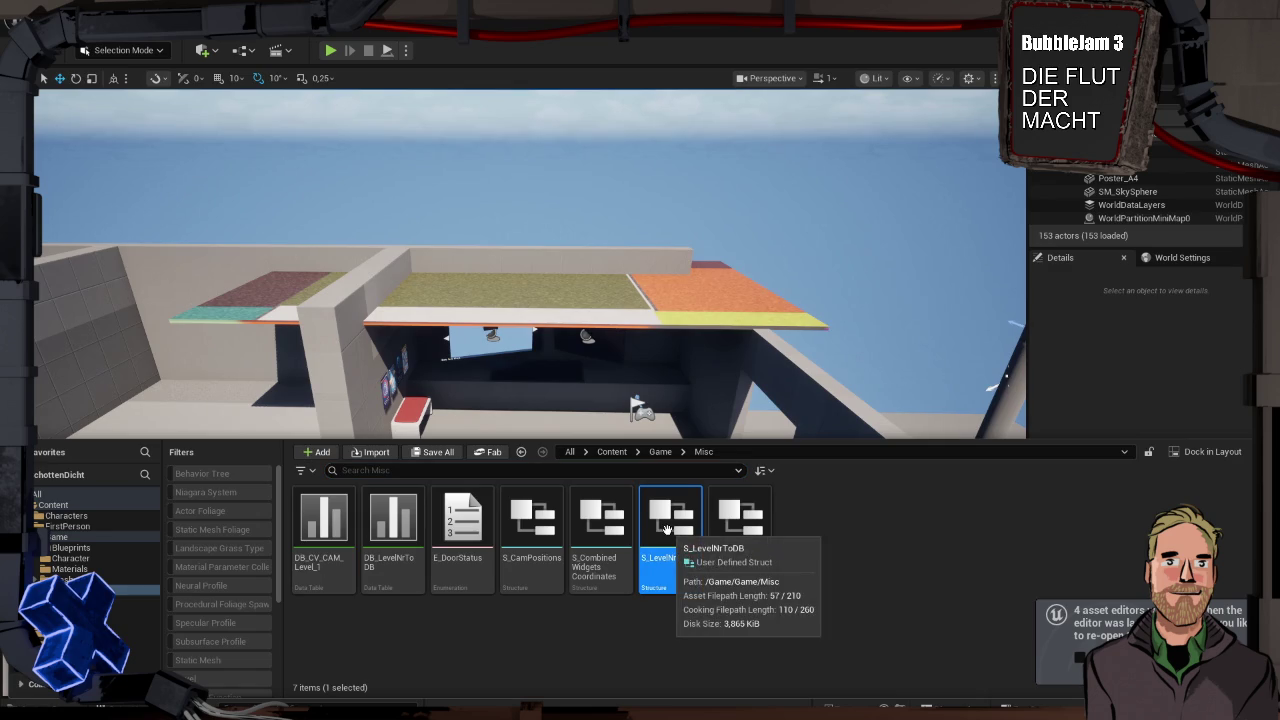
{"action": "key", "text": "F2"}
{"action": "key", "text": "Home"}
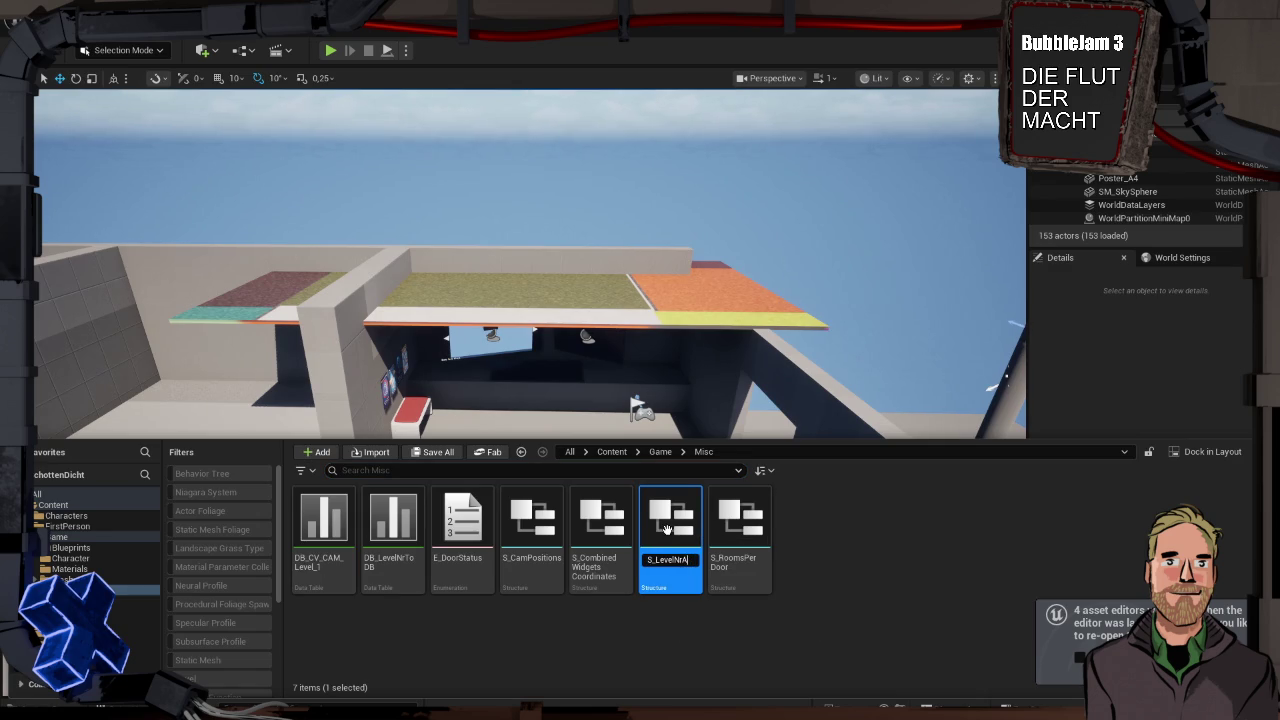
{"action": "key", "text": "BackSpace"}
{"action": "key", "text": "BackSpace"}
{"action": "key", "text": "BackSpace"}
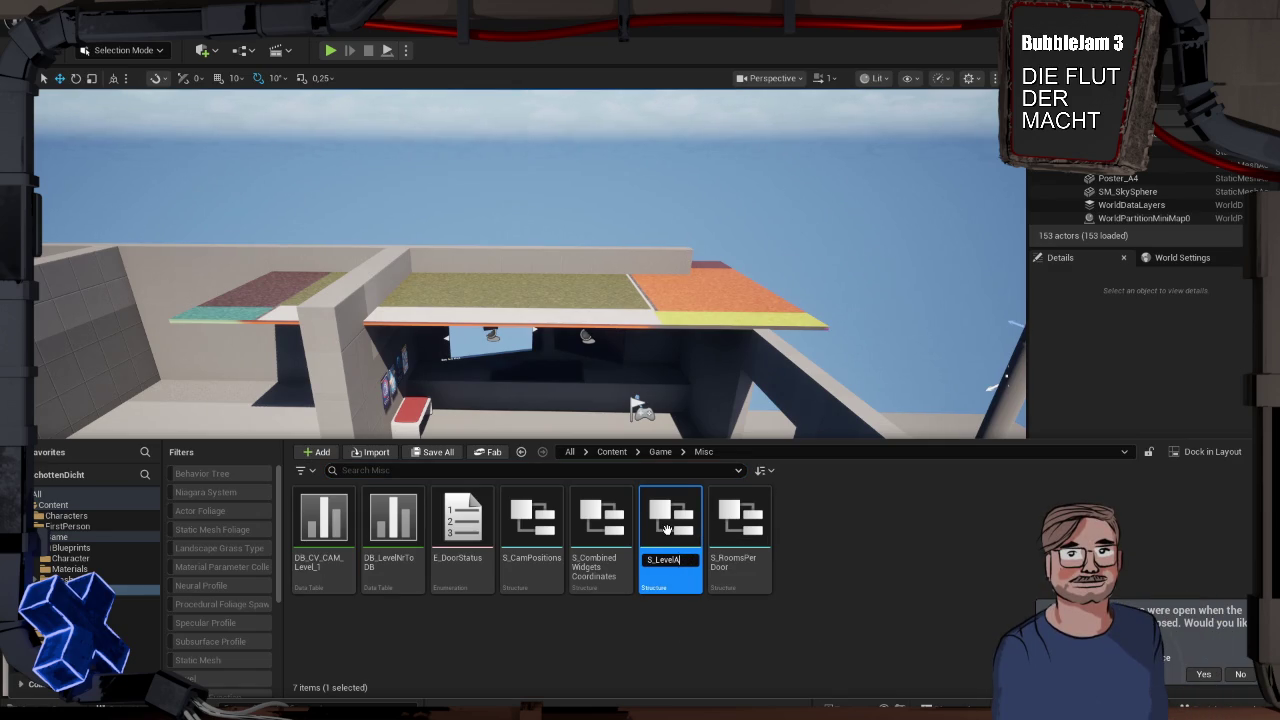
{"action": "type", "text": "ssets"}
{"action": "key", "text": "Return"}
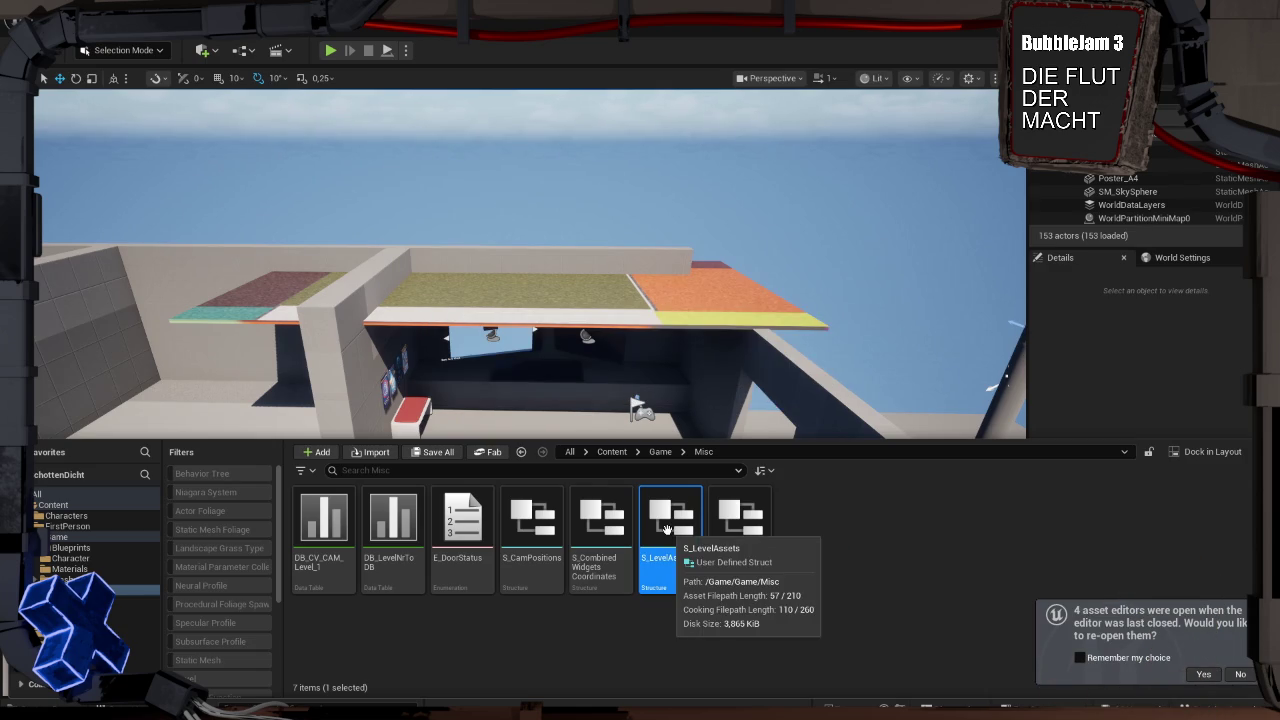
Open S_LevelAssets and change the DataTable member's type to Level Instance Object Reference
{"action": "double_click", "coordinate": [667, 528]}
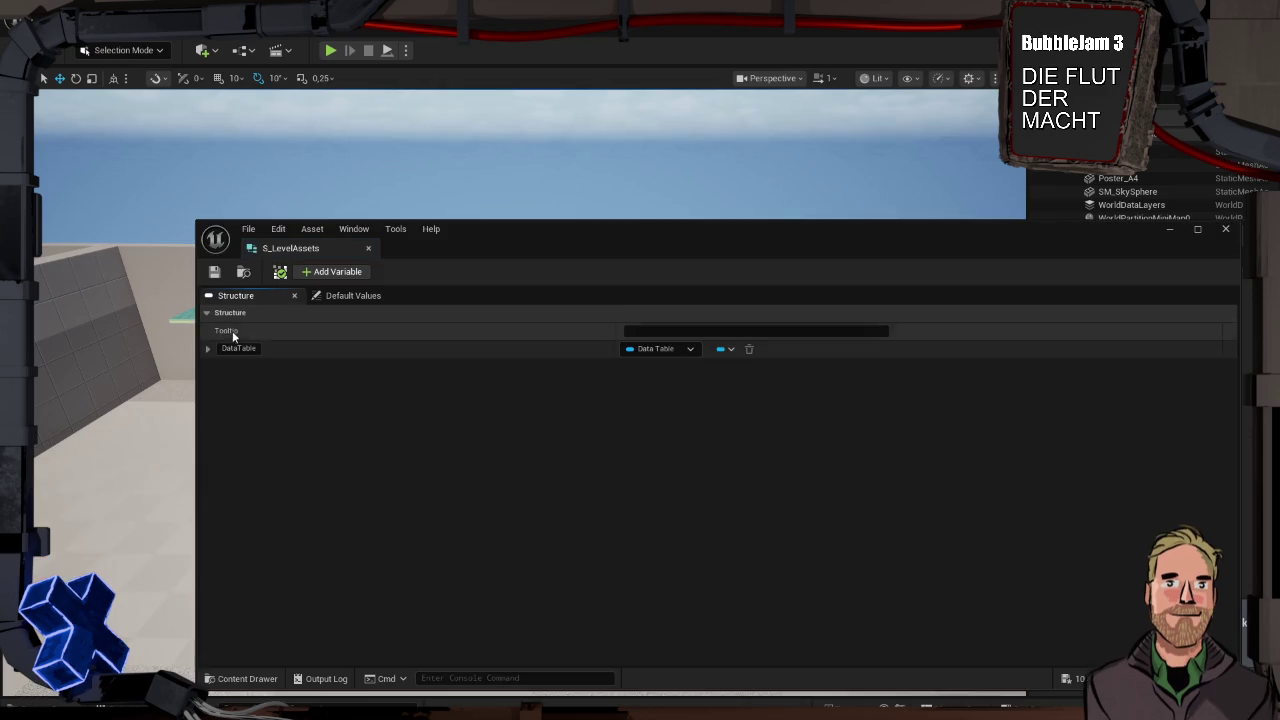
{"action": "left_click_drag", "start_coordinate": [487, 218], "coordinate": [405, 103]}
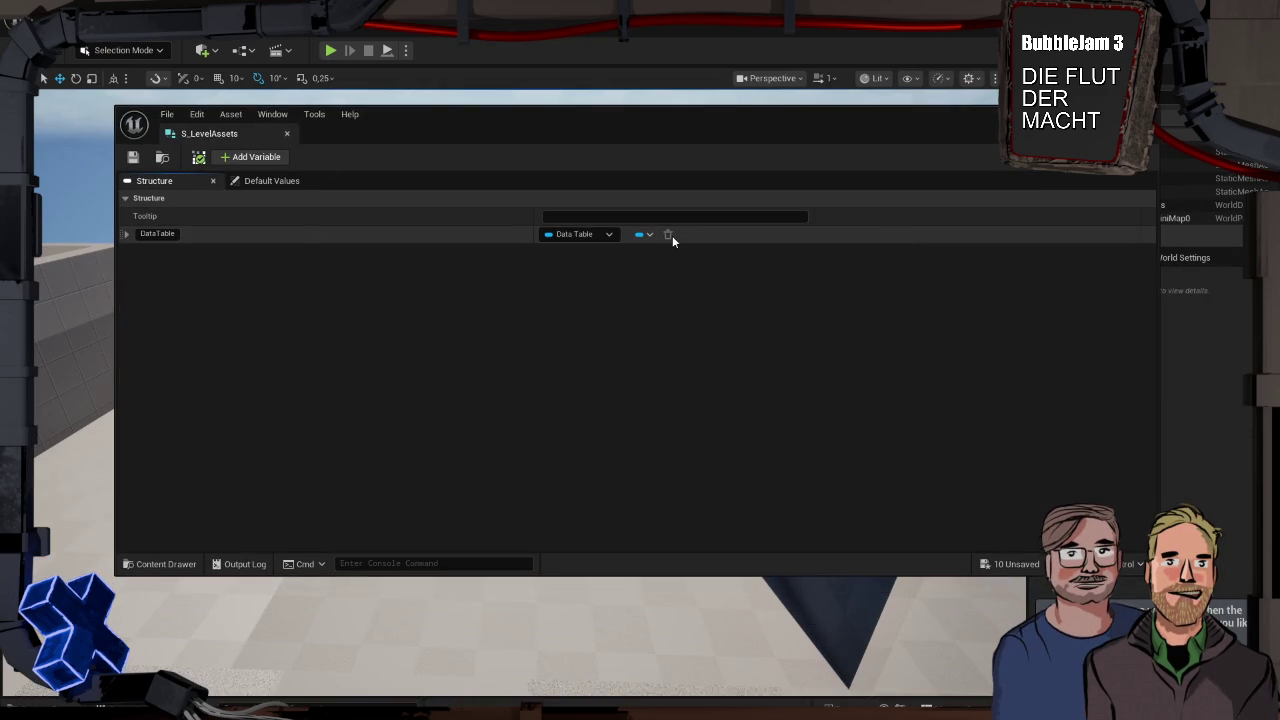
{"action": "left_click", "coordinate": [608, 236]}
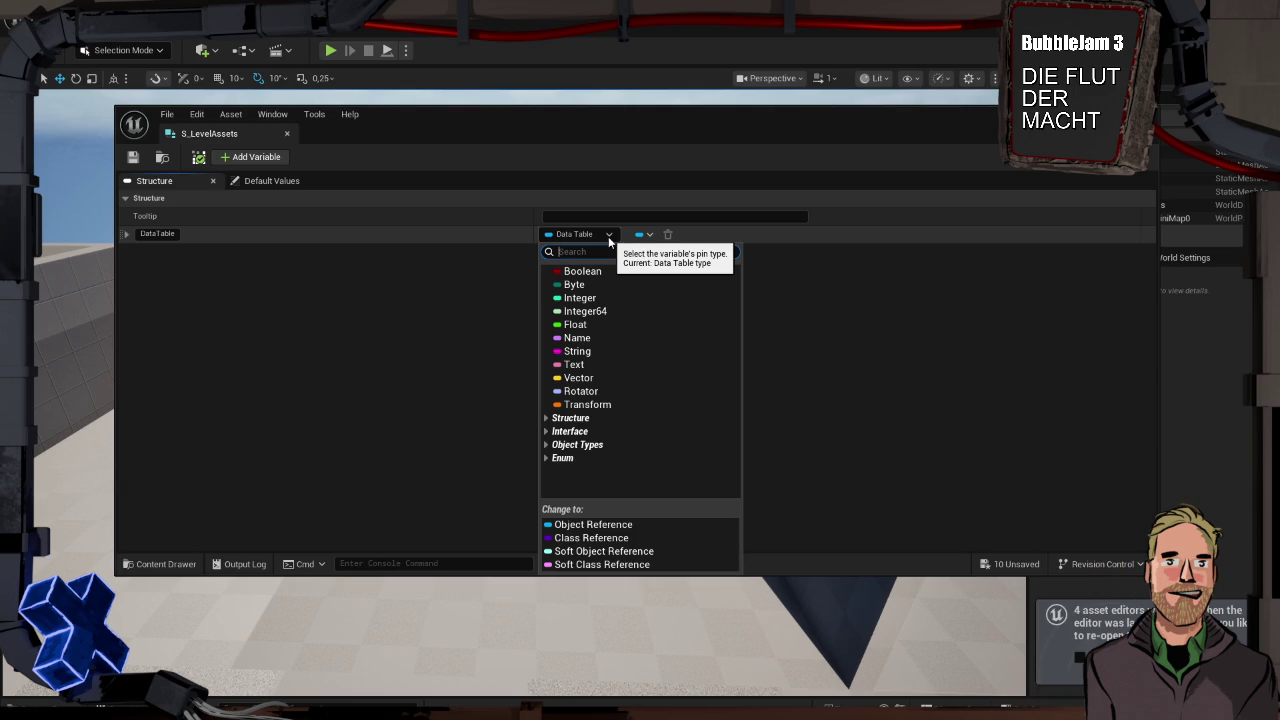
{"action": "type", "text": "L"}
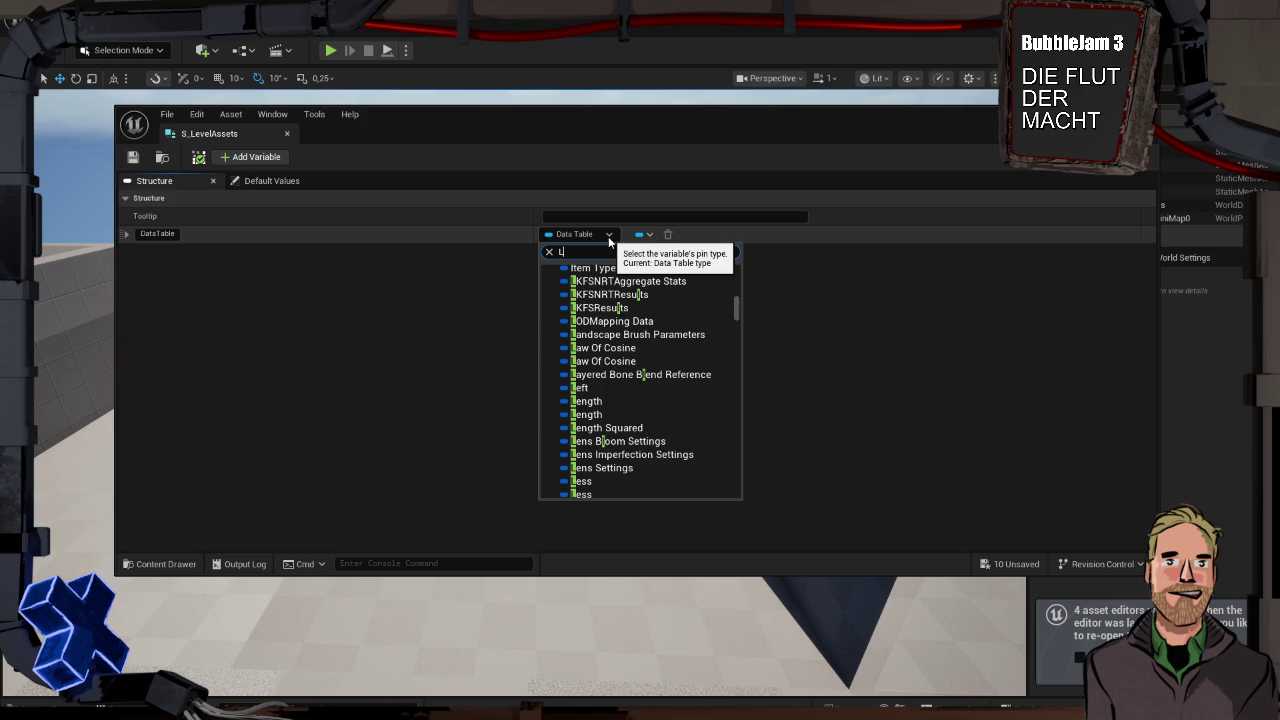
{"action": "type", "text": "evel in"}
{"action": "type", "text": "st"}
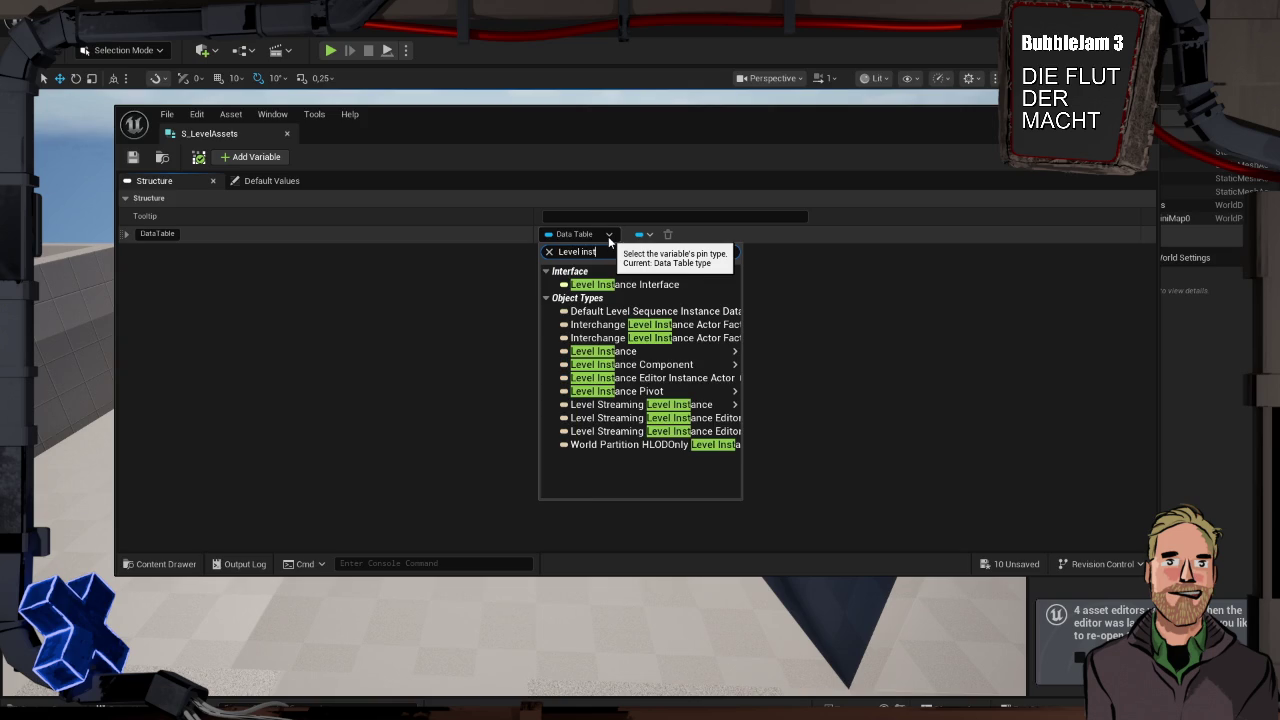
{"action": "mouse_move", "coordinate": [645, 352]}
{"action": "left_click", "coordinate": [765, 355]}
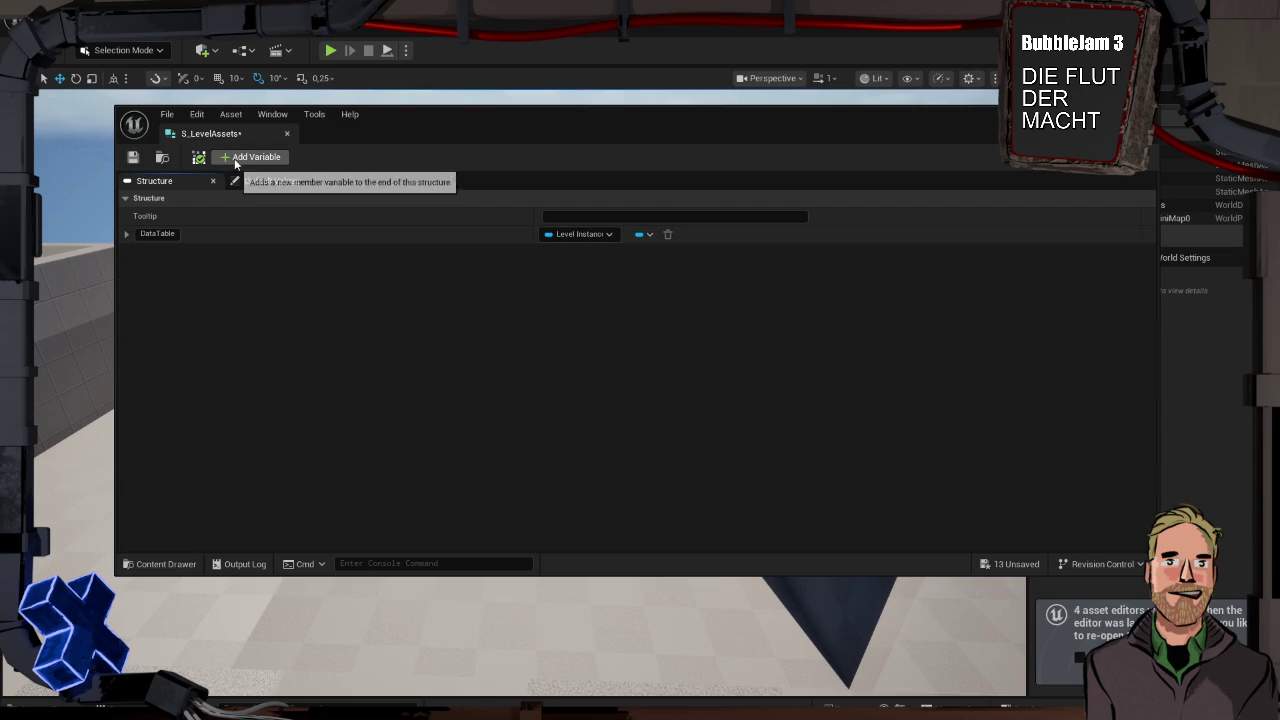
Rename the first member to LevelInstance and add a second member variable
{"action": "double_click", "coordinate": [167, 233]}
{"action": "type", "text": "LevelInstance"}
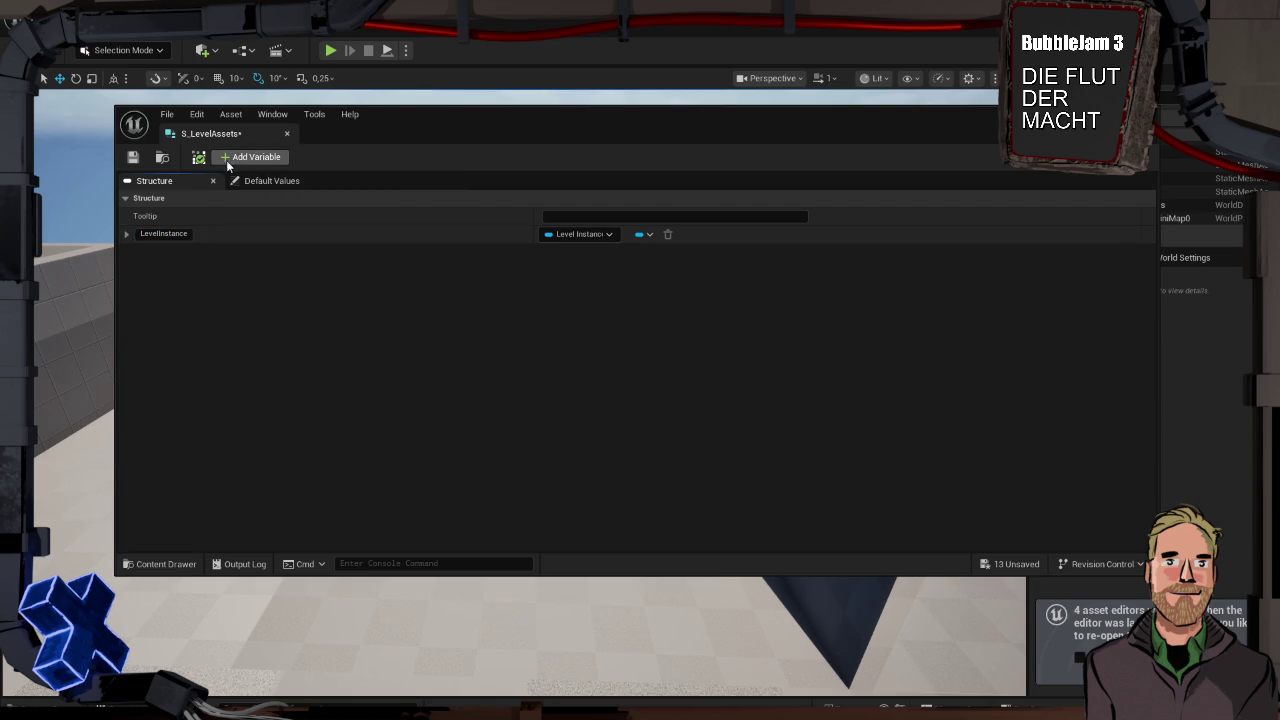
{"action": "left_click", "coordinate": [230, 158]}
Set the new member's type to Widget Object Reference
{"action": "left_click", "coordinate": [578, 254]}
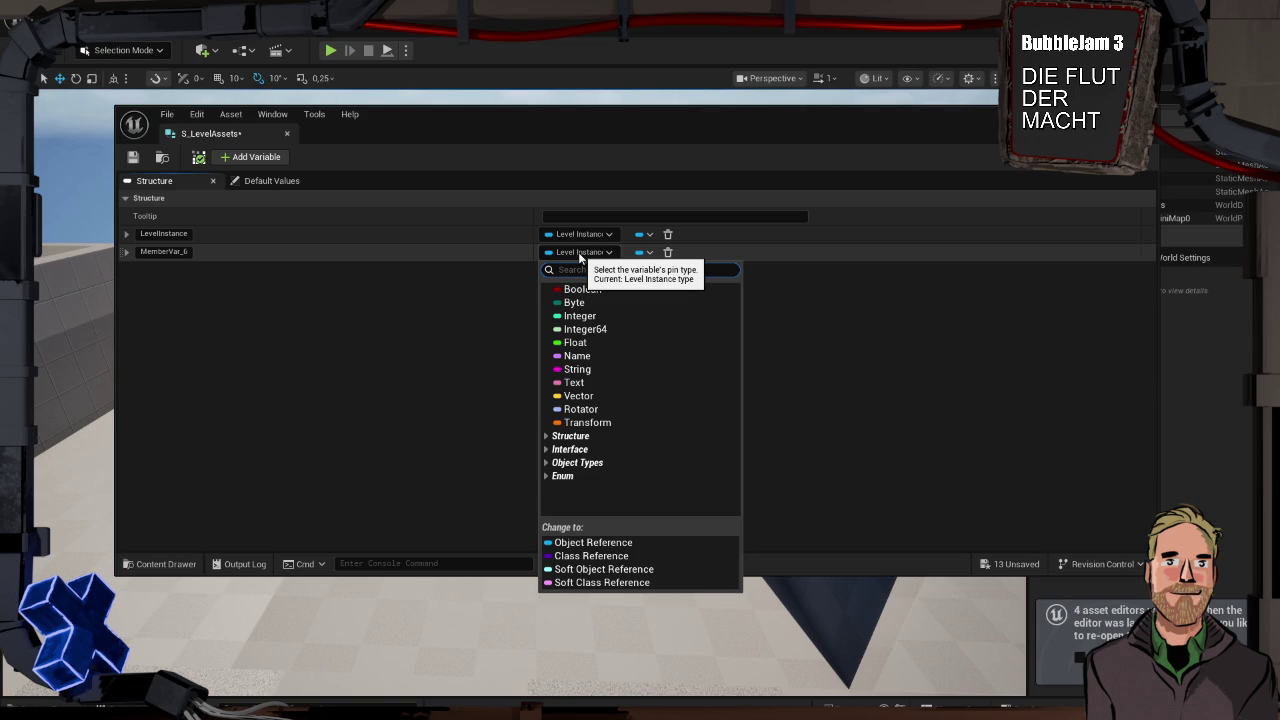
{"action": "type", "text": "FloorPl"}
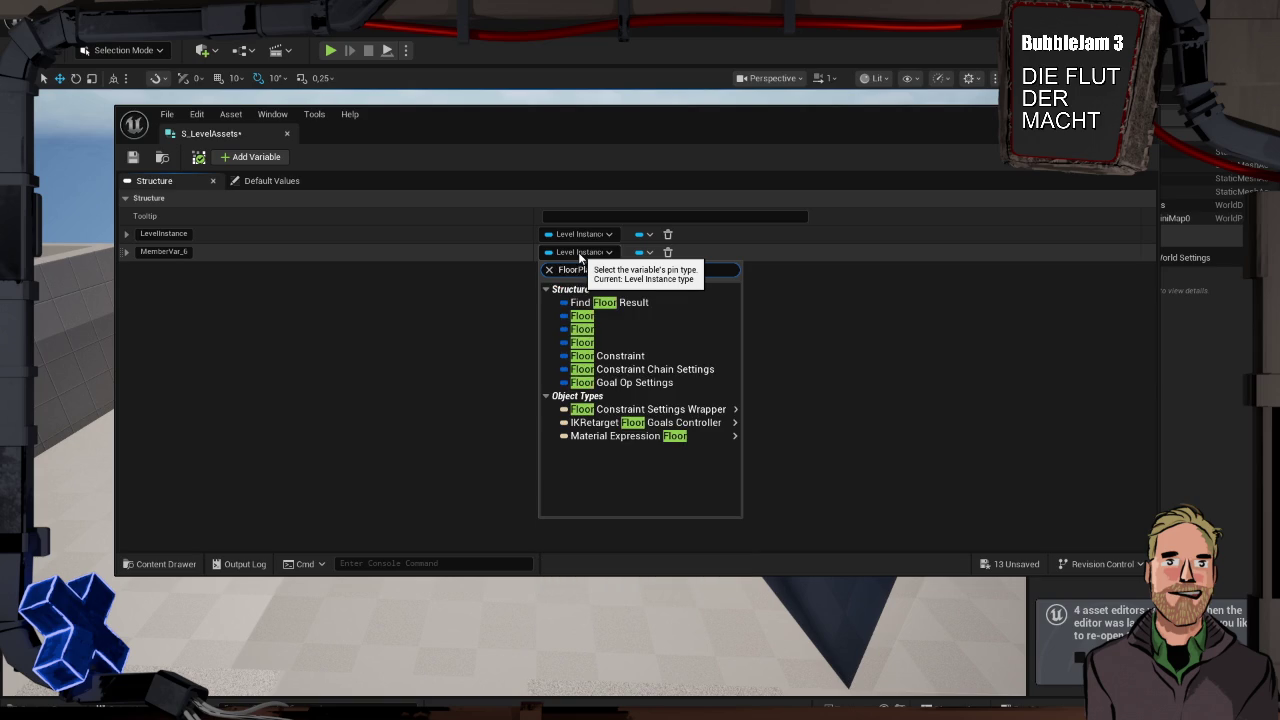
{"action": "type", "text": "an"}
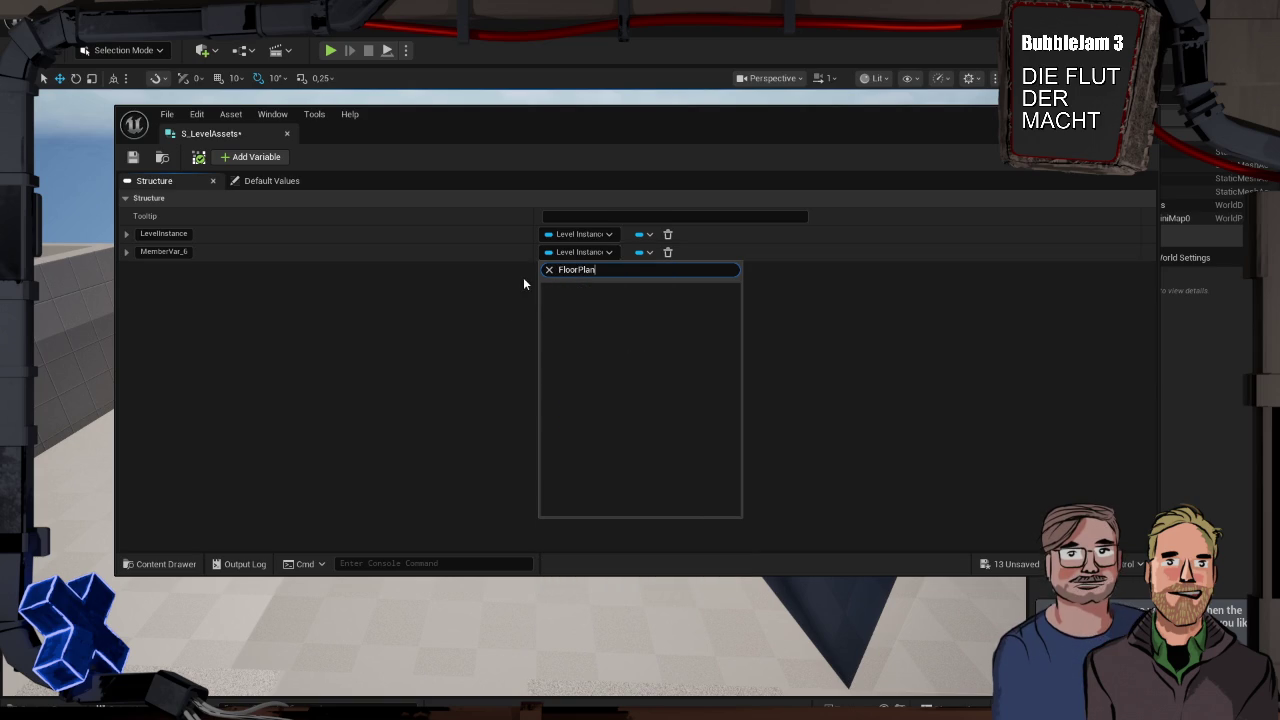
{"action": "key", "text": "Escape"}
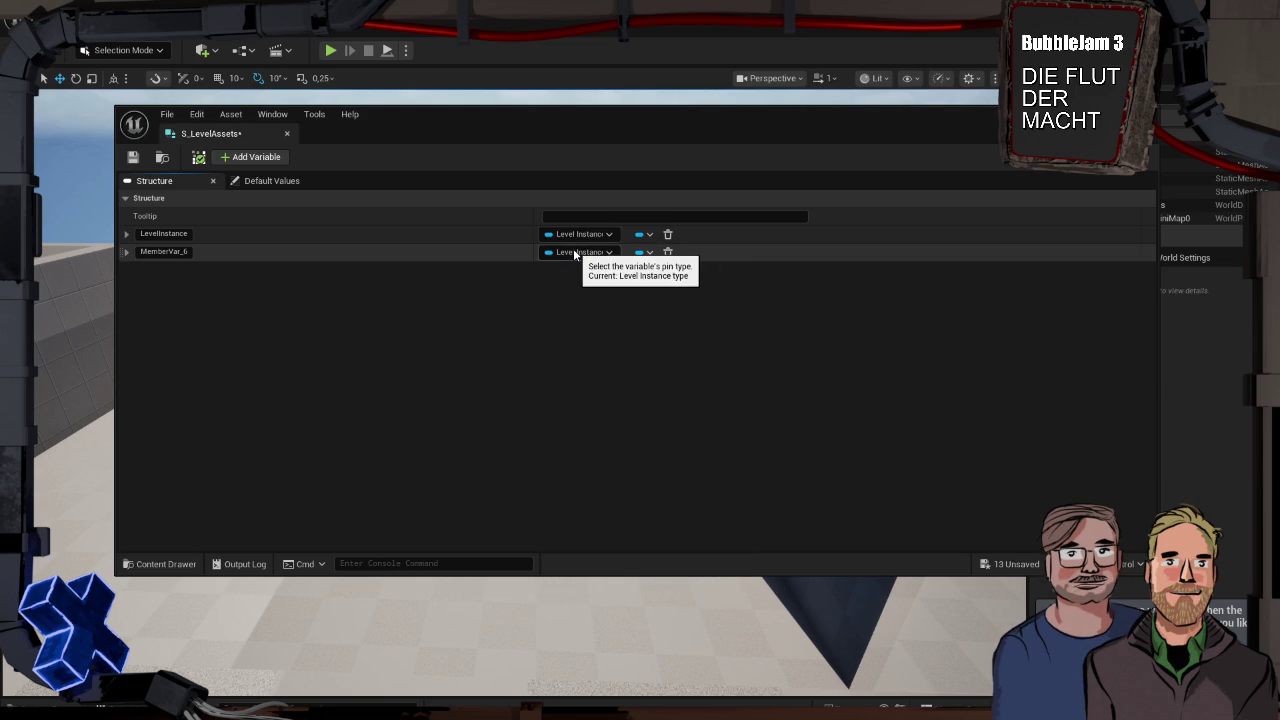
{"action": "left_click", "coordinate": [574, 252]}
{"action": "type", "text": "widget"}
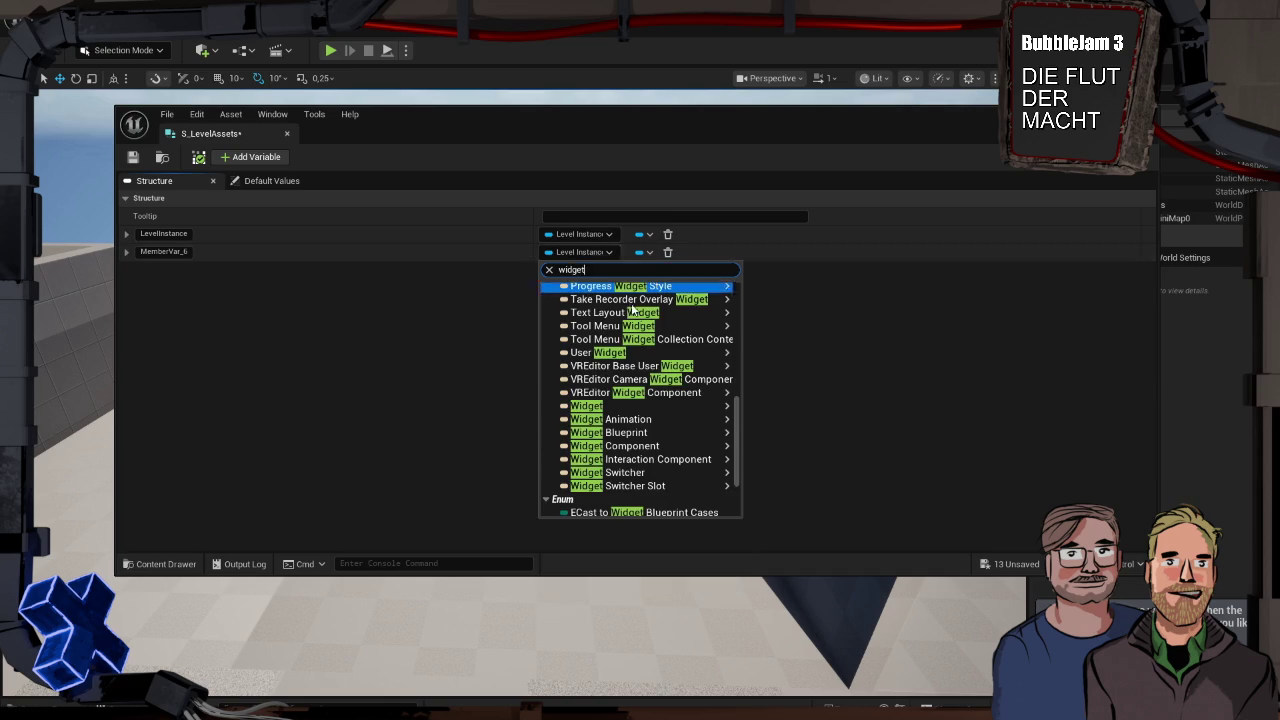
{"action": "mouse_move", "coordinate": [659, 432]}
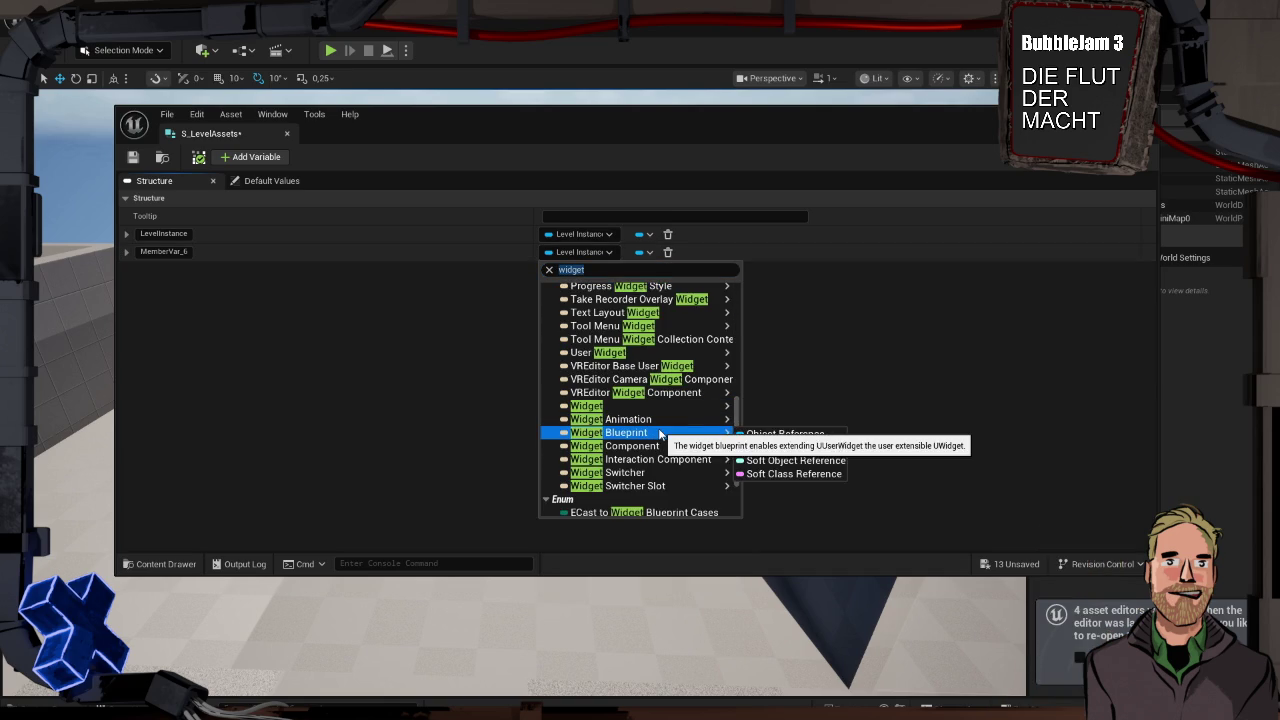
{"action": "mouse_move", "coordinate": [610, 402]}
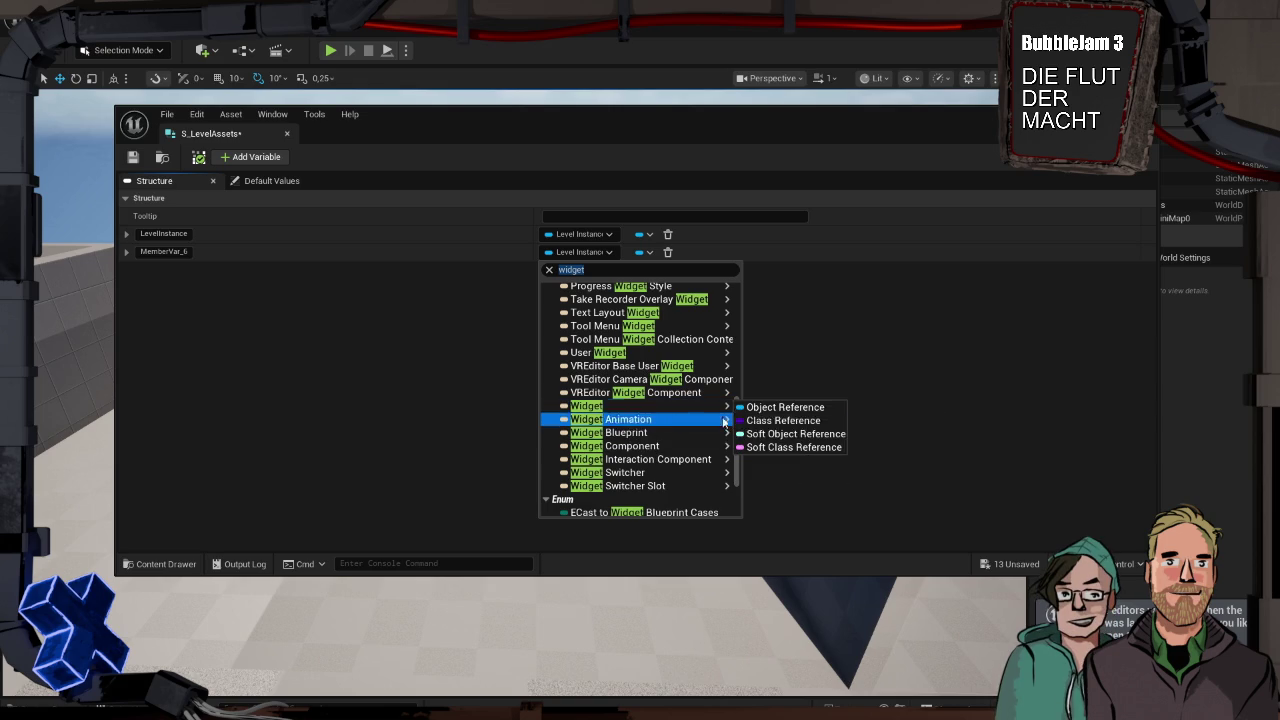
{"action": "left_click", "coordinate": [772, 410]}
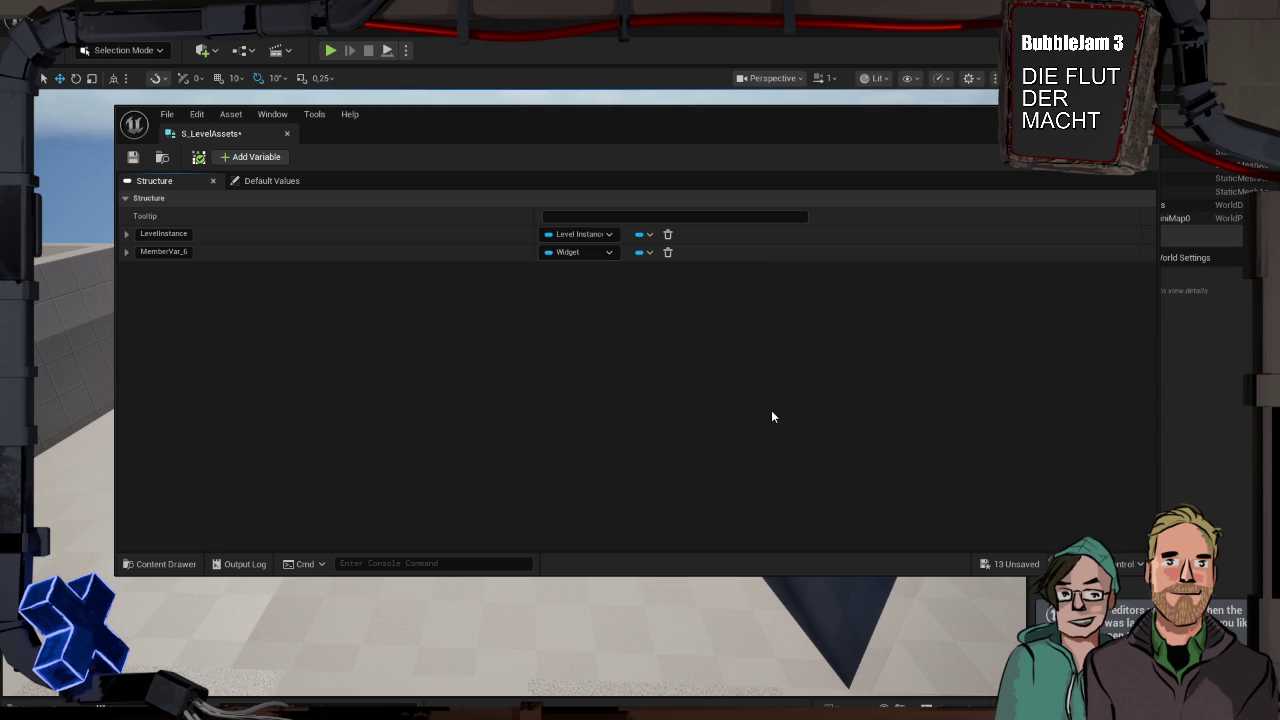
{"action": "left_click", "coordinate": [170, 252]}
Name the Widget member FloorPlan, save S_LevelAssets, and reopen the Misc content folder
{"action": "type", "text": "FloorPlan"}
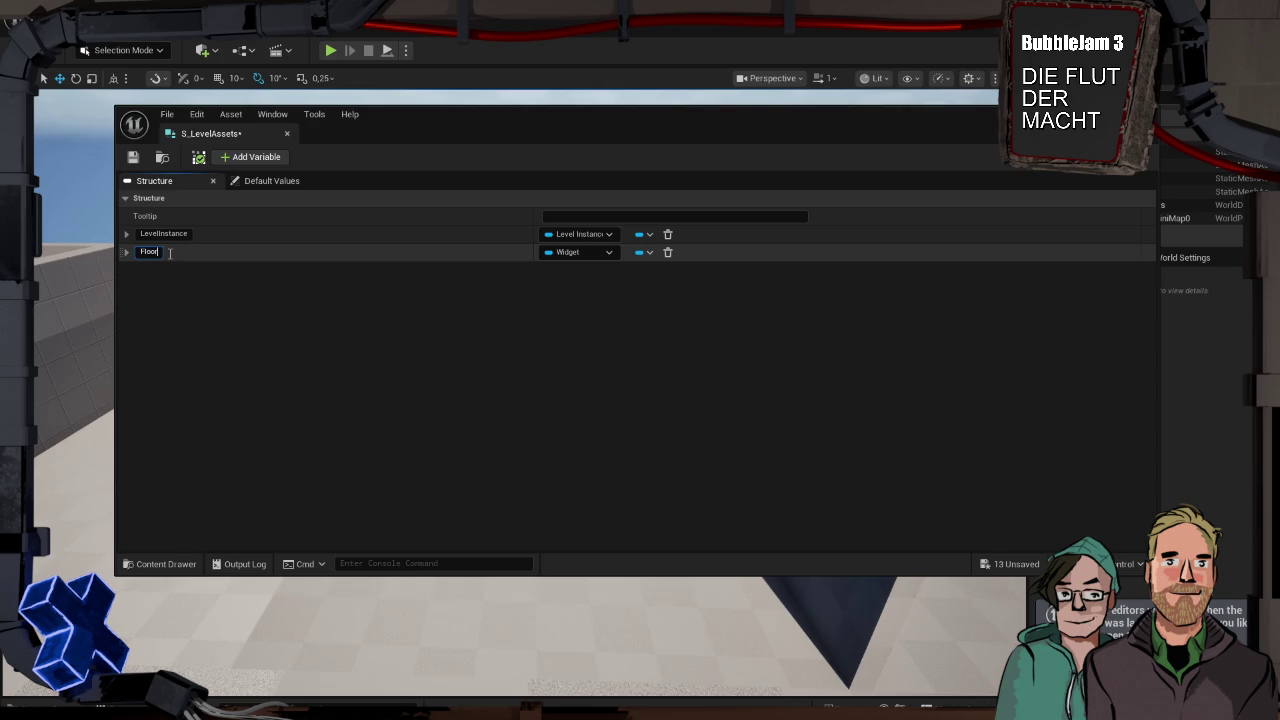
{"action": "left_click", "coordinate": [133, 158]}
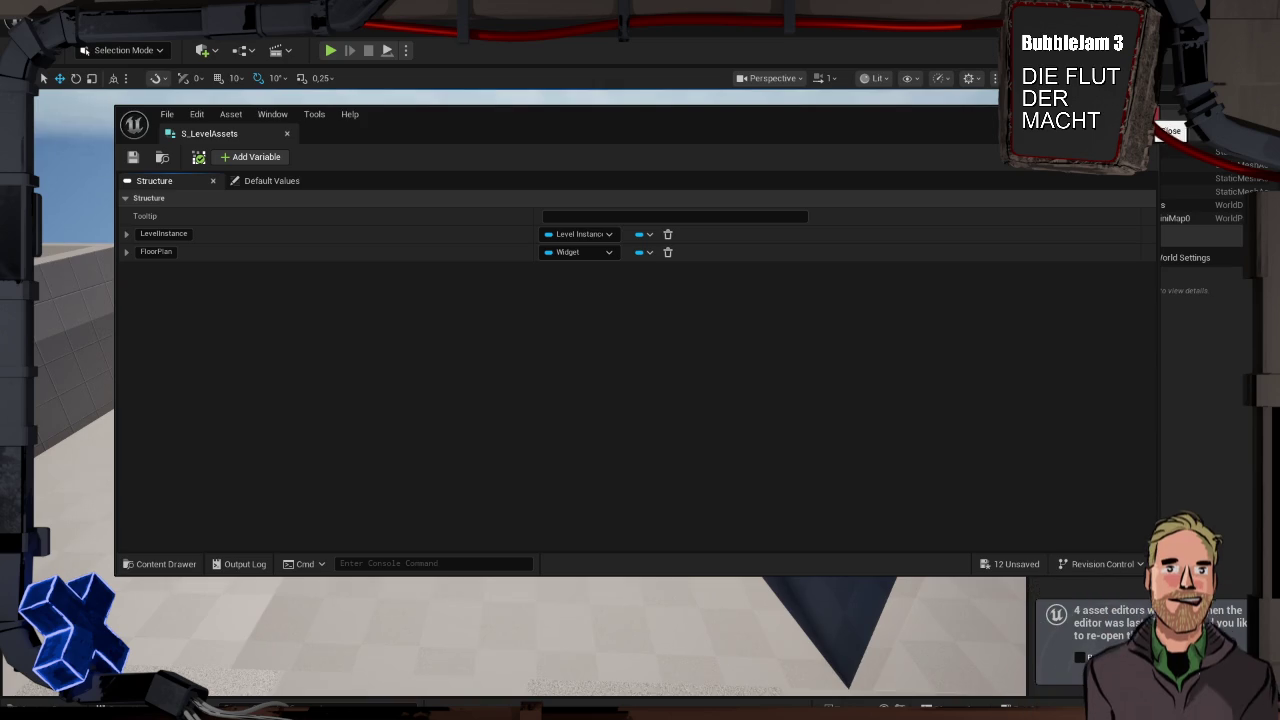
{"action": "left_click", "coordinate": [620, 366]}
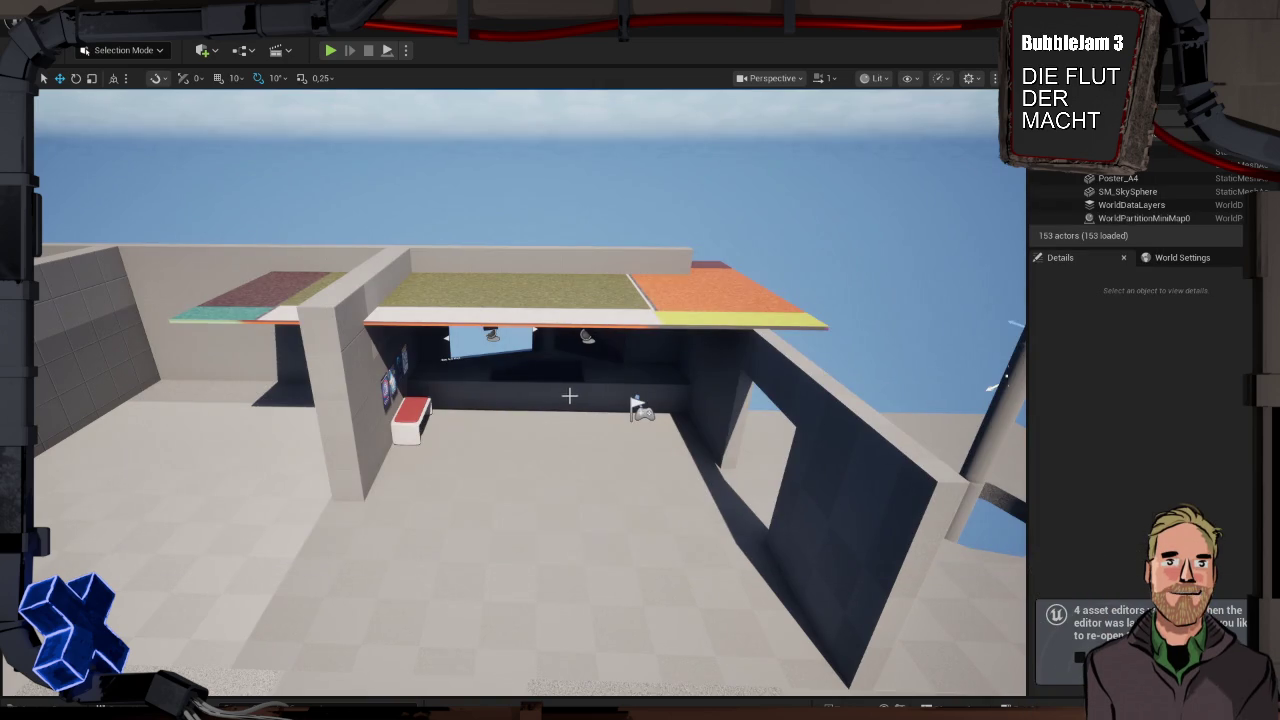
{"action": "key", "text": "ctrl+space"}
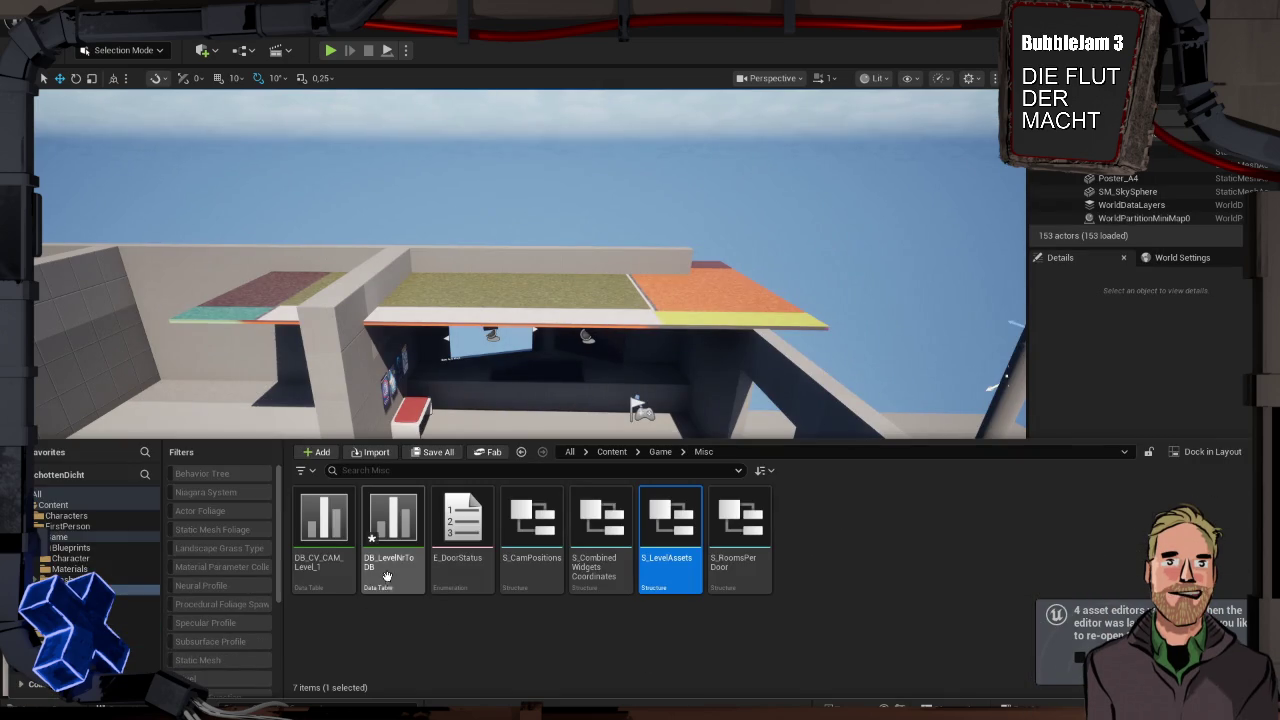
F2-rename the DB_LevelNrToDB data table to DB_LevelAssets
{"action": "left_click", "coordinate": [387, 543]}
{"action": "key", "text": "F2"}
{"action": "key", "text": "End"}
{"action": "key", "text": "BackSpace"}
{"action": "key", "text": "BackSpace"}
{"action": "key", "text": "BackSpace"}
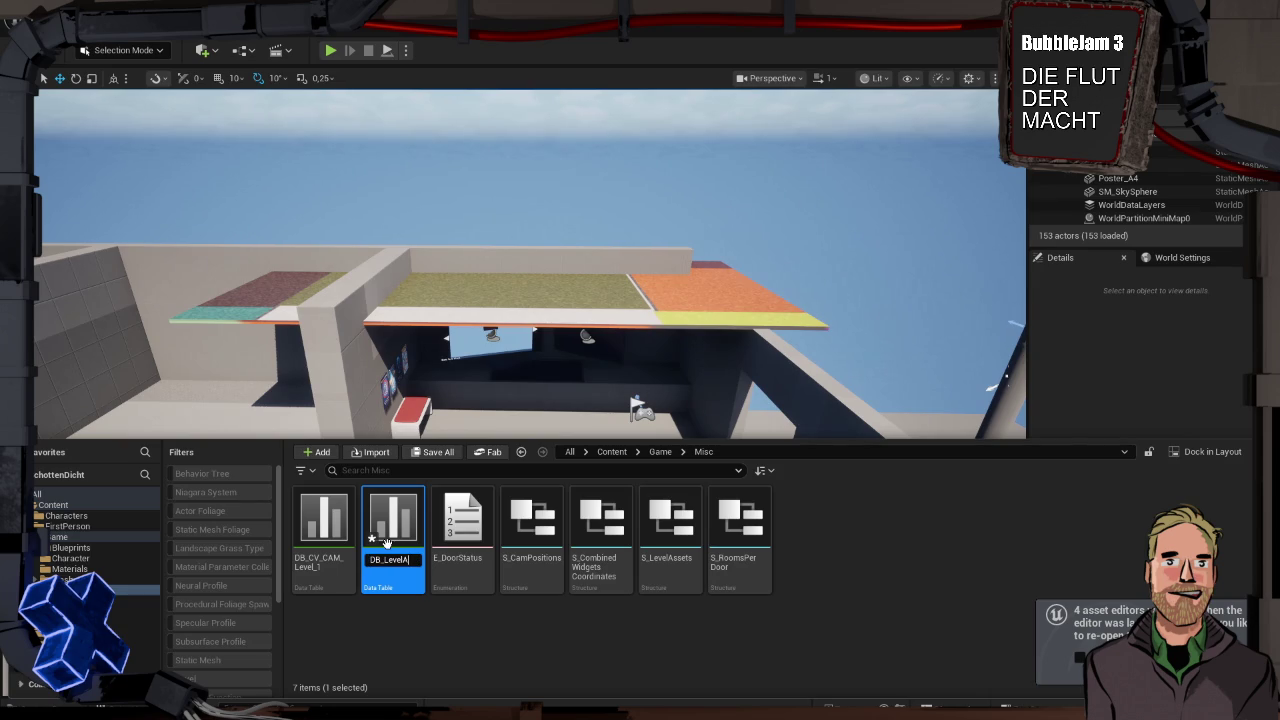
{"action": "type", "text": "ssets"}
{"action": "key", "text": "Return"}
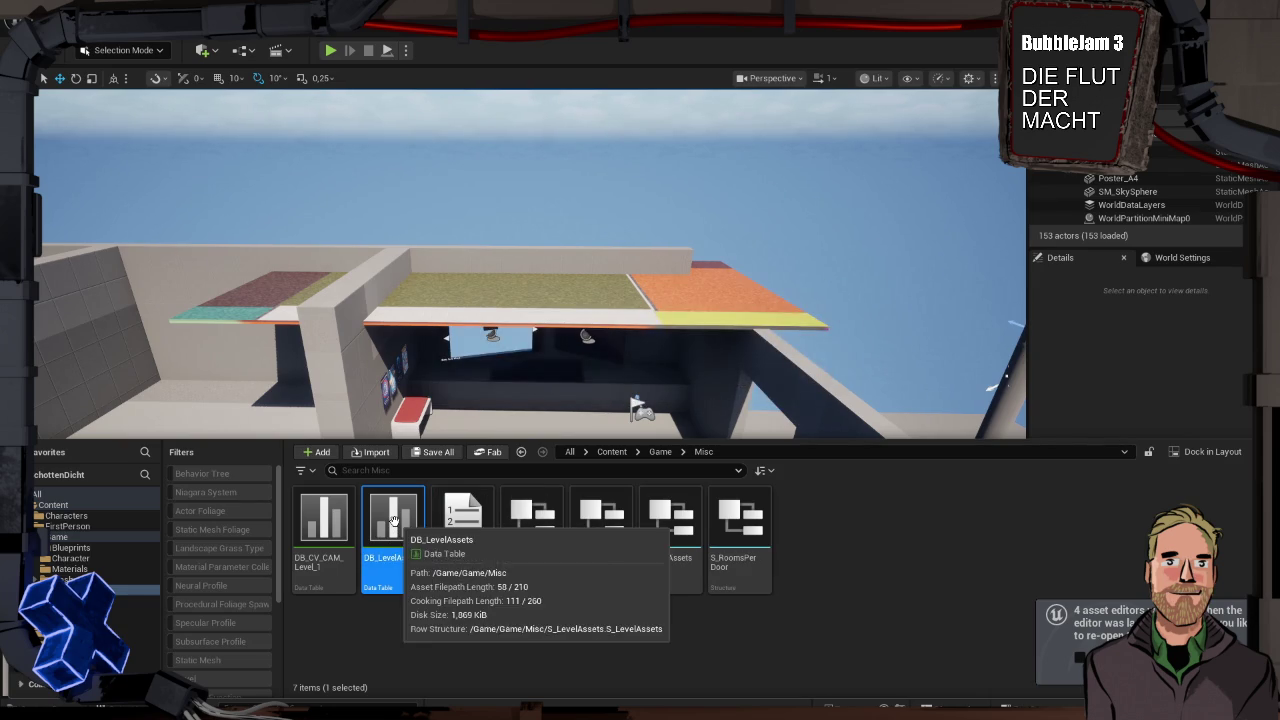
Open DB_LevelAssets, add a row named 2, save, and maximize the editor
{"action": "double_click", "coordinate": [394, 525]}
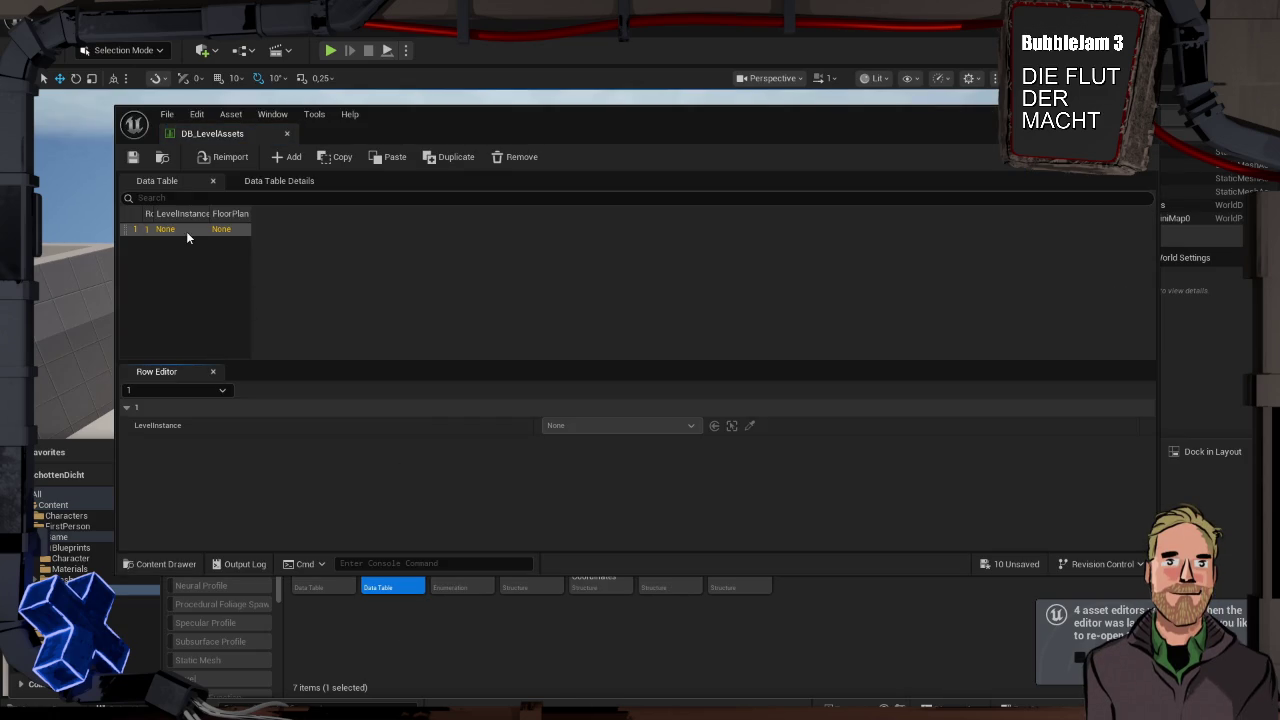
{"action": "left_click", "coordinate": [192, 228]}
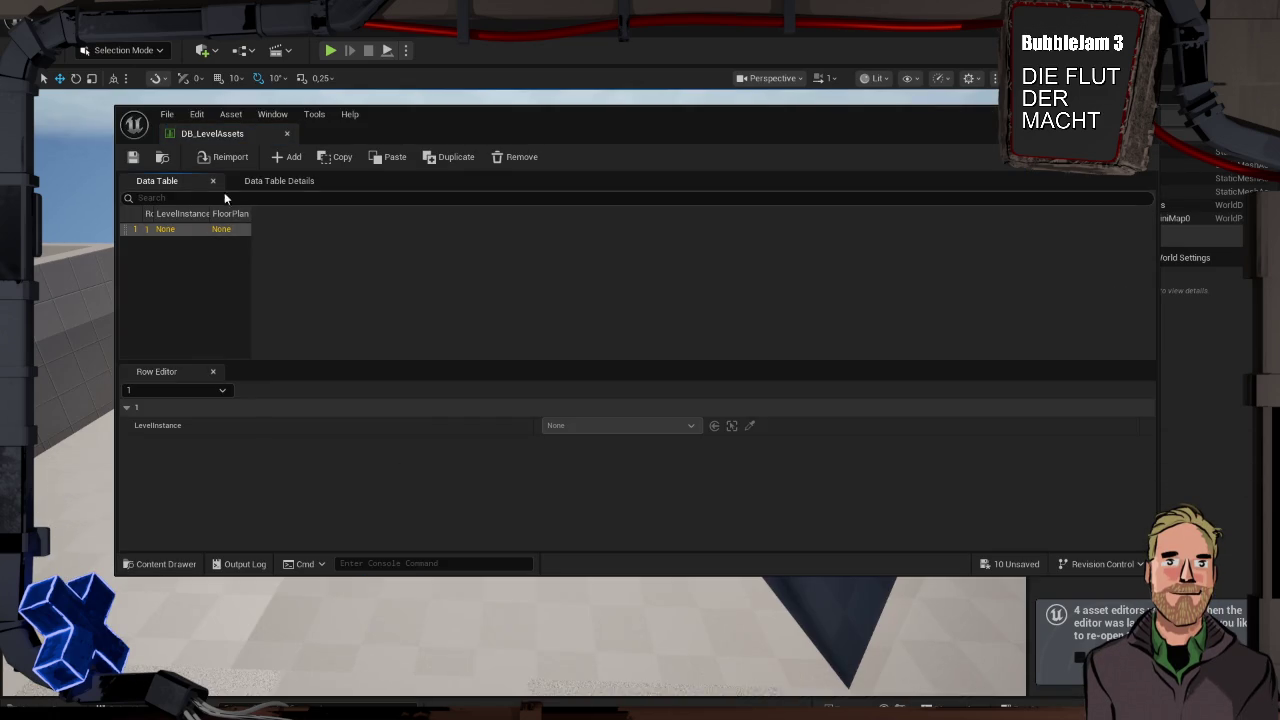
{"action": "left_click", "coordinate": [287, 157]}
{"action": "double_click", "coordinate": [153, 242]}
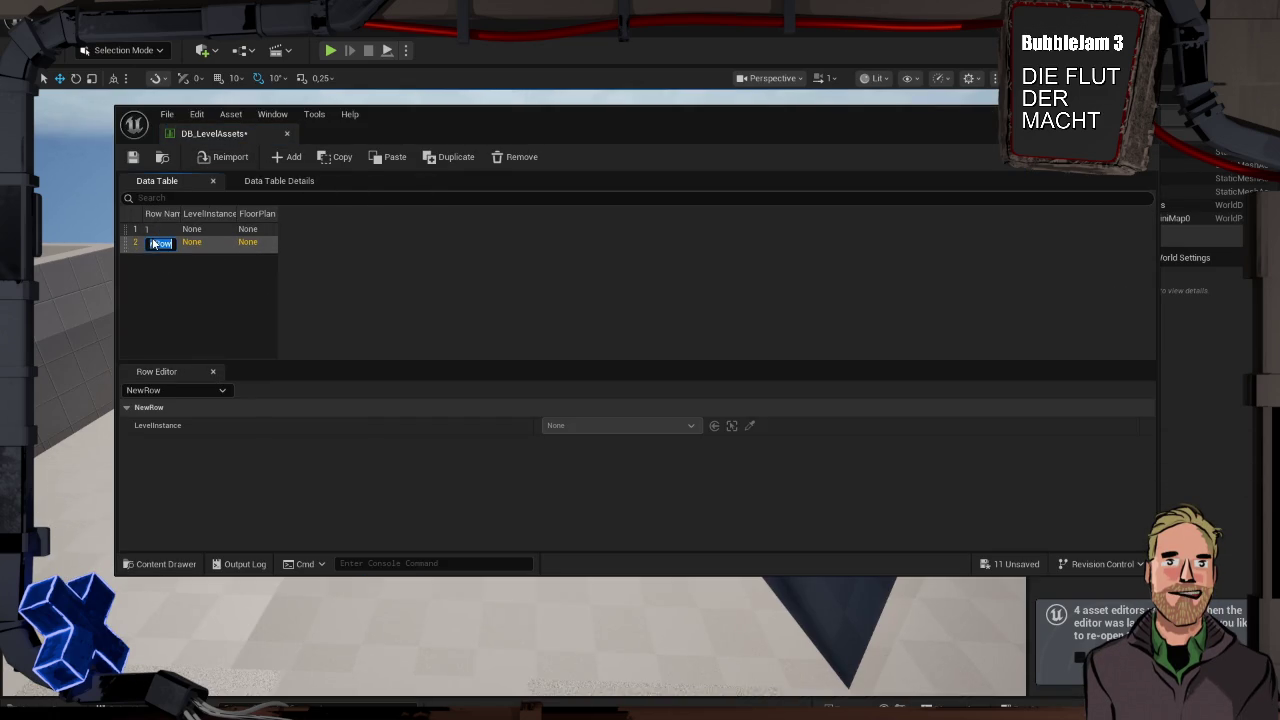
{"action": "type", "text": "2"}
{"action": "key", "text": "Return"}
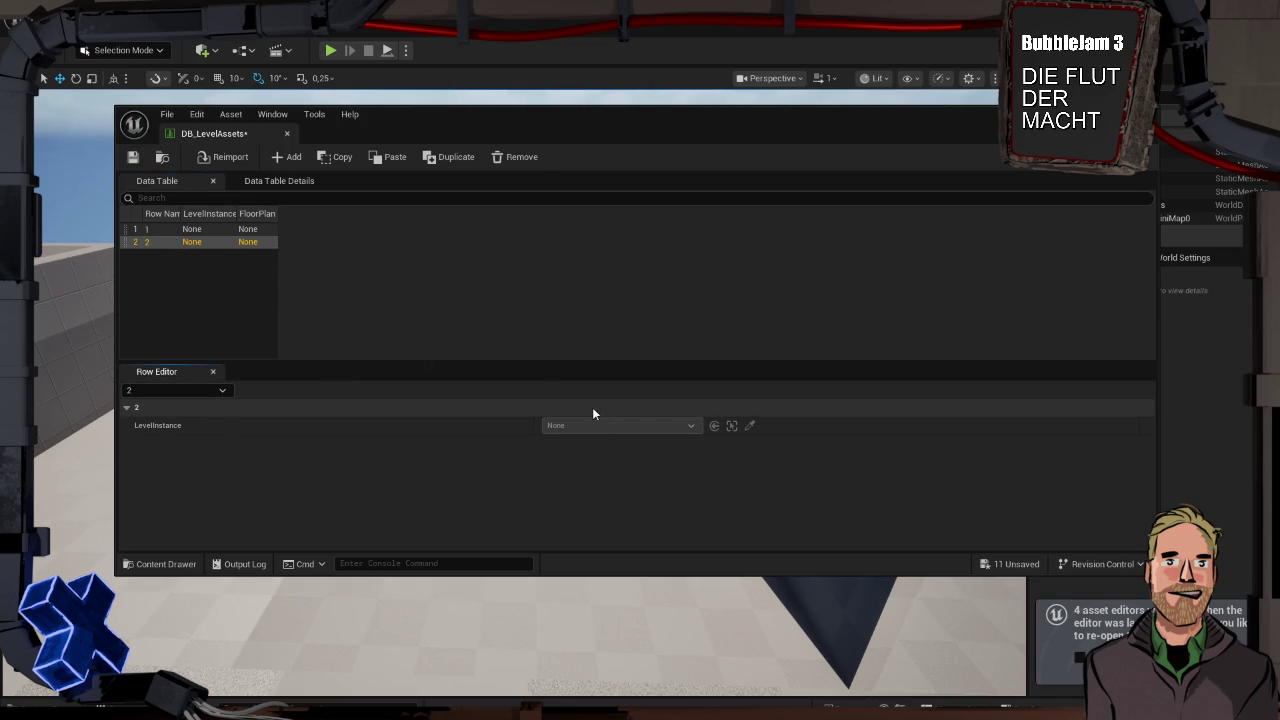
{"action": "left_click", "coordinate": [133, 158]}
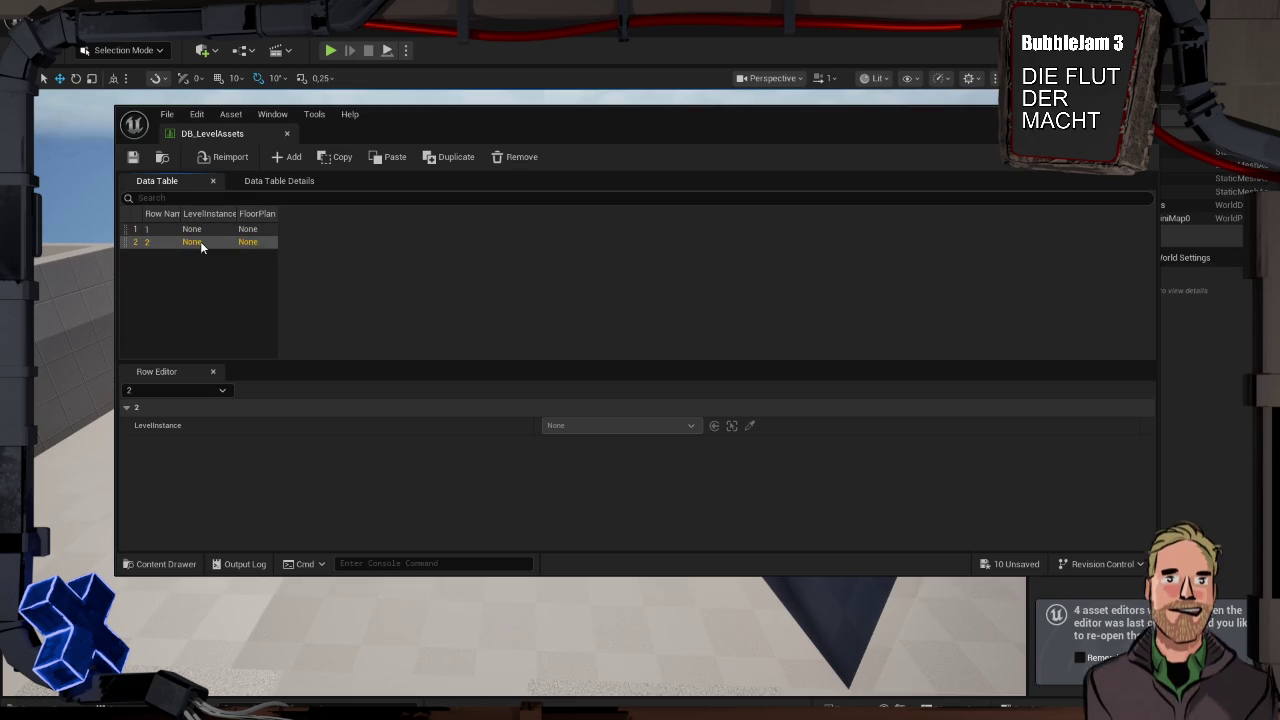
{"action": "double_click", "coordinate": [314, 133]}
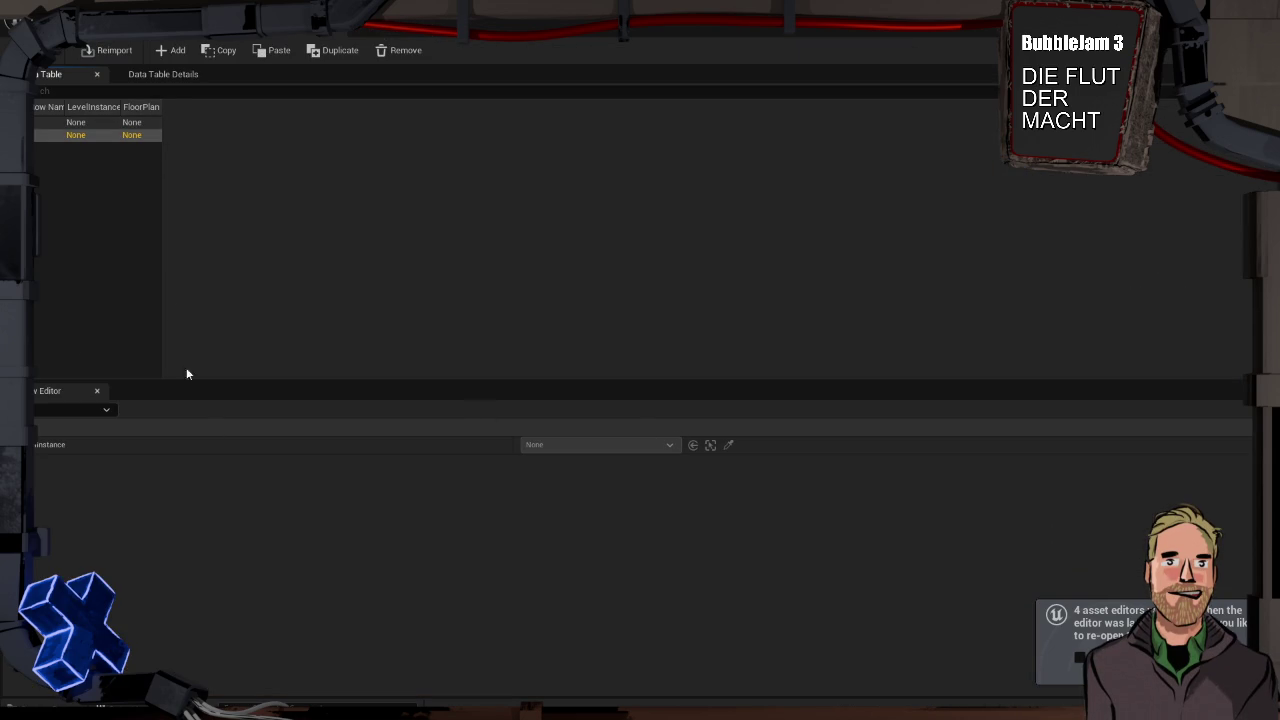
Inspect DB_LevelAssets rows 1 and 2 and its Data Table Details settings
{"action": "left_click", "coordinate": [47, 121]}
{"action": "left_click", "coordinate": [155, 77]}
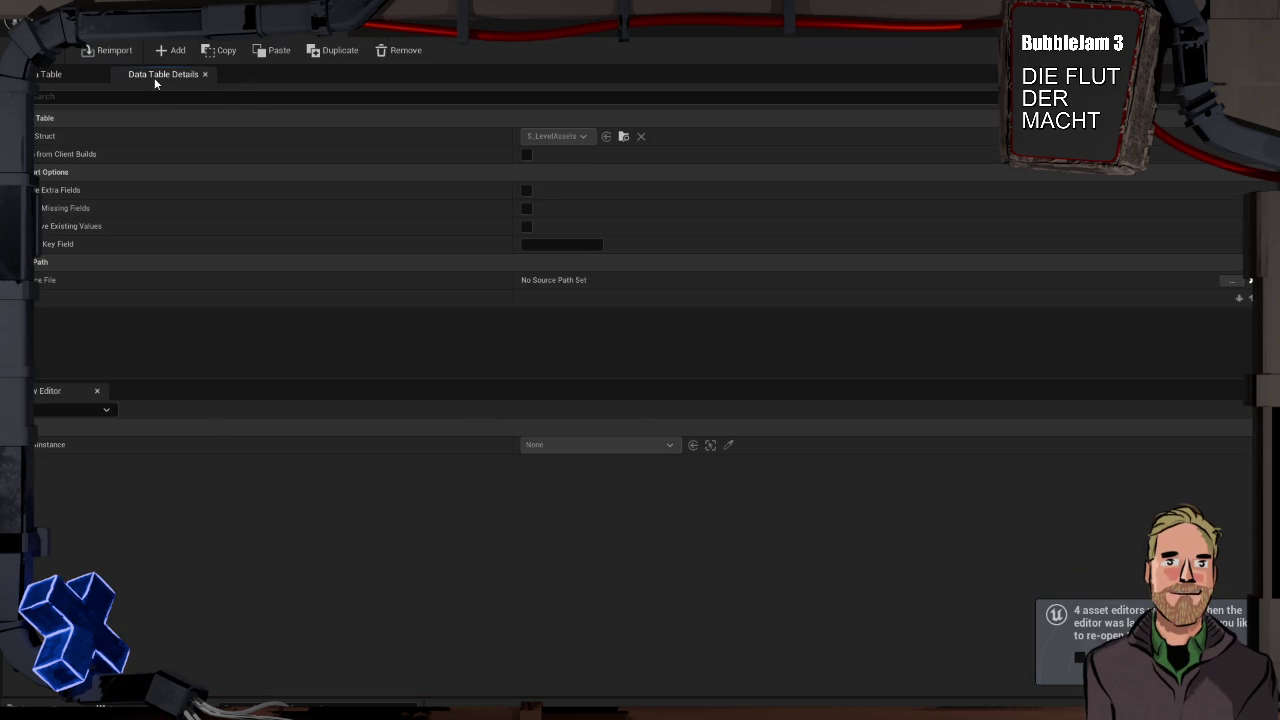
{"action": "left_click", "coordinate": [45, 74]}
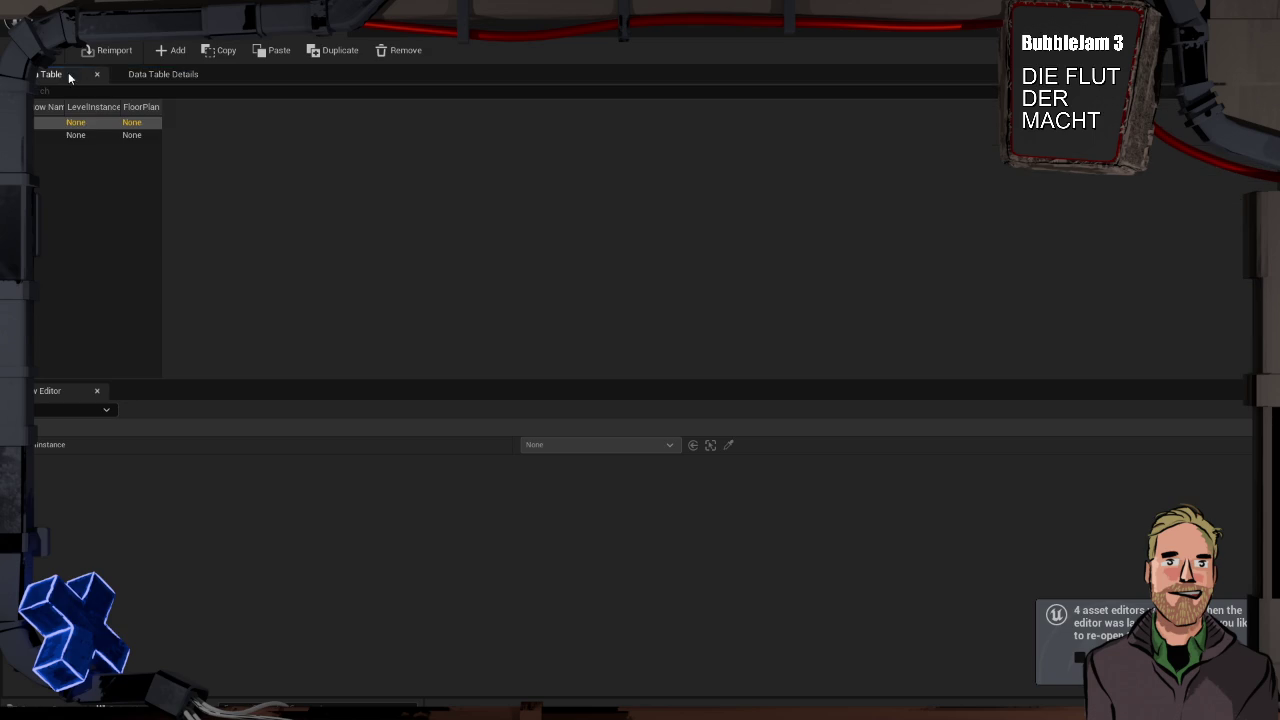
{"action": "left_click", "coordinate": [88, 133]}
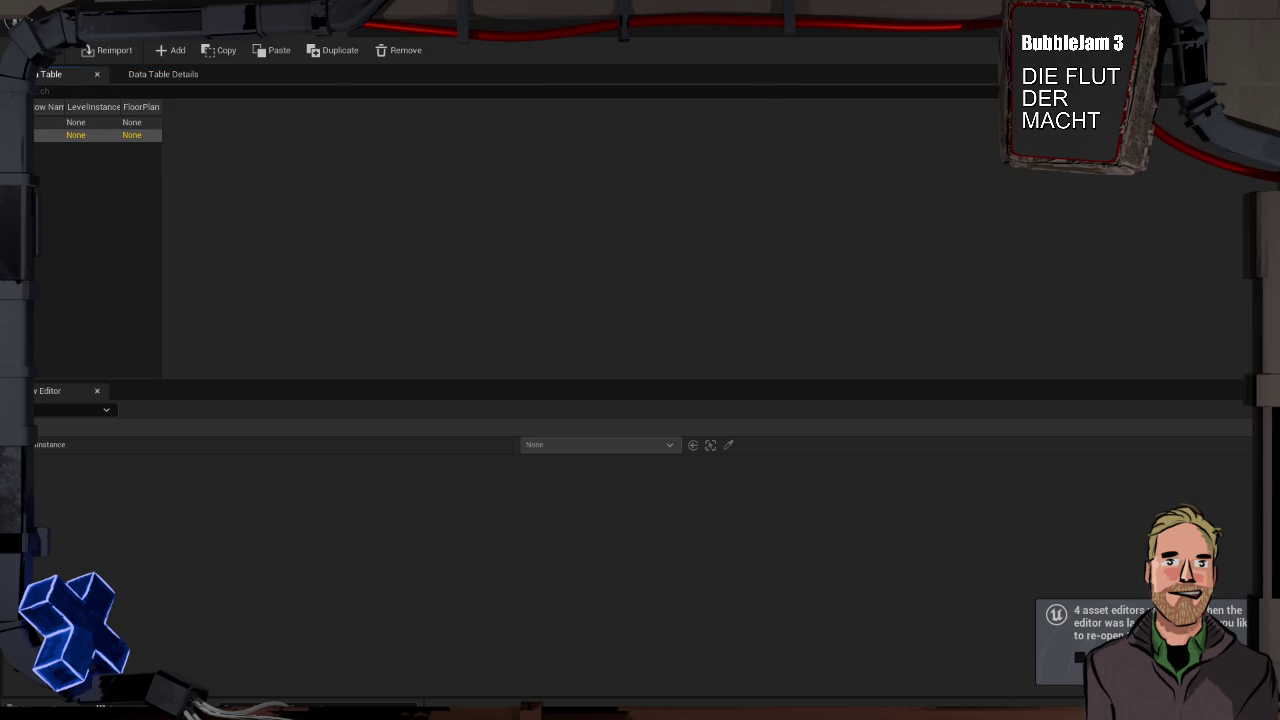
Expand S_LevelAssets' FloorPlan and LevelInstance members, recheck the table settings, then show Misc assets
{"action": "left_click", "coordinate": [400, 28]}
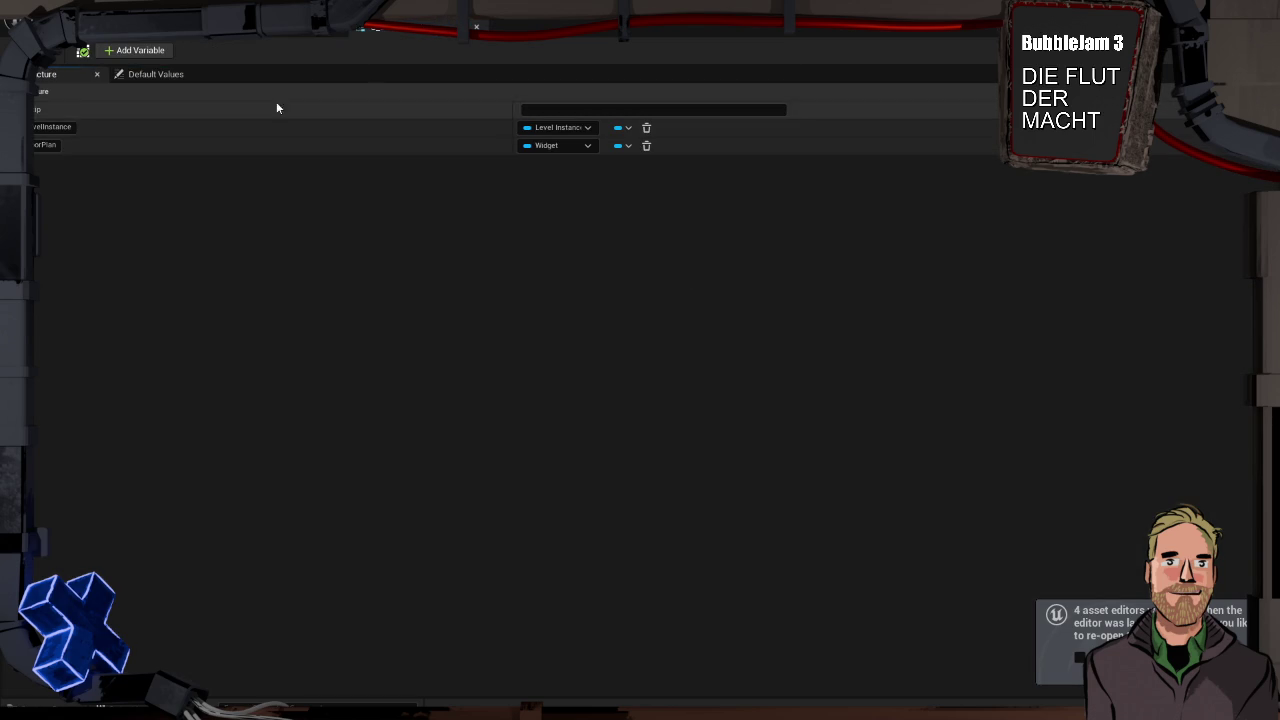
{"action": "left_click", "coordinate": [455, 147]}
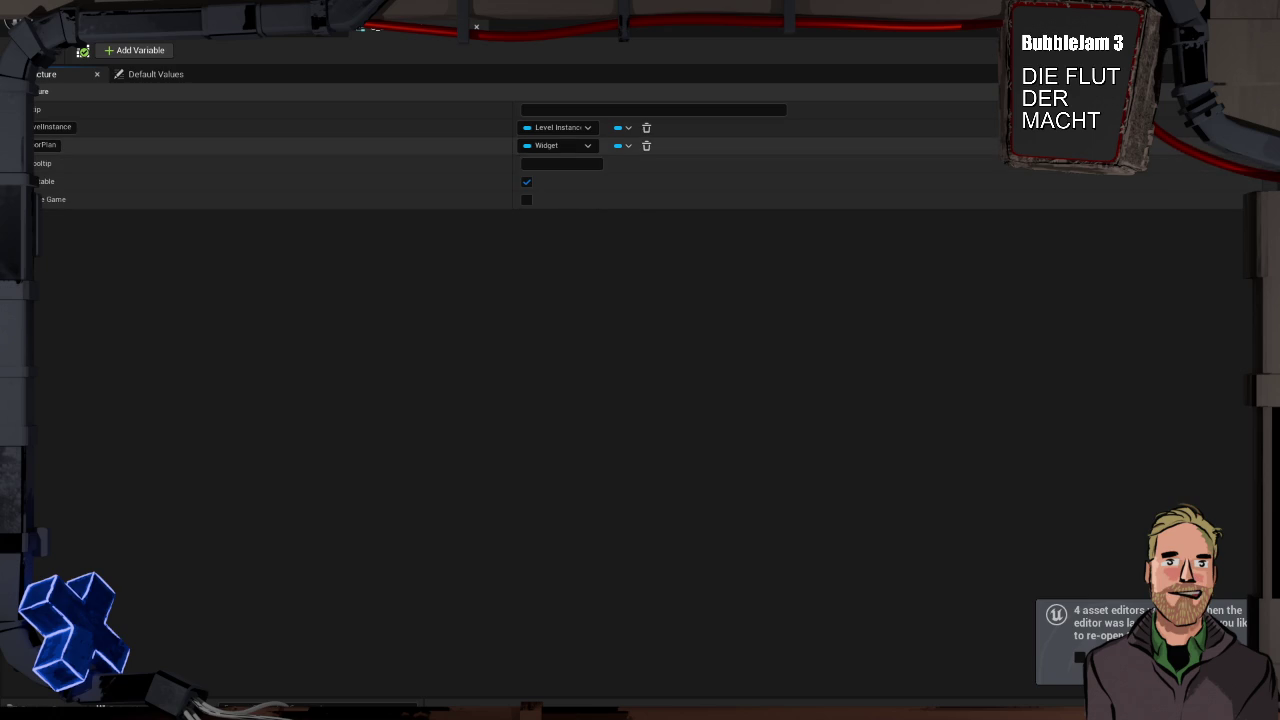
{"action": "left_click", "coordinate": [300, 127]}
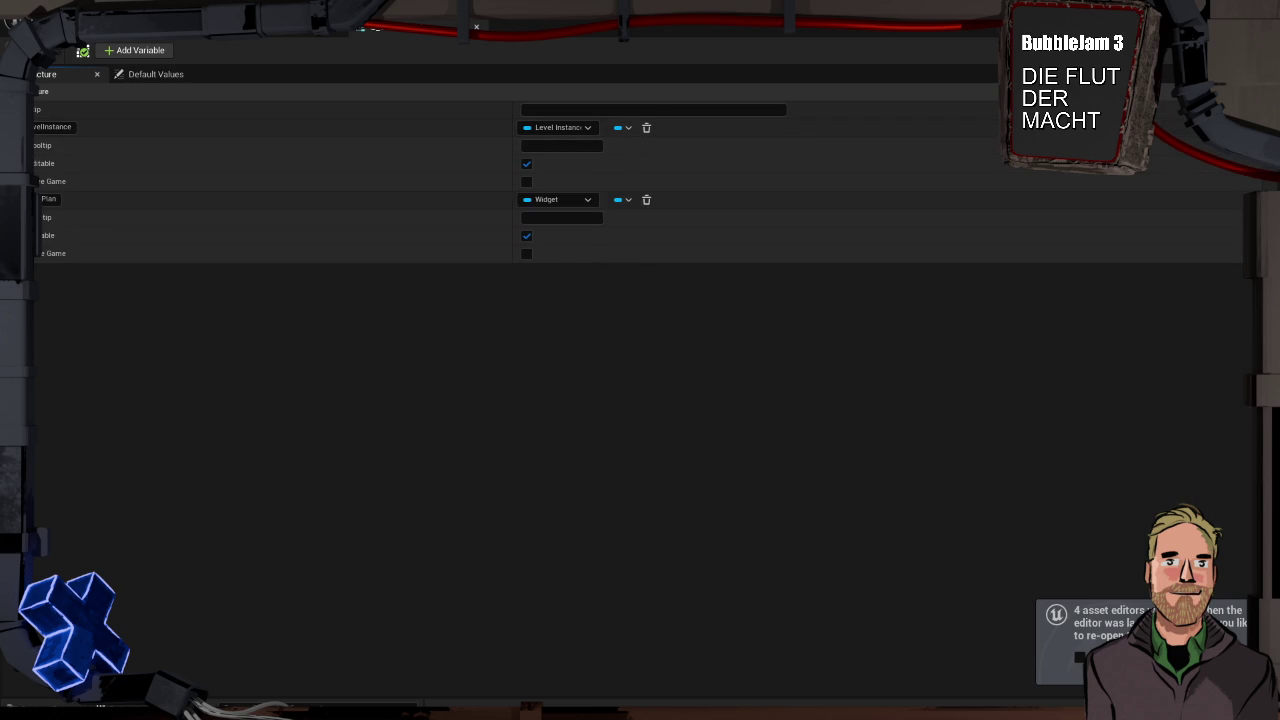
{"action": "left_click", "coordinate": [315, 30]}
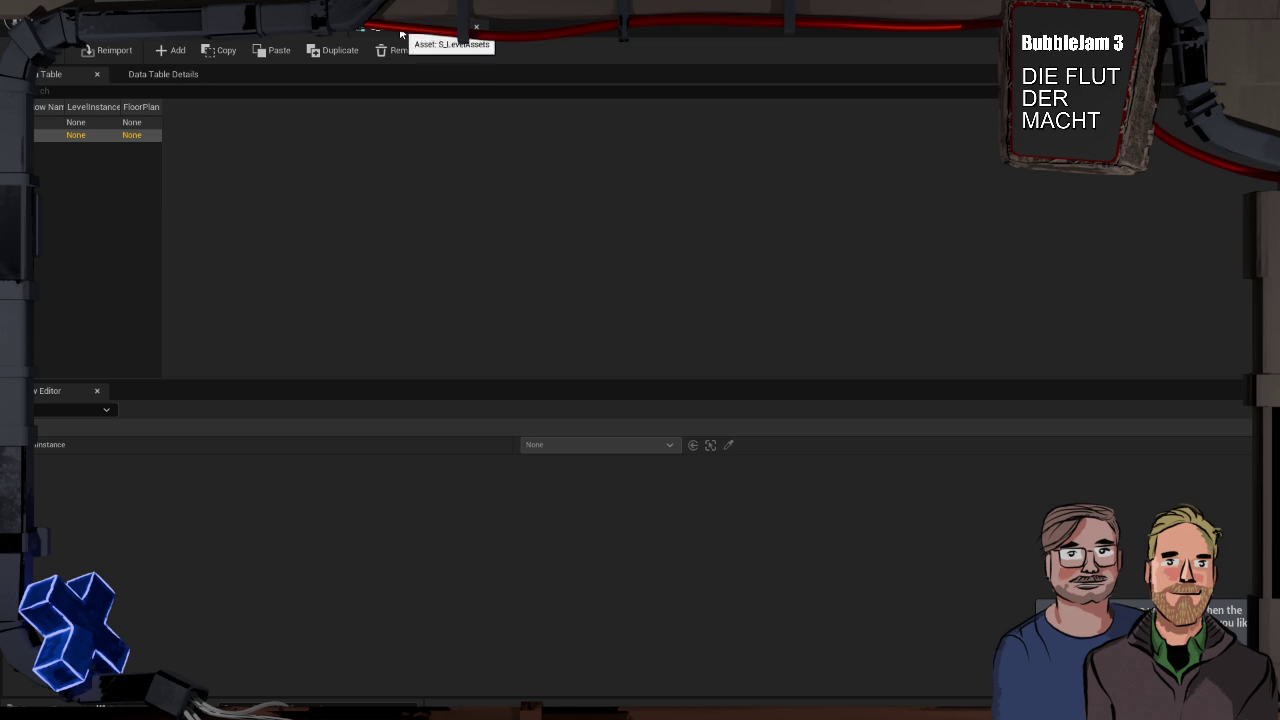
{"action": "left_click", "coordinate": [147, 77]}
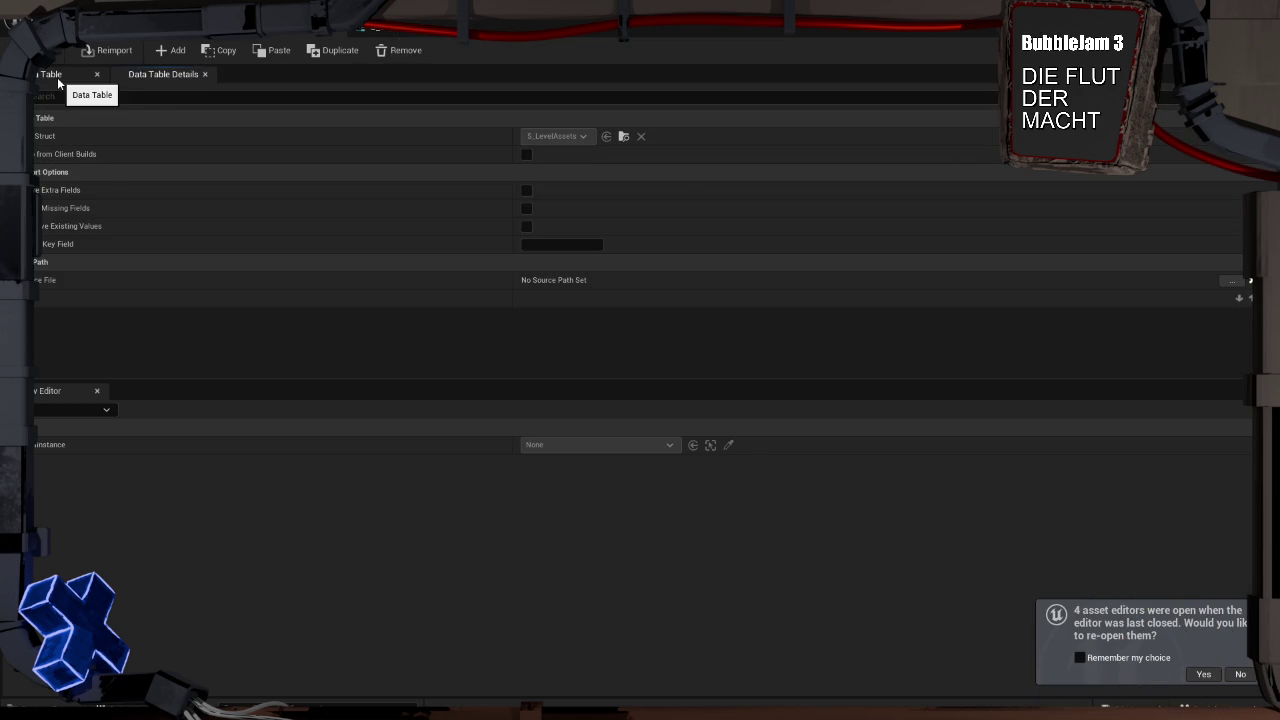
{"action": "left_click", "coordinate": [57, 77]}
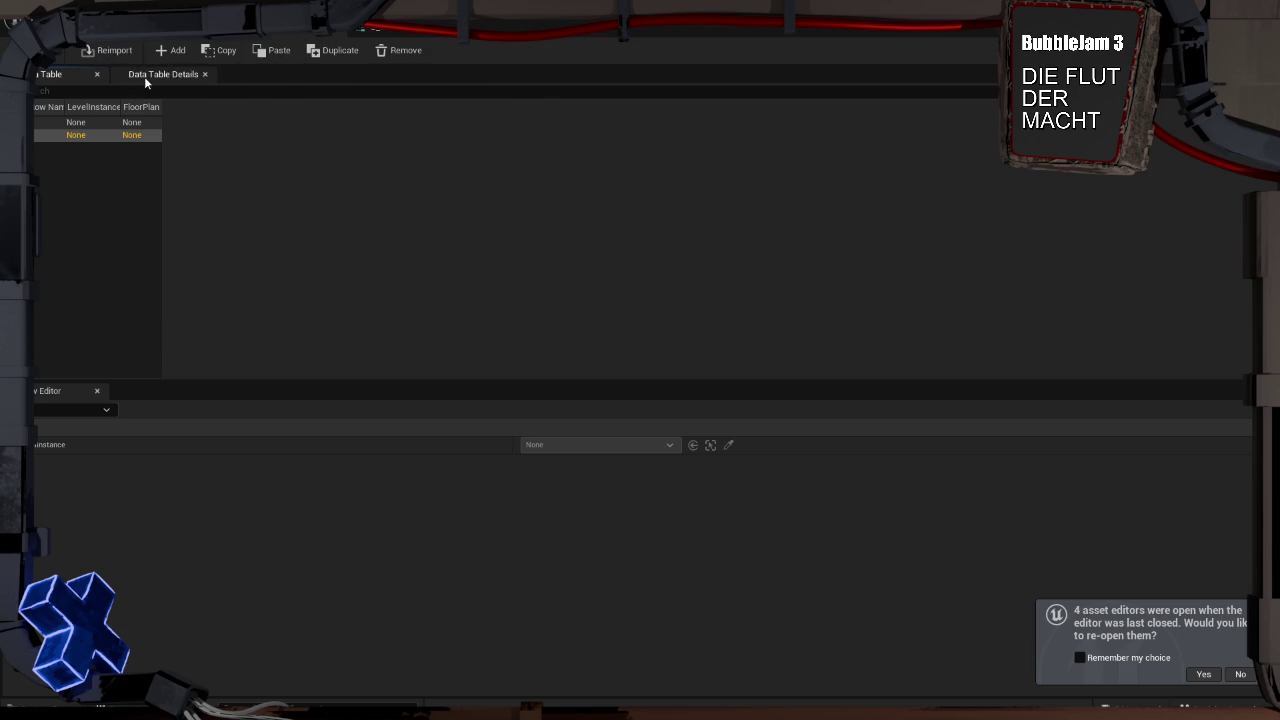
{"action": "left_click", "coordinate": [337, 36]}
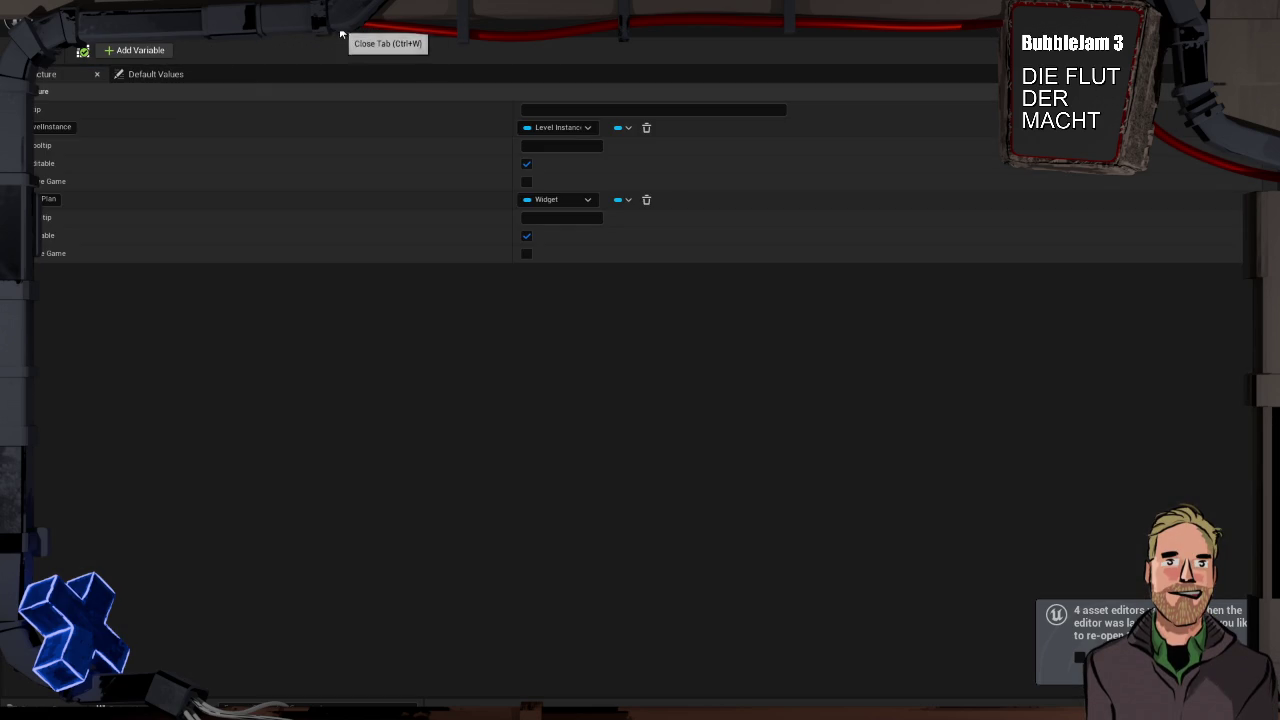
{"action": "left_click", "coordinate": [338, 37]}
{"action": "key", "text": "ctrl+space"}
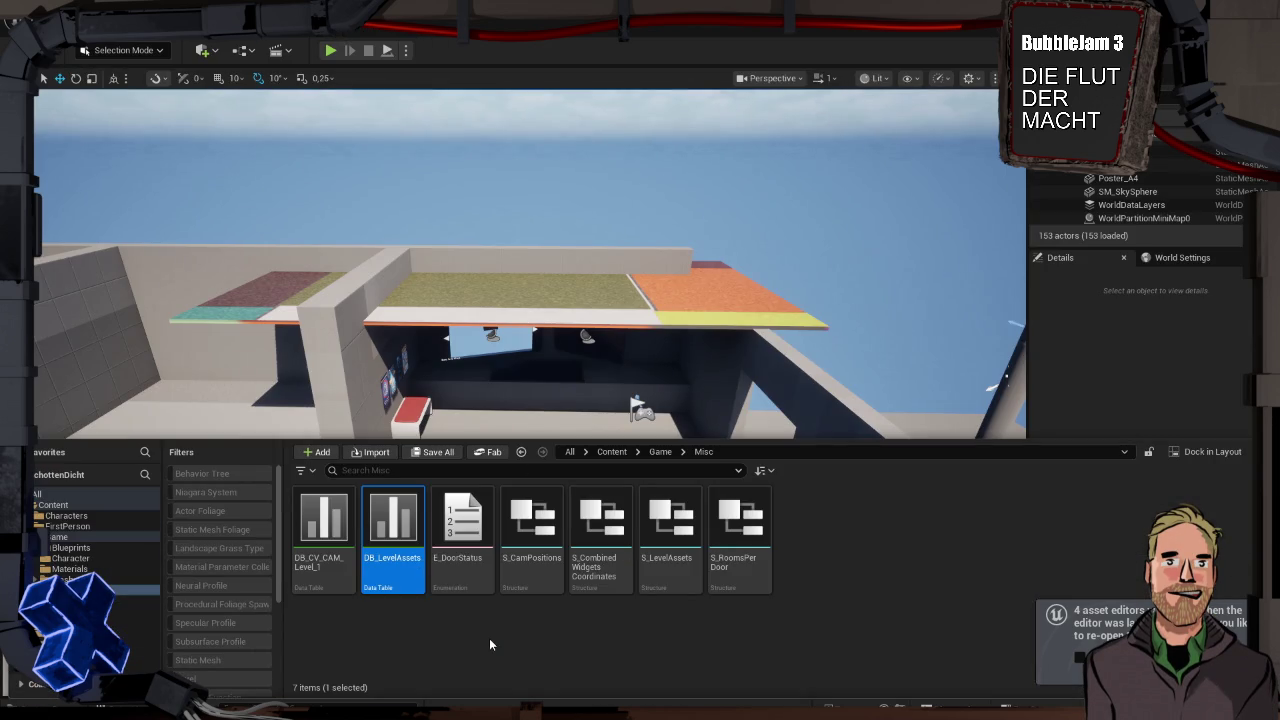
Force-delete the old DB_LevelAssets and create a new Data Table using the S_LevelAssets row structure
{"action": "key", "text": "Delete"}
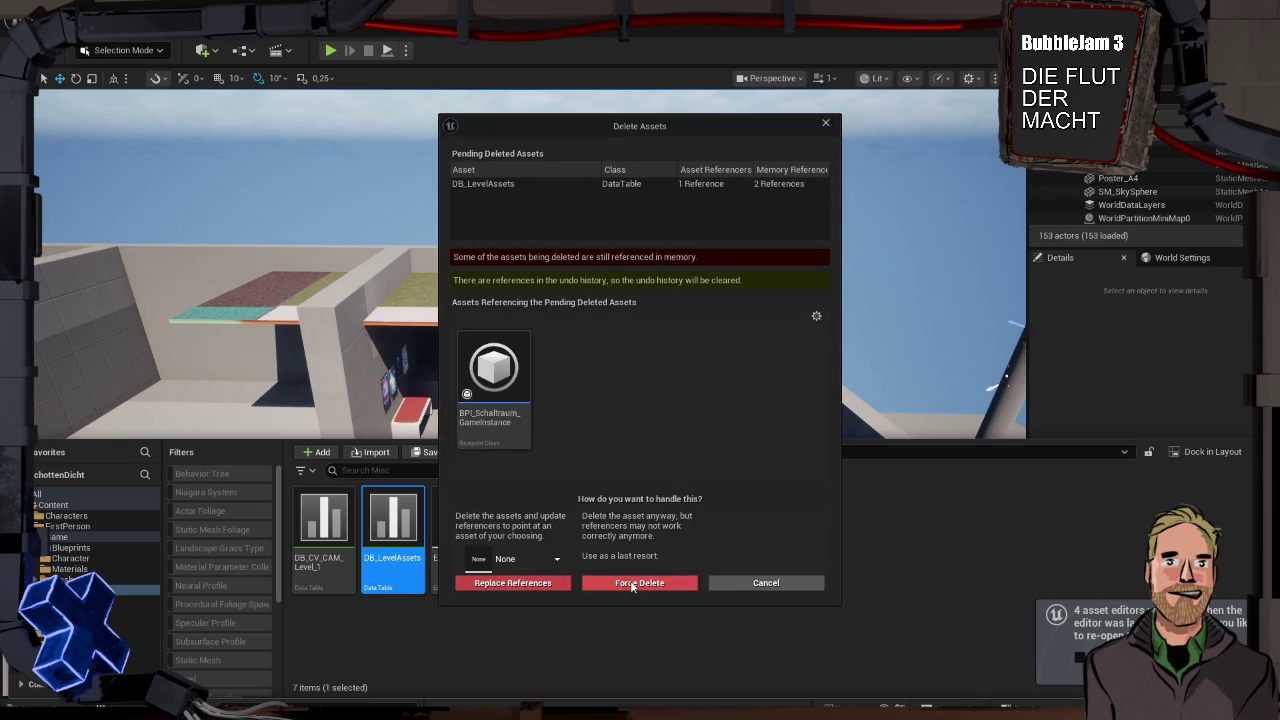
{"action": "left_click", "coordinate": [628, 584]}
{"action": "right_click", "coordinate": [395, 619]}
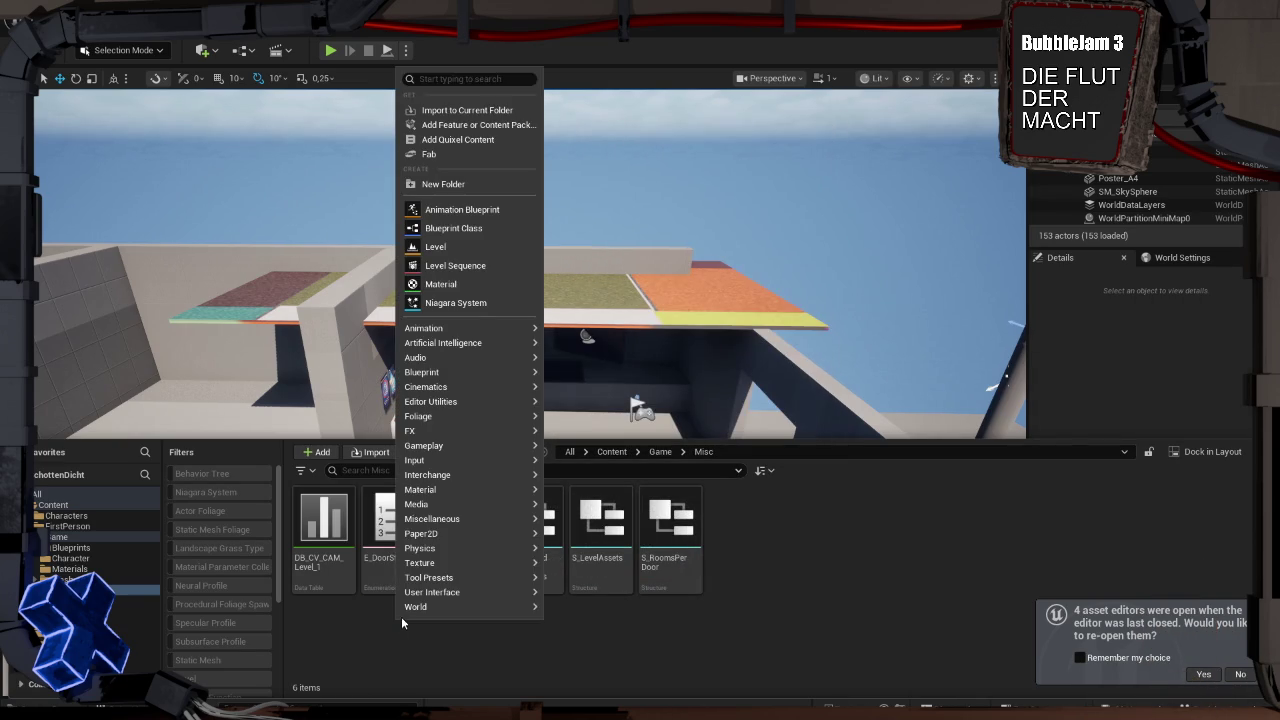
{"action": "mouse_move", "coordinate": [479, 489]}
{"action": "mouse_move", "coordinate": [480, 446]}
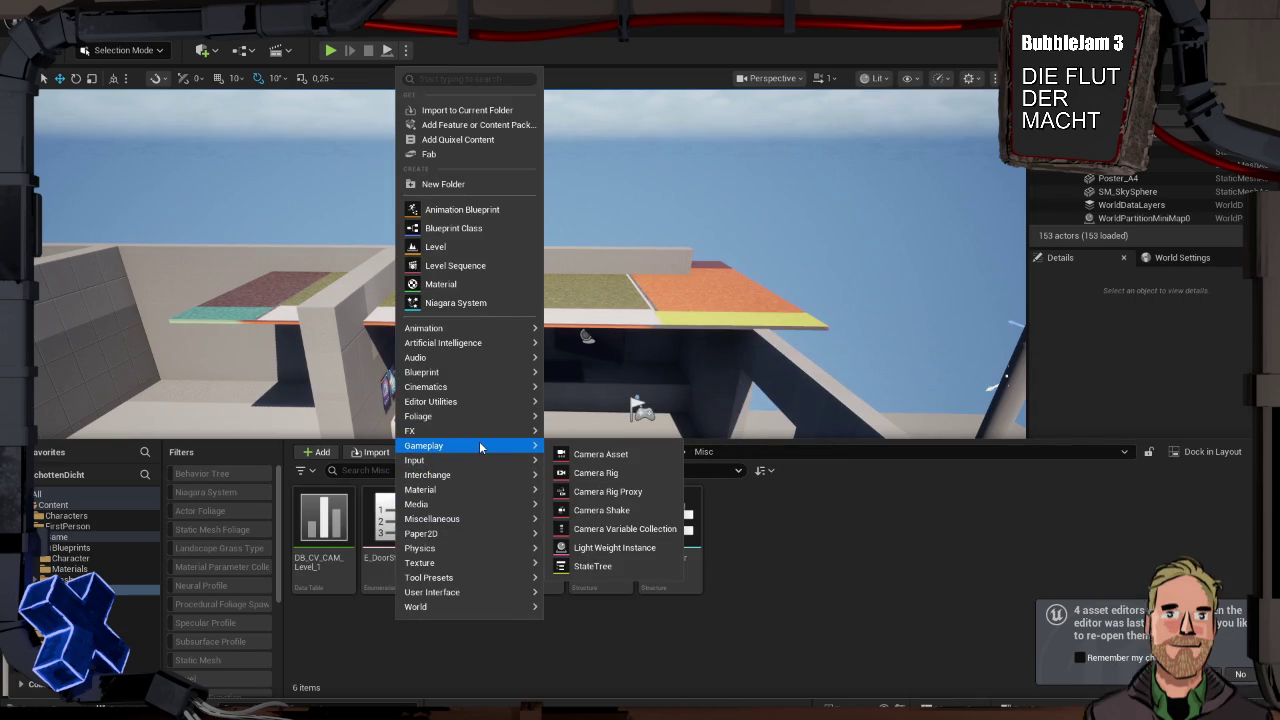
{"action": "mouse_move", "coordinate": [478, 515]}
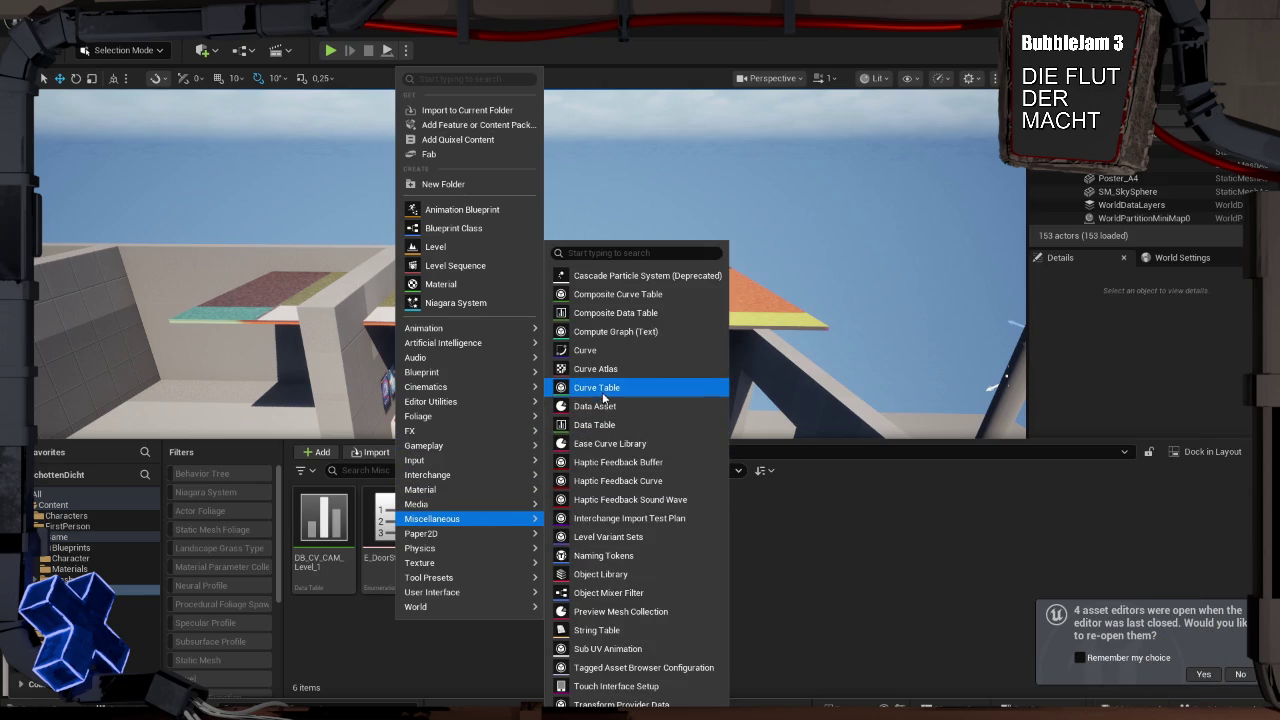
{"action": "left_click", "coordinate": [610, 425]}
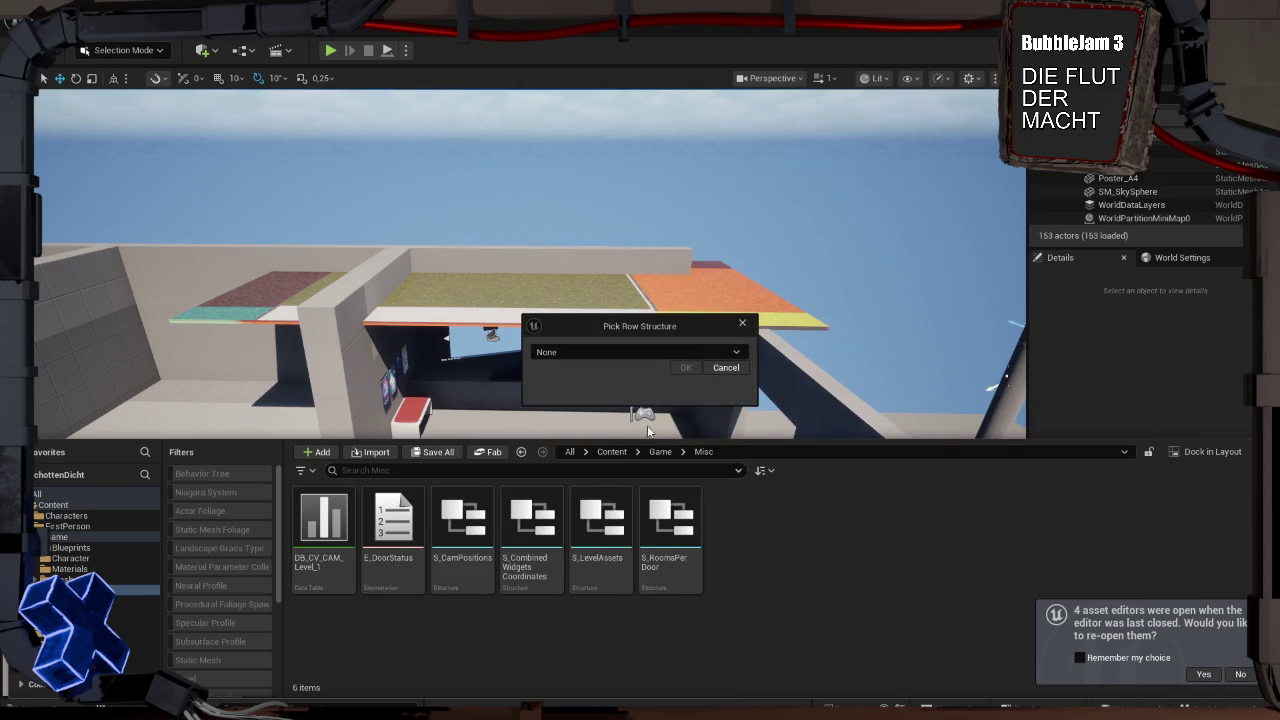
{"action": "left_click", "coordinate": [650, 350]}
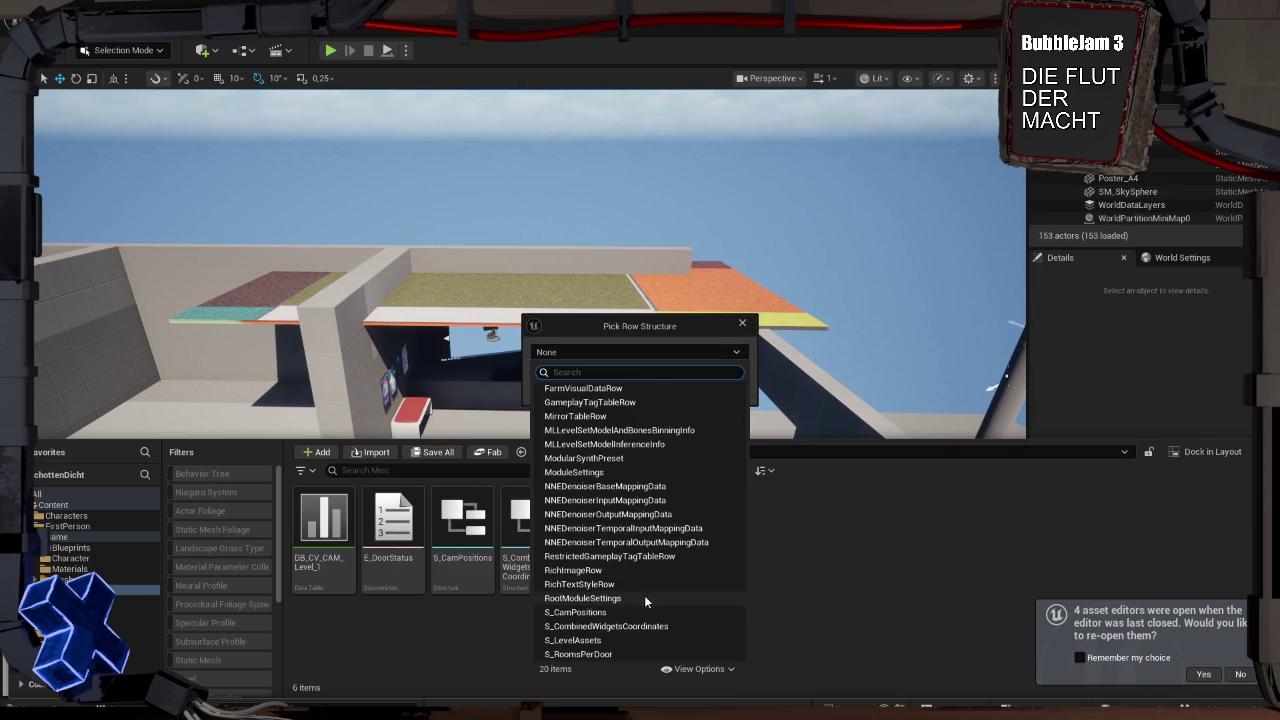
{"action": "left_click", "coordinate": [606, 640]}
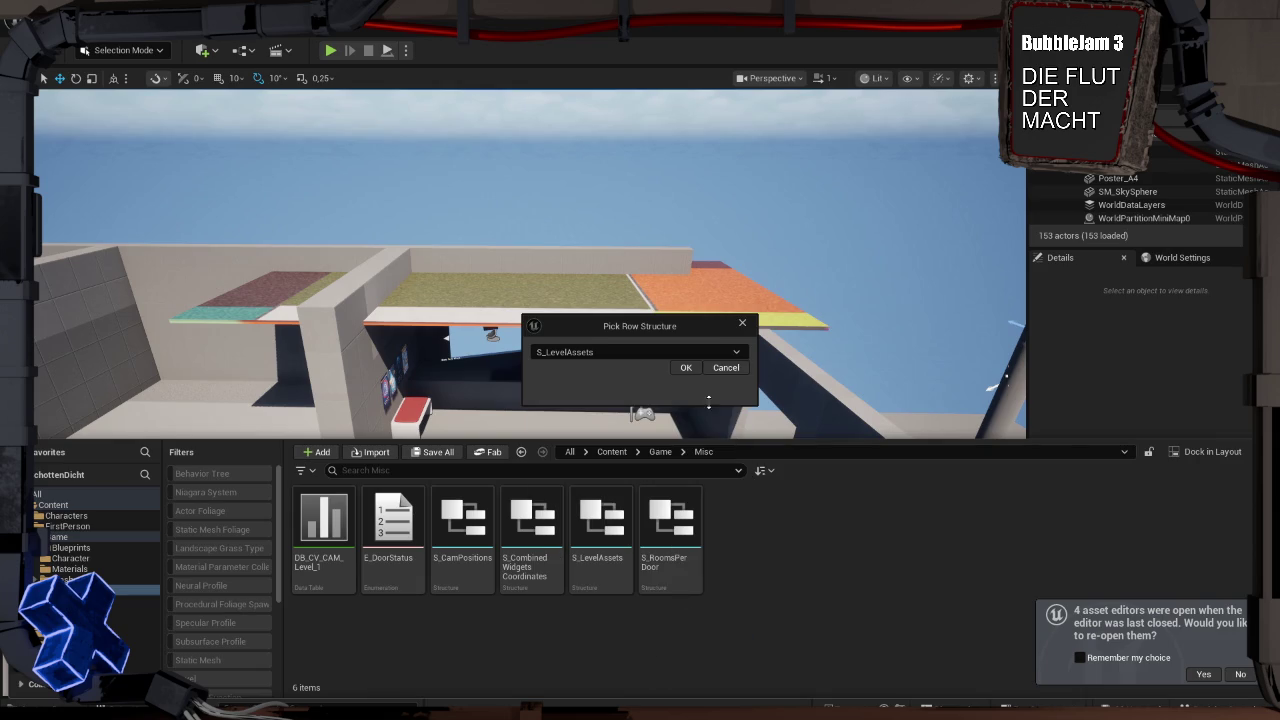
{"action": "left_click", "coordinate": [685, 368]}
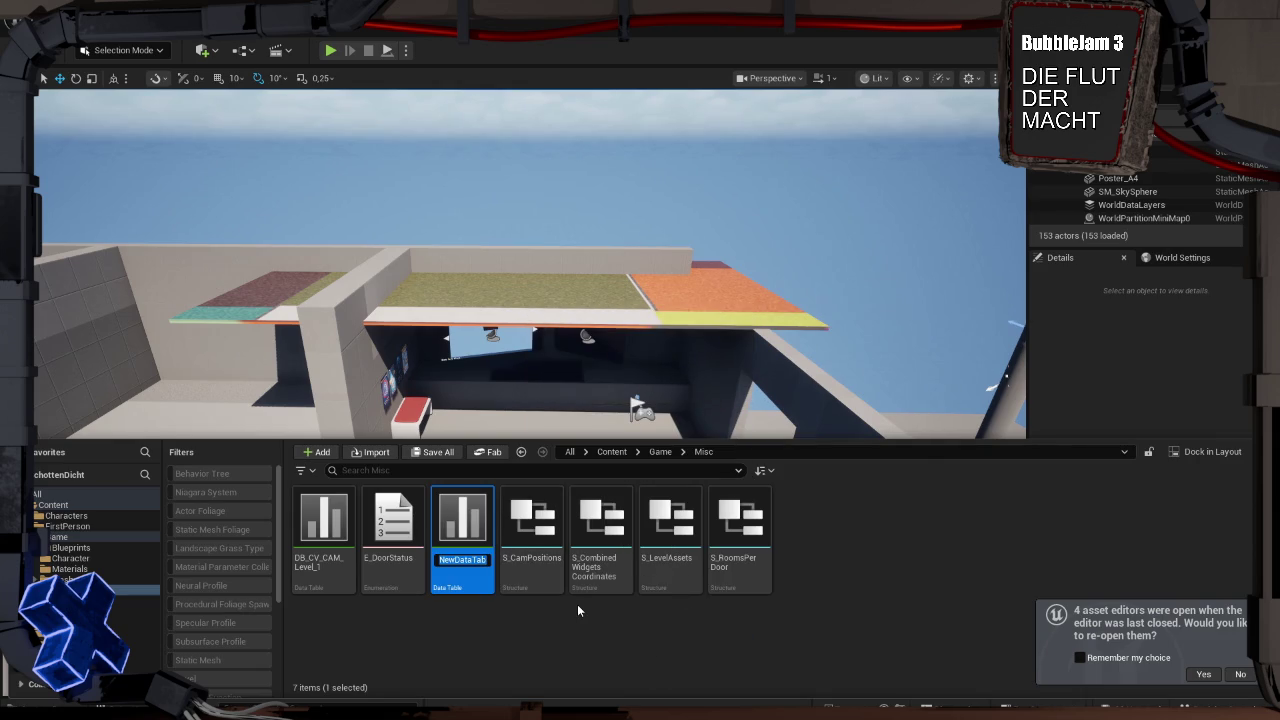
Name the new table DB_LevelAssets and open it for editing
{"action": "type", "text": "DB"}
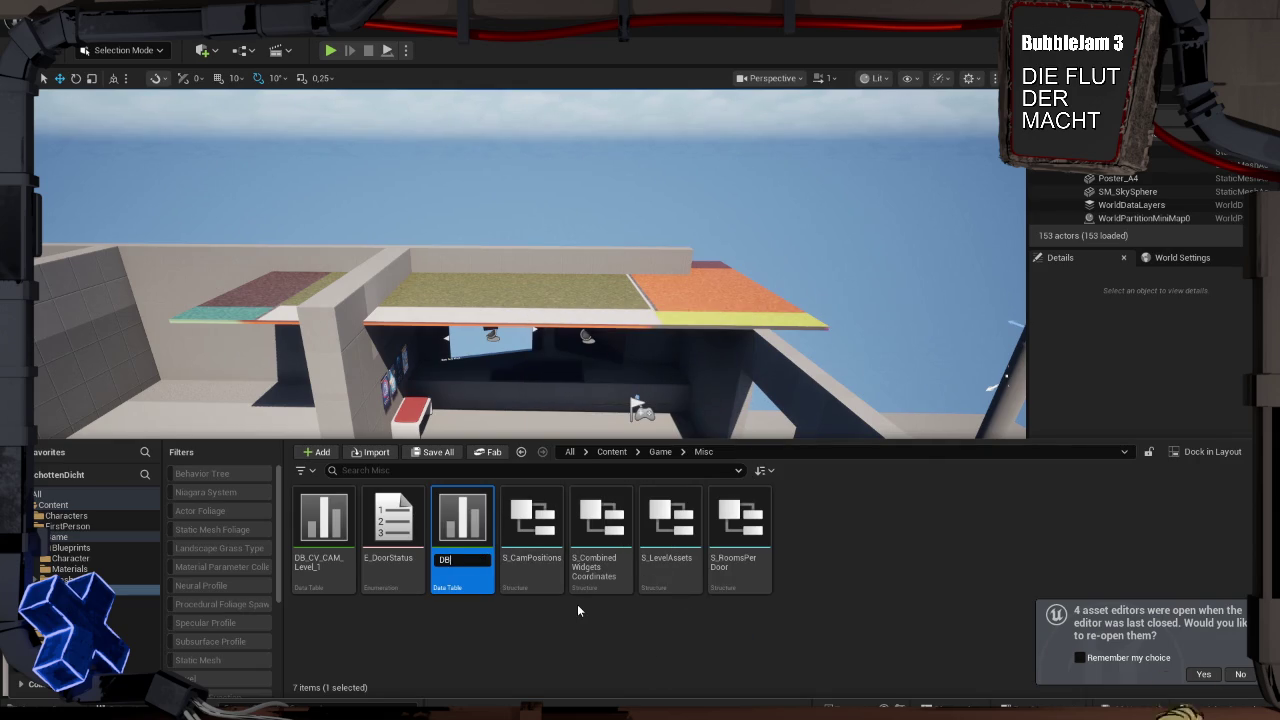
{"action": "type", "text": "_LevelAssets"}
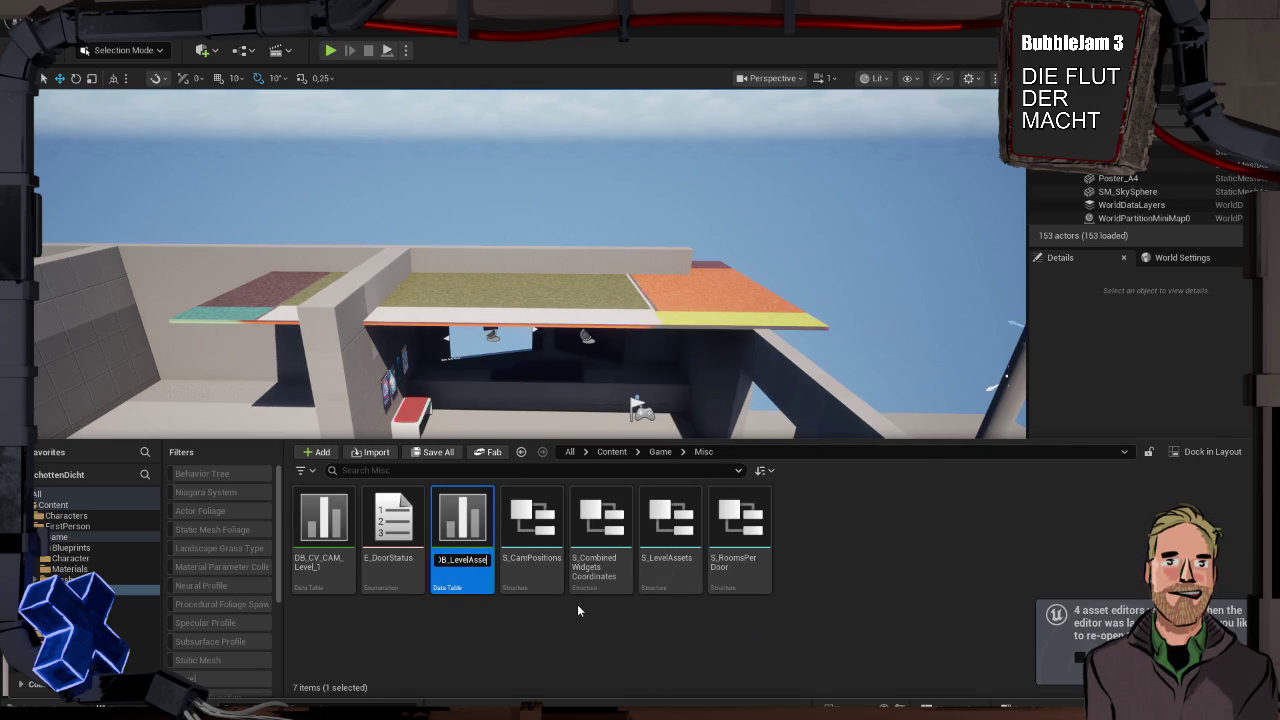
{"action": "key", "text": "Return"}
{"action": "double_click", "coordinate": [392, 520]}
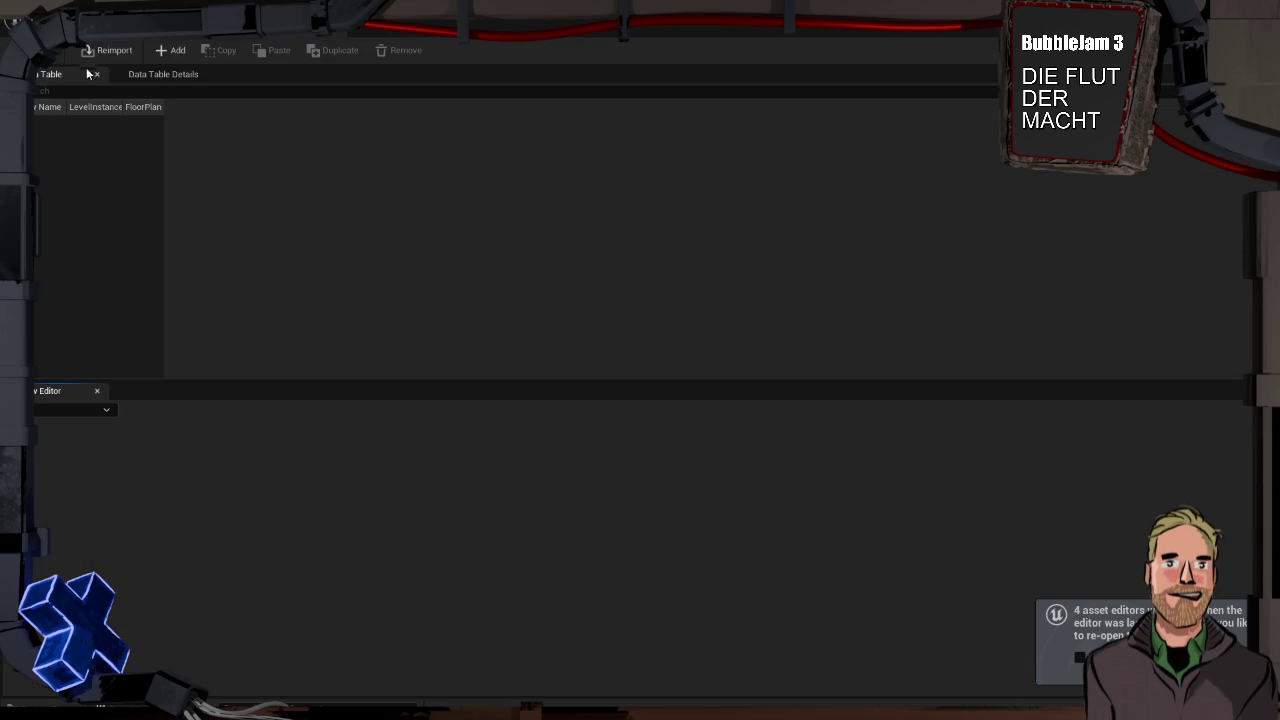
Add a NewRow to DB_LevelAssets and retype S_LevelAssets' FloorPlan as a Widget Blueprint Object Reference
{"action": "left_click", "coordinate": [160, 52]}
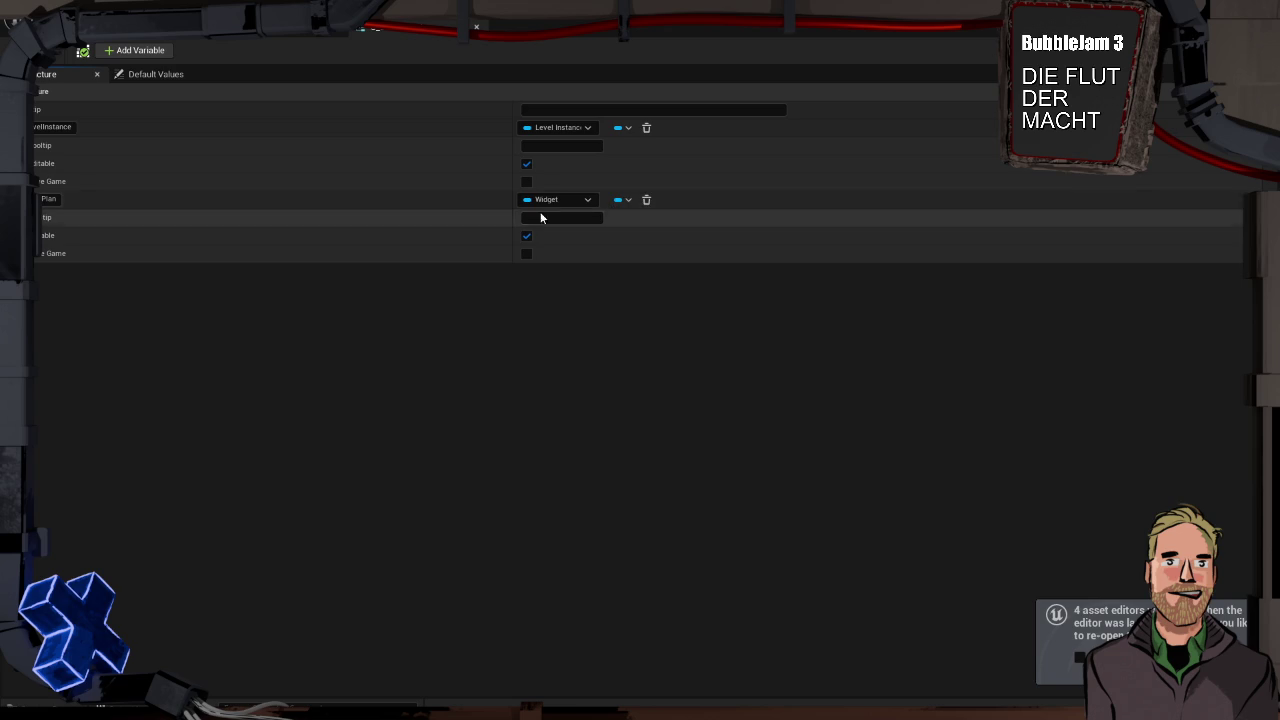
{"action": "left_click", "coordinate": [545, 200]}
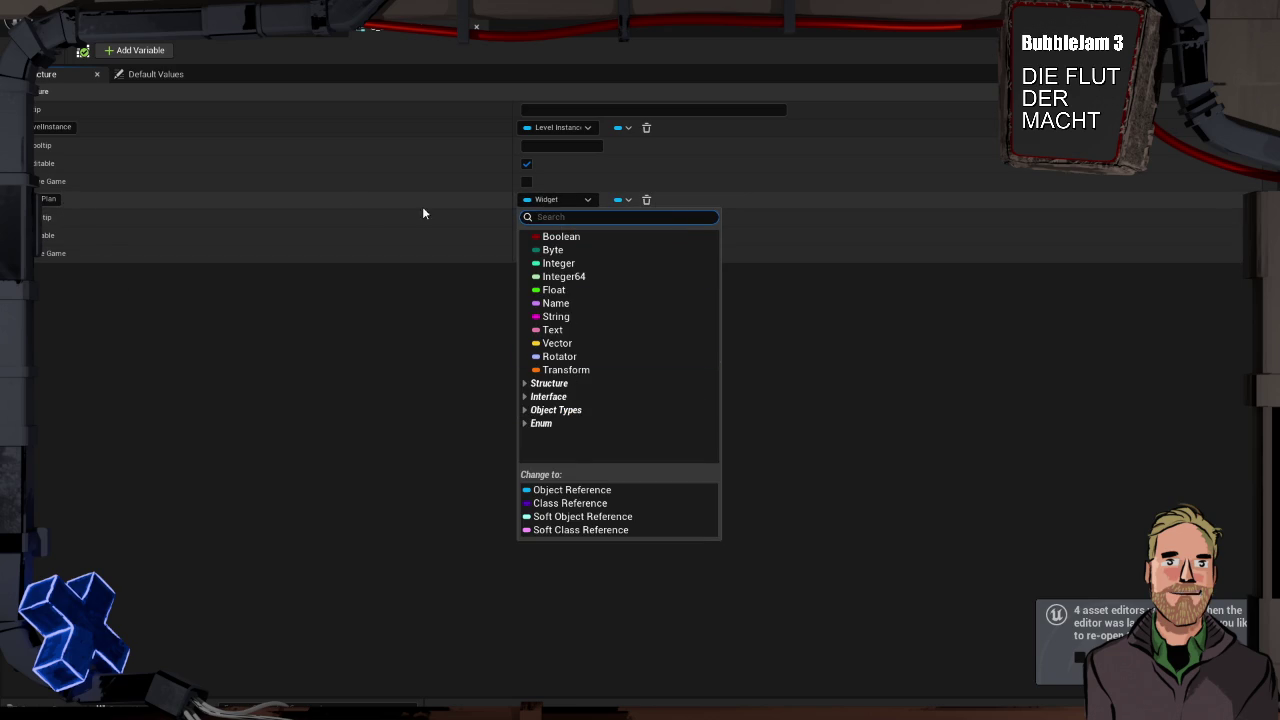
{"action": "type", "text": "widget"}
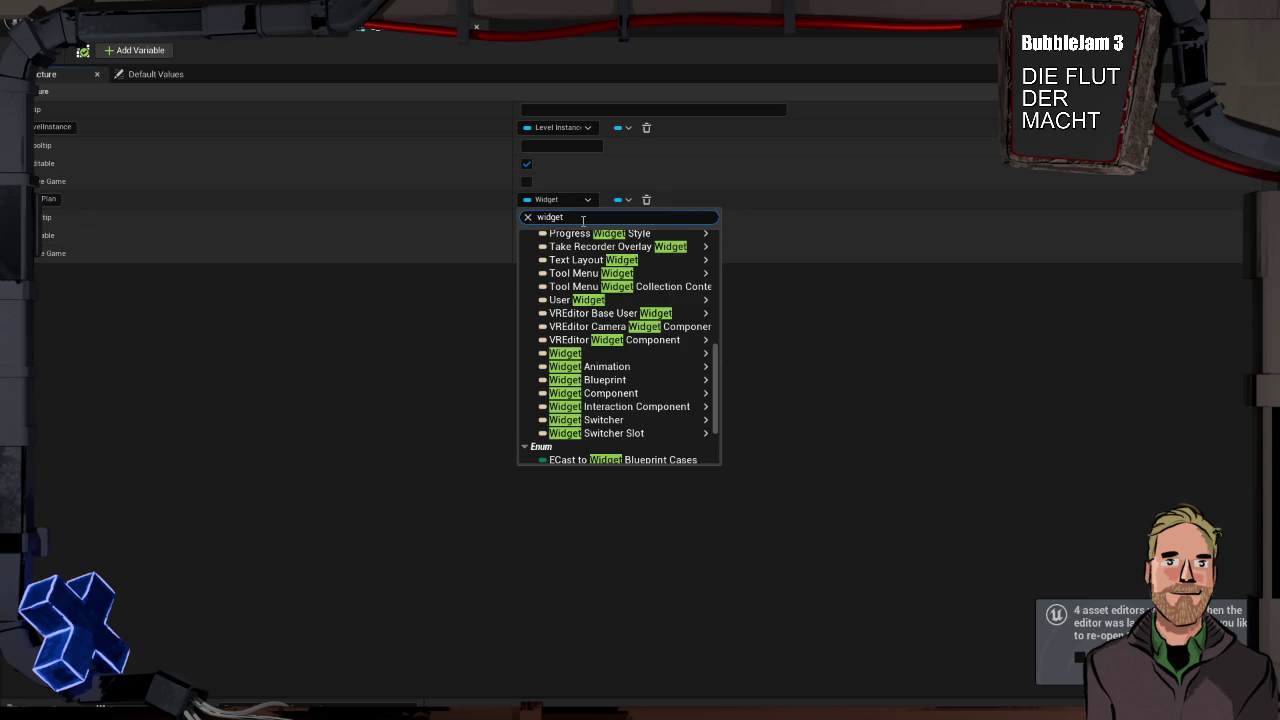
{"action": "mouse_move", "coordinate": [656, 383]}
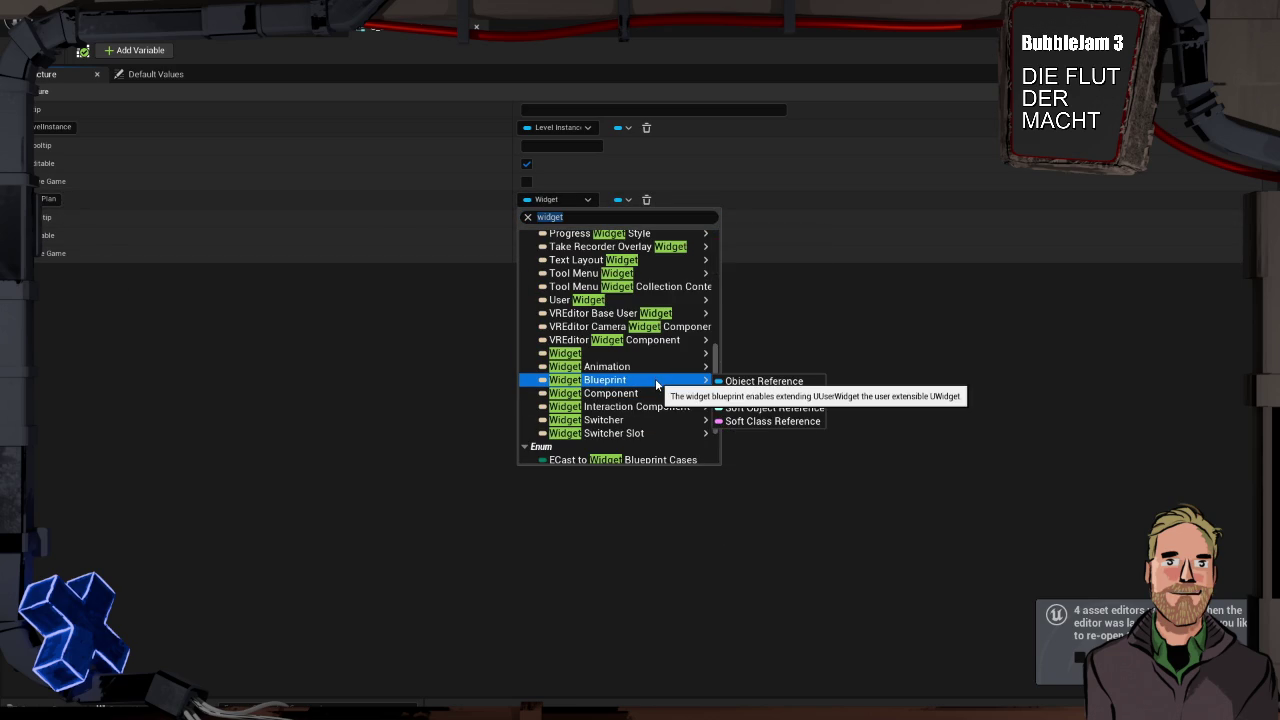
{"action": "left_click", "coordinate": [752, 381]}
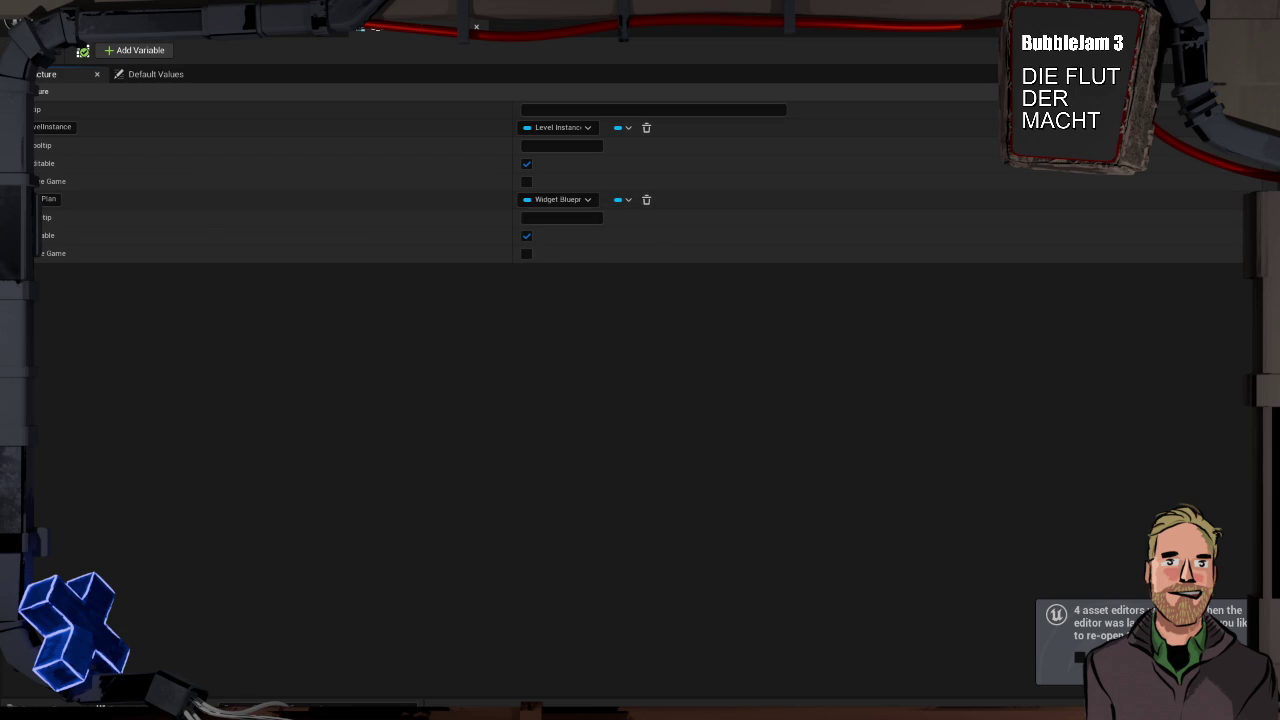
{"action": "left_click", "coordinate": [270, 36]}
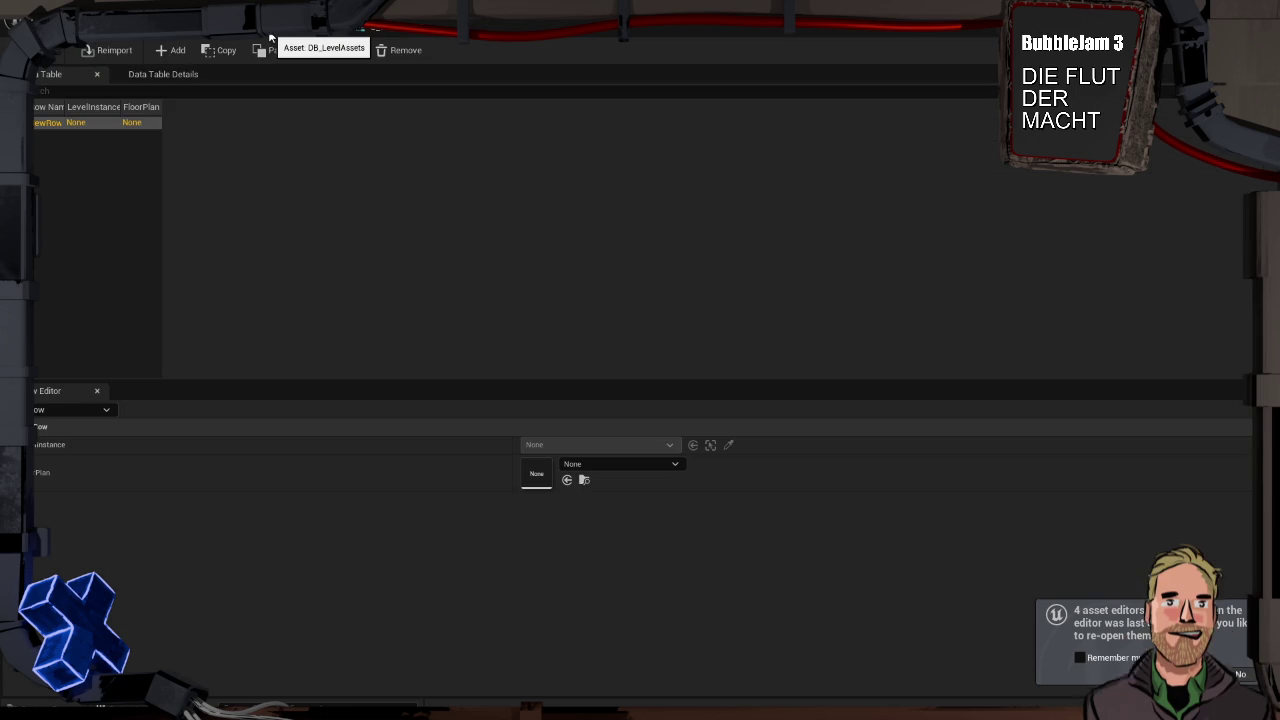
{"action": "left_click", "coordinate": [605, 463]}
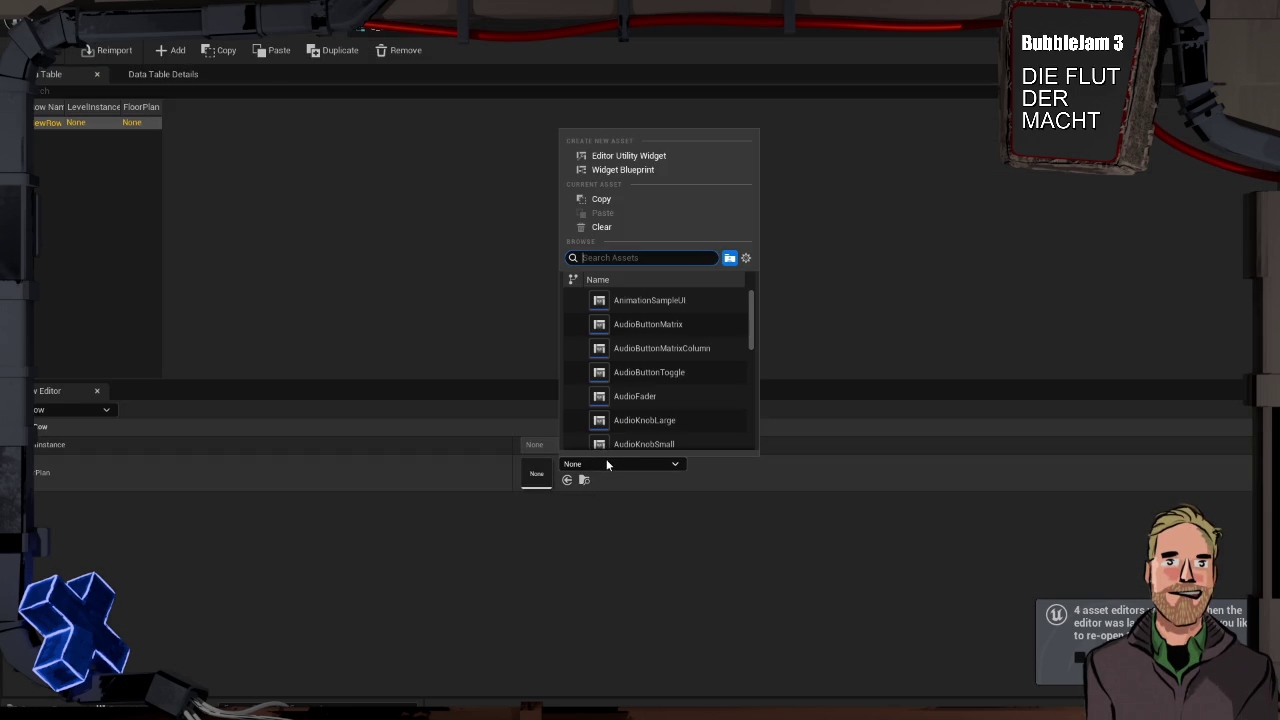
Dismiss the FloorPlan asset choices and return to the S_LevelAssets structure tab
{"action": "left_click", "coordinate": [607, 464]}
{"action": "left_click", "coordinate": [592, 464]}
{"action": "left_click", "coordinate": [591, 464]}
{"action": "left_click", "coordinate": [390, 32]}
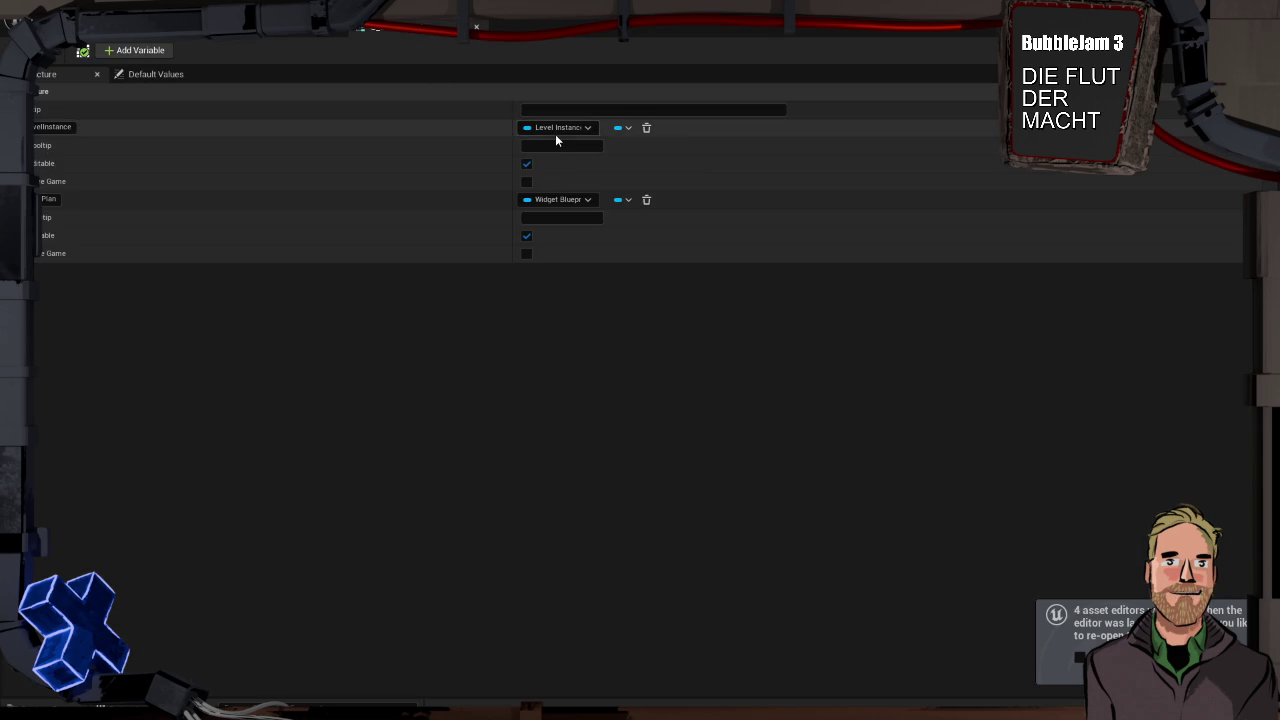
Browse the LevelInstance type list for 'vel' without changing it, then show the Misc folder's assets
{"action": "left_click", "coordinate": [561, 127]}
{"action": "type", "text": "vel"}
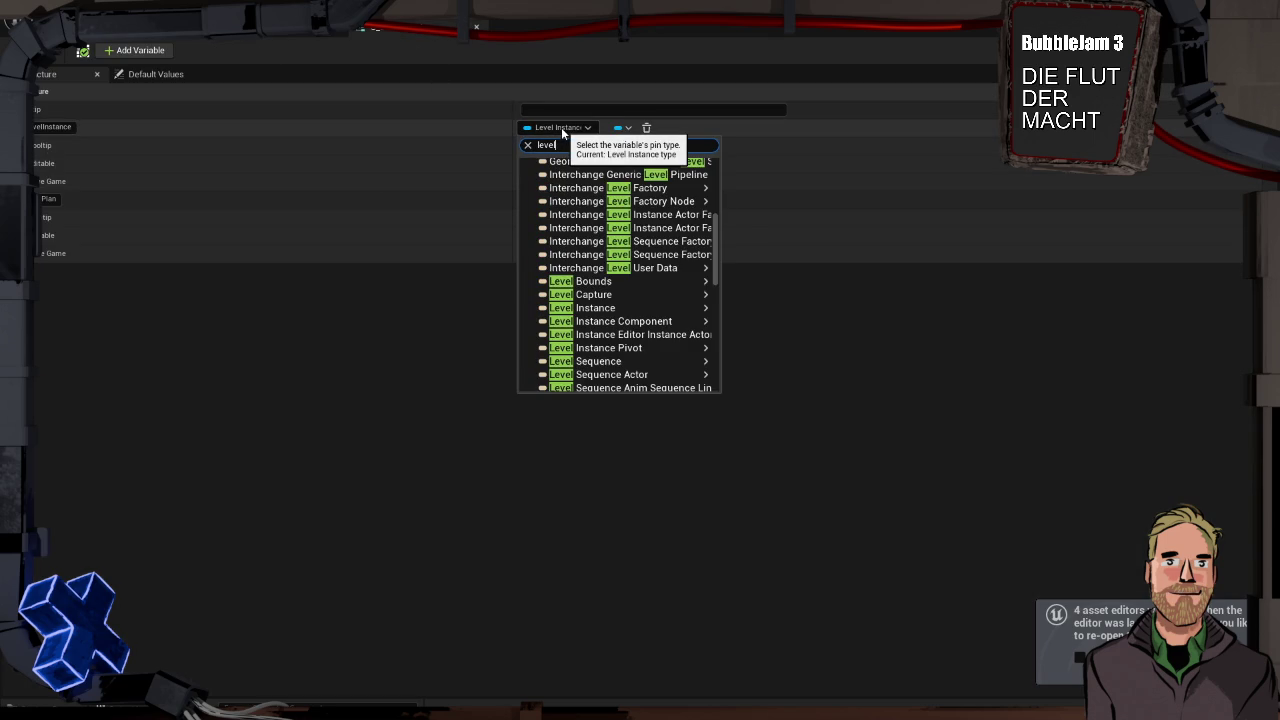
{"action": "scroll", "coordinate": [660, 350], "scroll_direction": "down", "scroll_amount": 3}
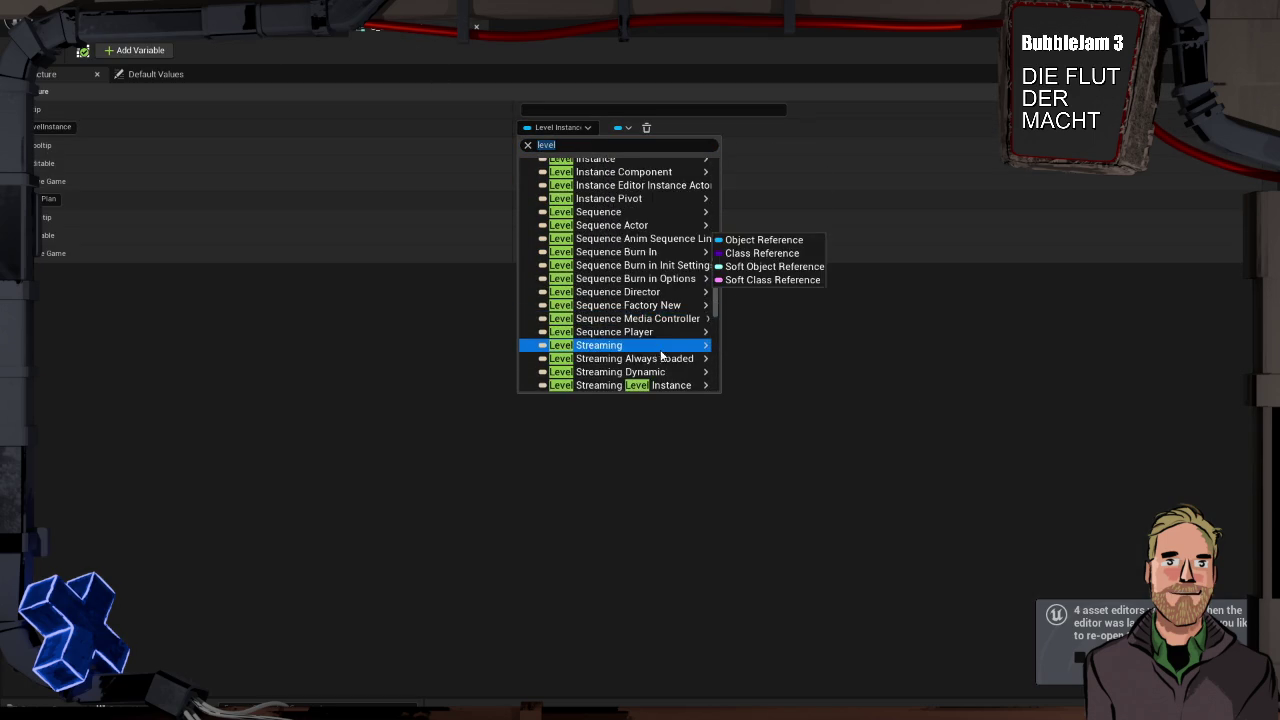
{"action": "scroll", "coordinate": [660, 350], "scroll_direction": "down", "scroll_amount": 5}
{"action": "scroll", "coordinate": [665, 358], "scroll_direction": "up", "scroll_amount": 10}
{"action": "scroll", "coordinate": [667, 360], "scroll_direction": "up", "scroll_amount": 3}
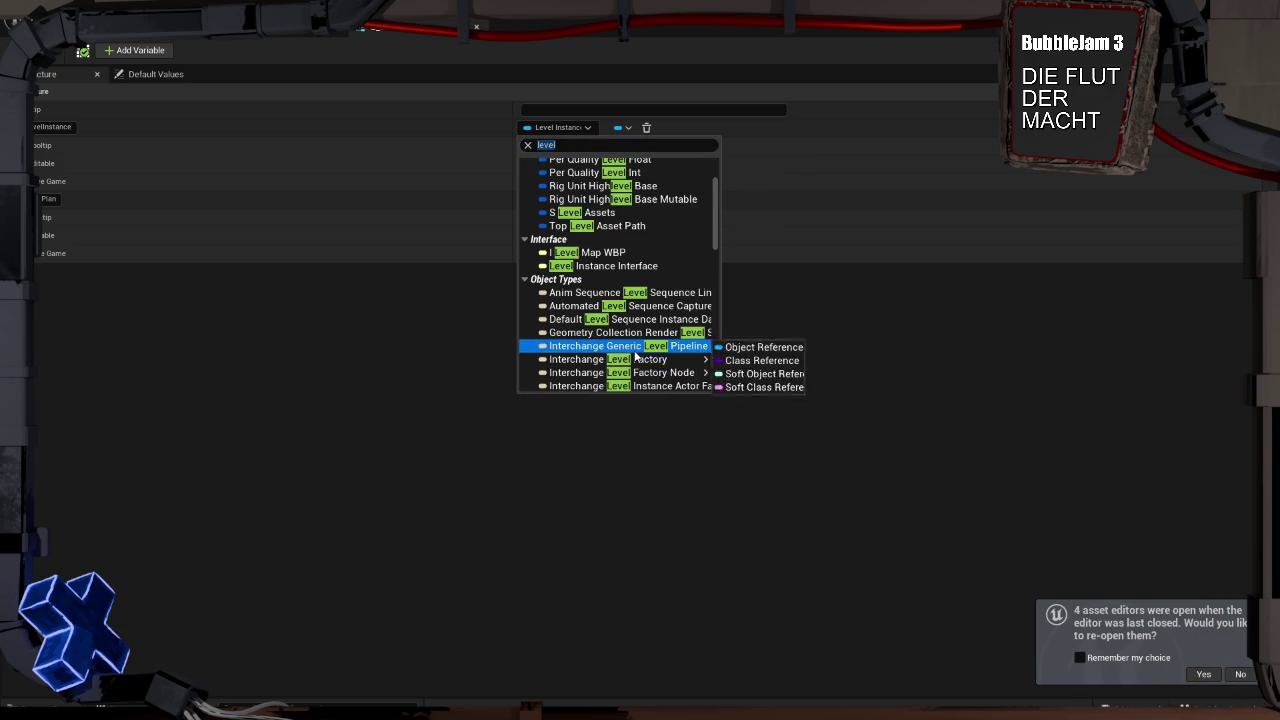
{"action": "scroll", "coordinate": [655, 355], "scroll_direction": "up", "scroll_amount": 2}
{"action": "scroll", "coordinate": [645, 330], "scroll_direction": "down", "scroll_amount": 6}
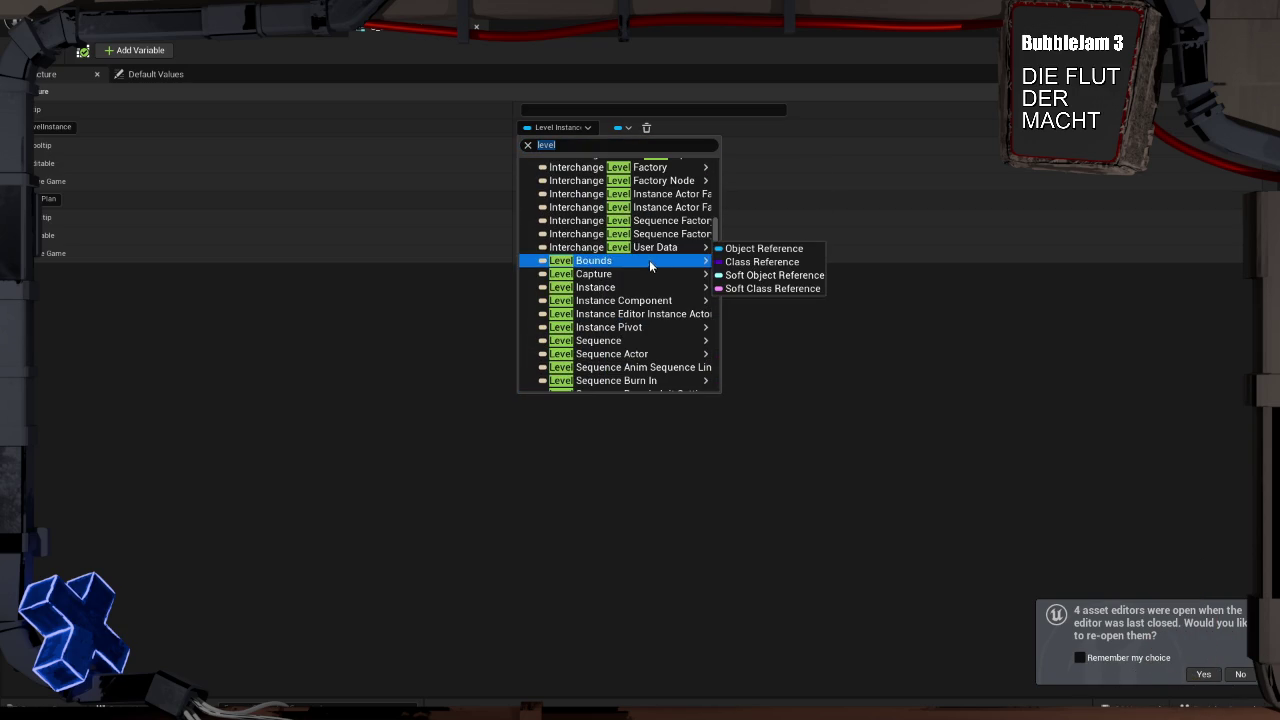
{"action": "mouse_move", "coordinate": [650, 287]}
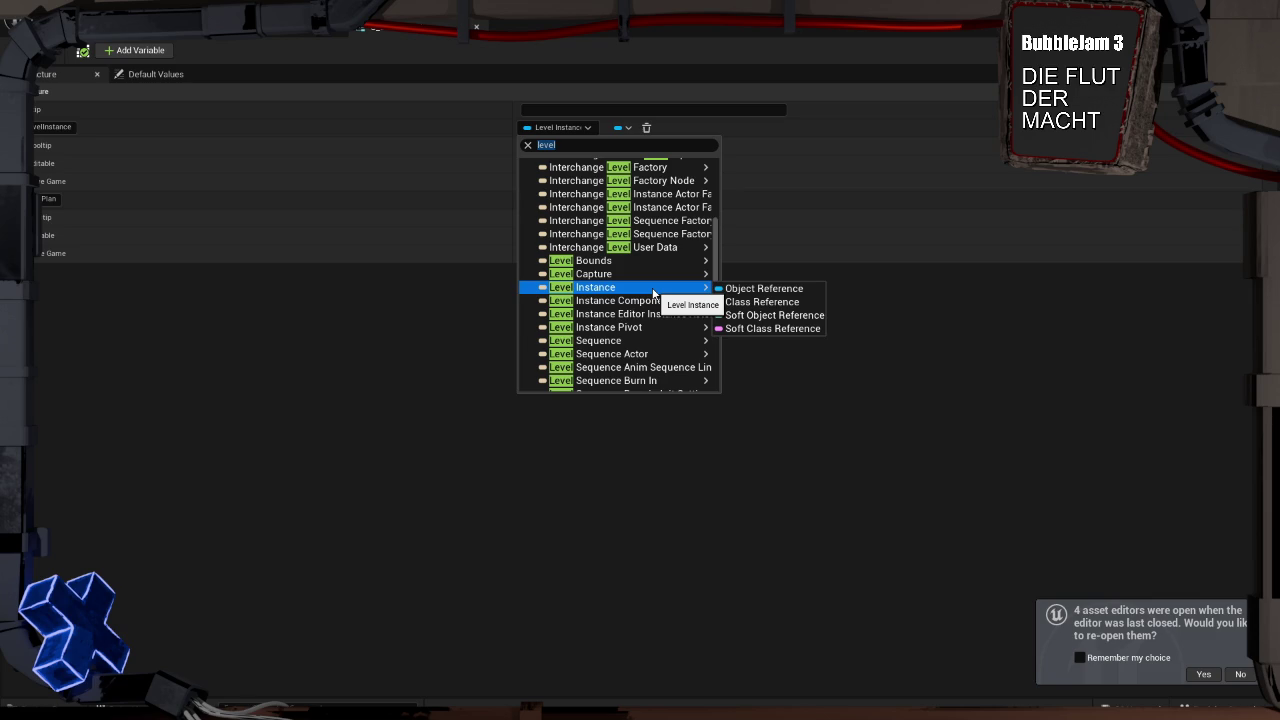
{"action": "left_click", "coordinate": [699, 490]}
{"action": "key", "text": "ctrl+space"}
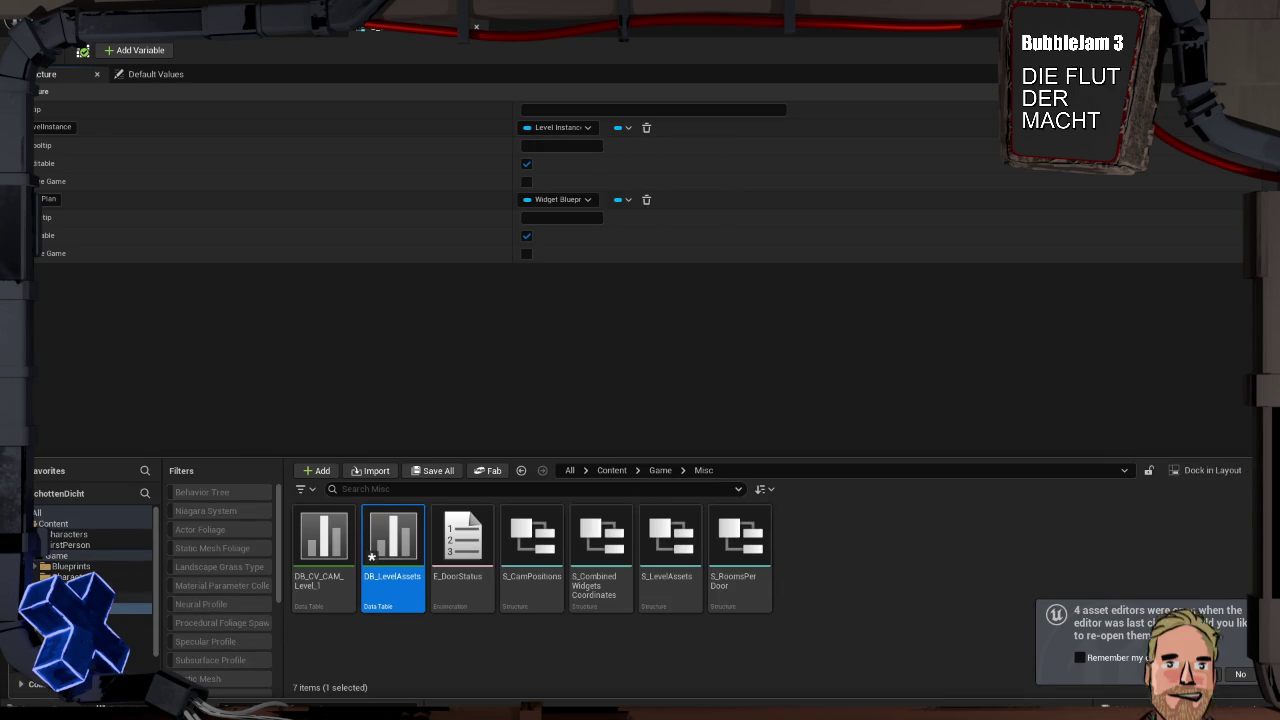
{"action": "left_click", "coordinate": [71, 566]}
{"action": "left_click", "coordinate": [326, 532]}
{"action": "double_click", "coordinate": [326, 532]}
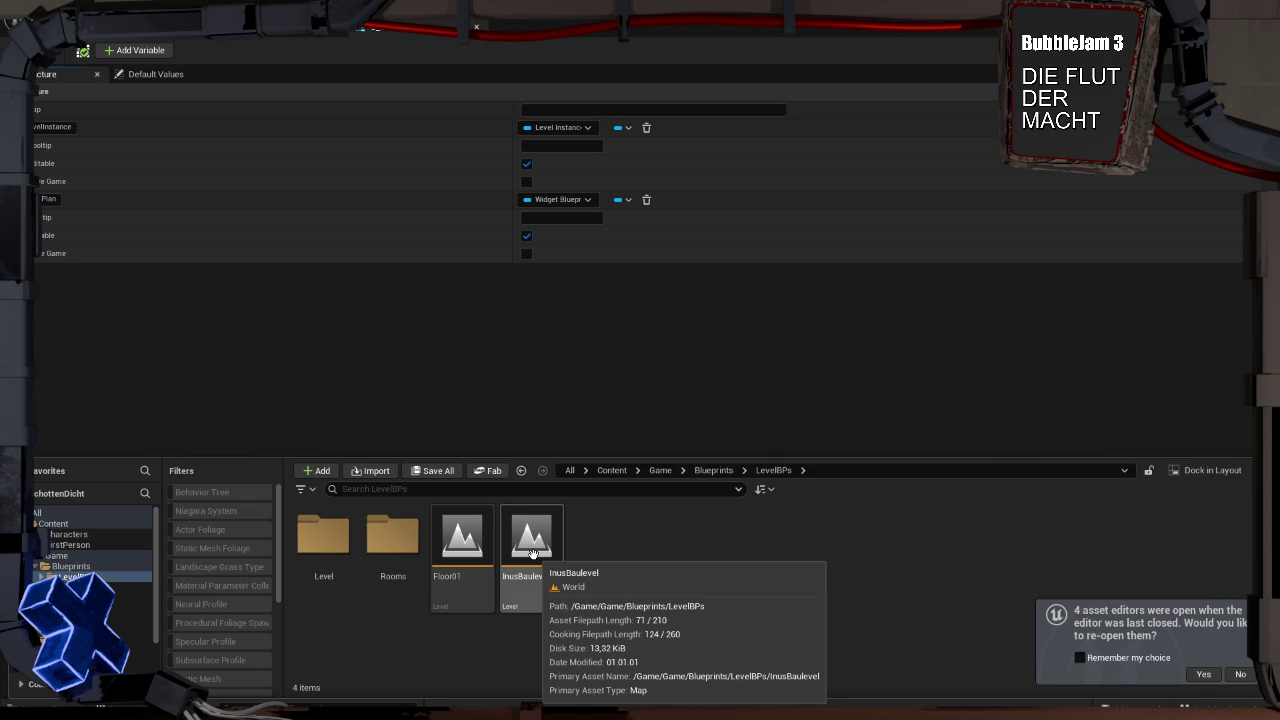
{"action": "left_click", "coordinate": [578, 127]}
{"action": "type", "text": "m"}
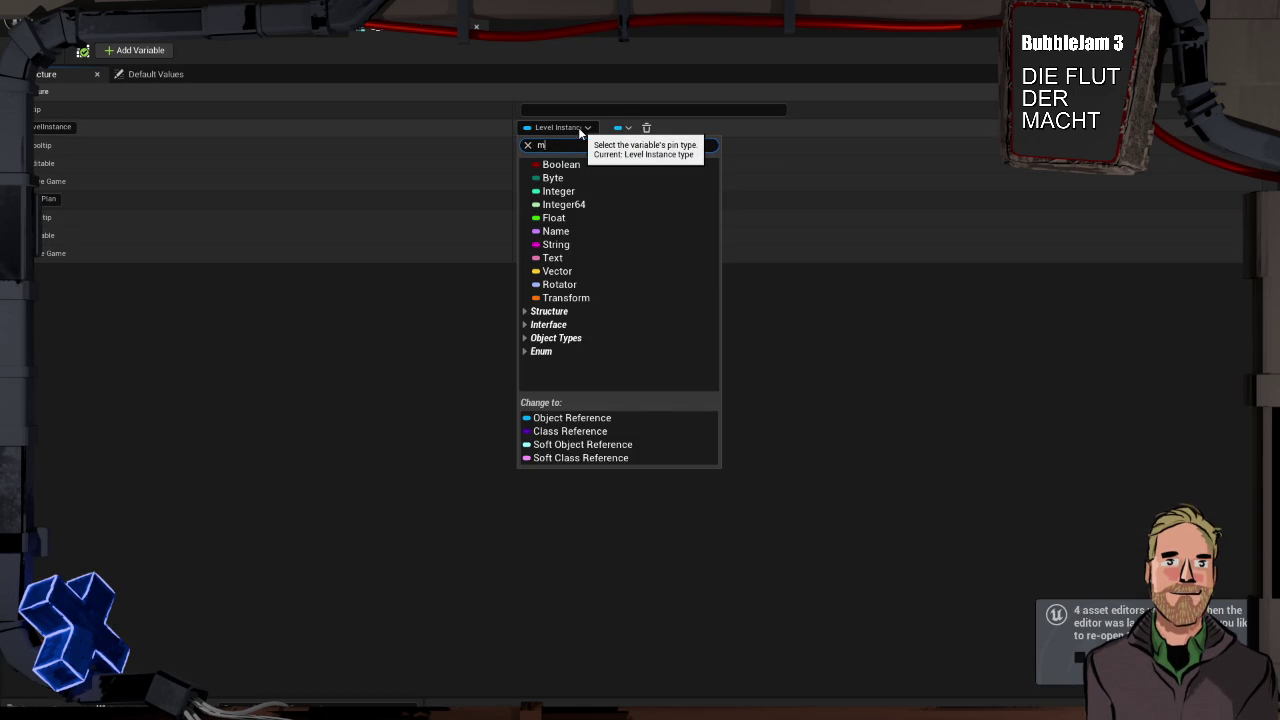
{"action": "type", "text": "ap"}
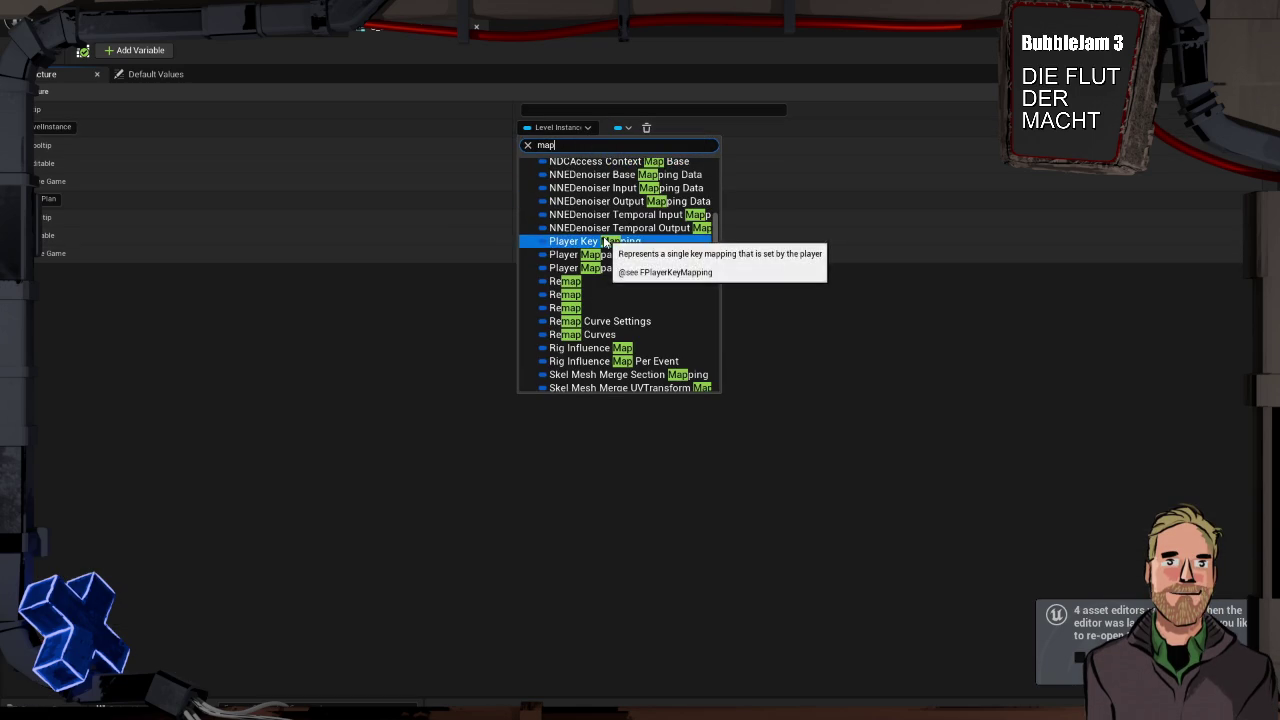
{"action": "scroll", "coordinate": [623, 235], "scroll_direction": "up", "scroll_amount": 4}
{"action": "scroll", "coordinate": [625, 245], "scroll_direction": "up", "scroll_amount": 2}
{"action": "scroll", "coordinate": [635, 252], "scroll_direction": "down", "scroll_amount": 8}
{"action": "scroll", "coordinate": [641, 259], "scroll_direction": "down", "scroll_amount": 8}
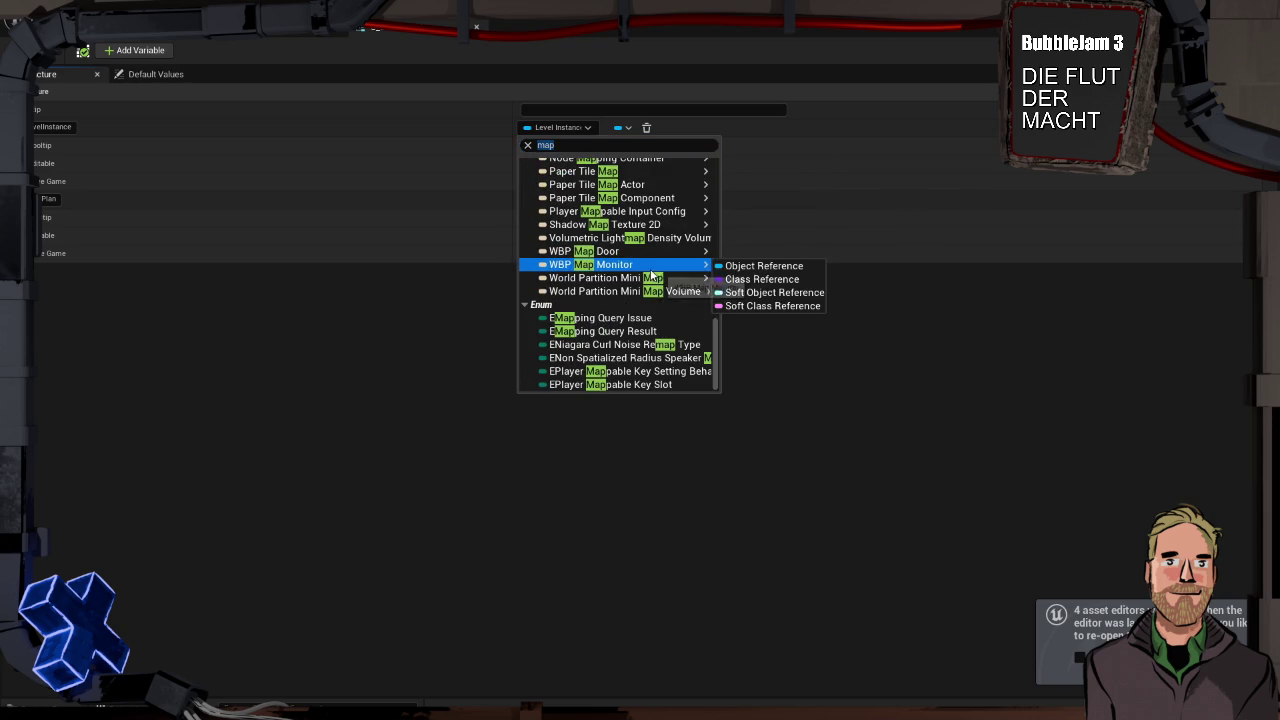
{"action": "scroll", "coordinate": [655, 320], "scroll_direction": "up", "scroll_amount": 8}
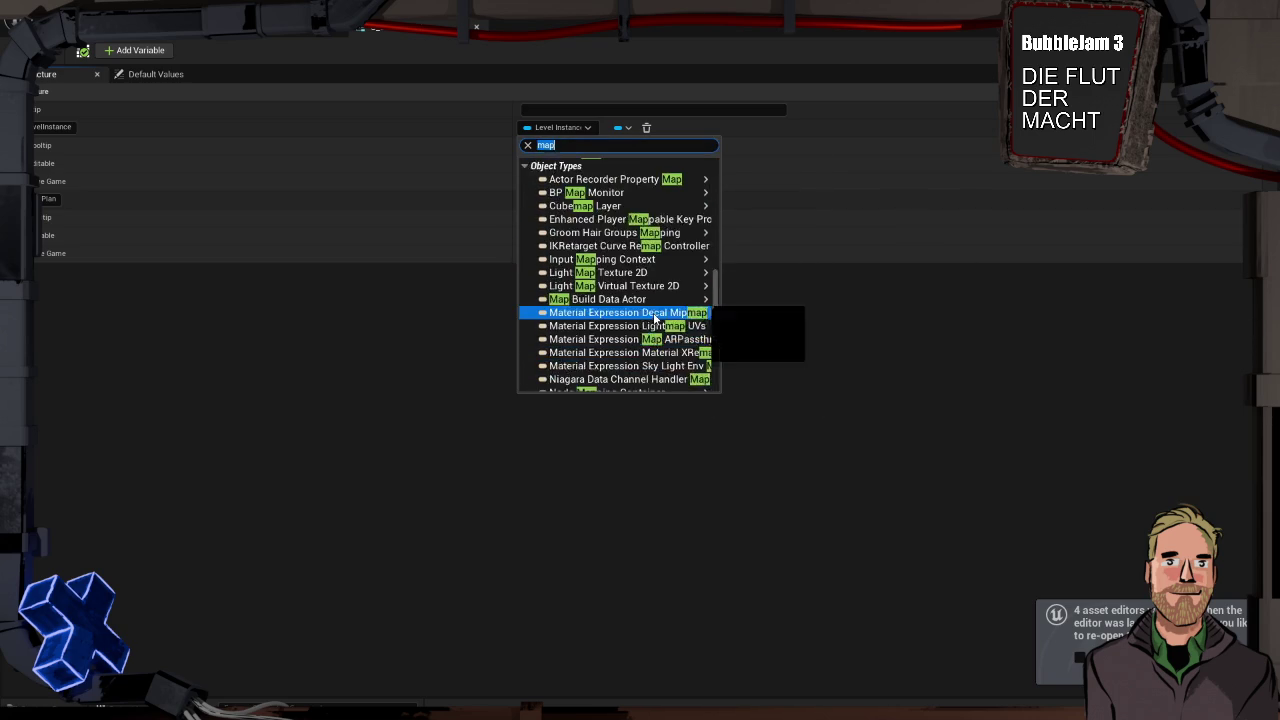
{"action": "scroll", "coordinate": [655, 318], "scroll_direction": "up", "scroll_amount": 2}
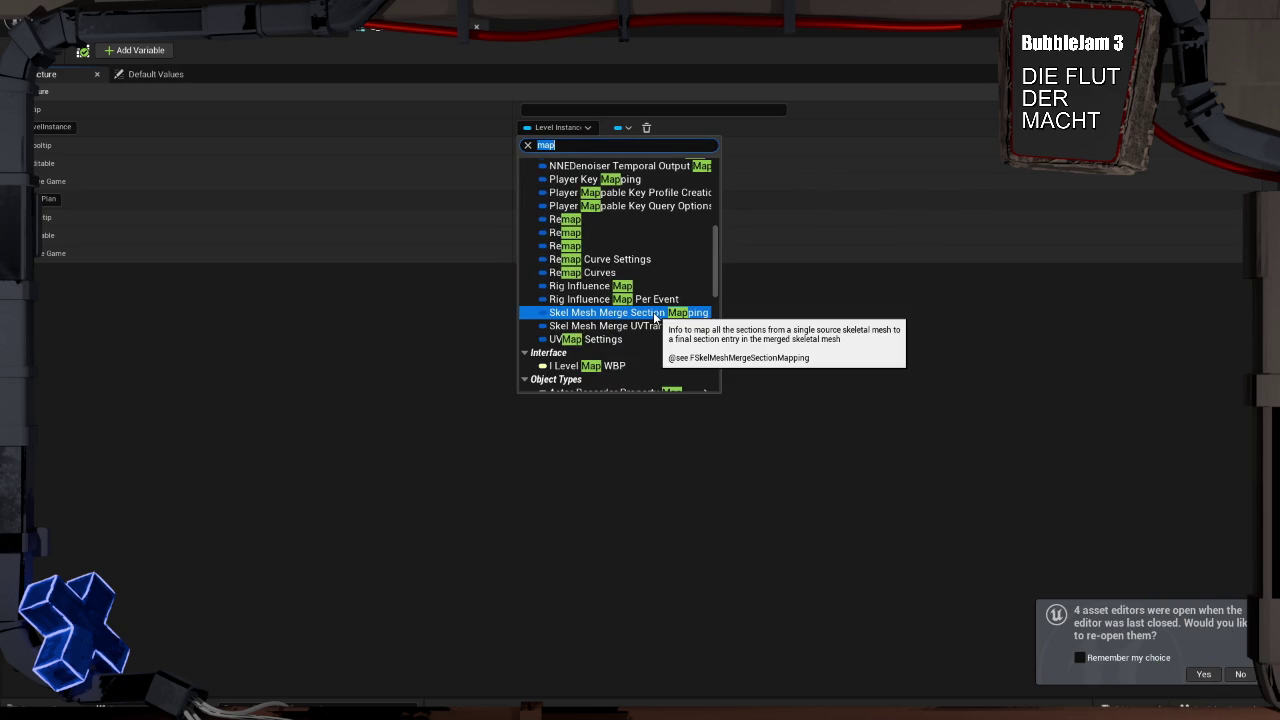
{"action": "scroll", "coordinate": [655, 318], "scroll_direction": "up", "scroll_amount": 10}
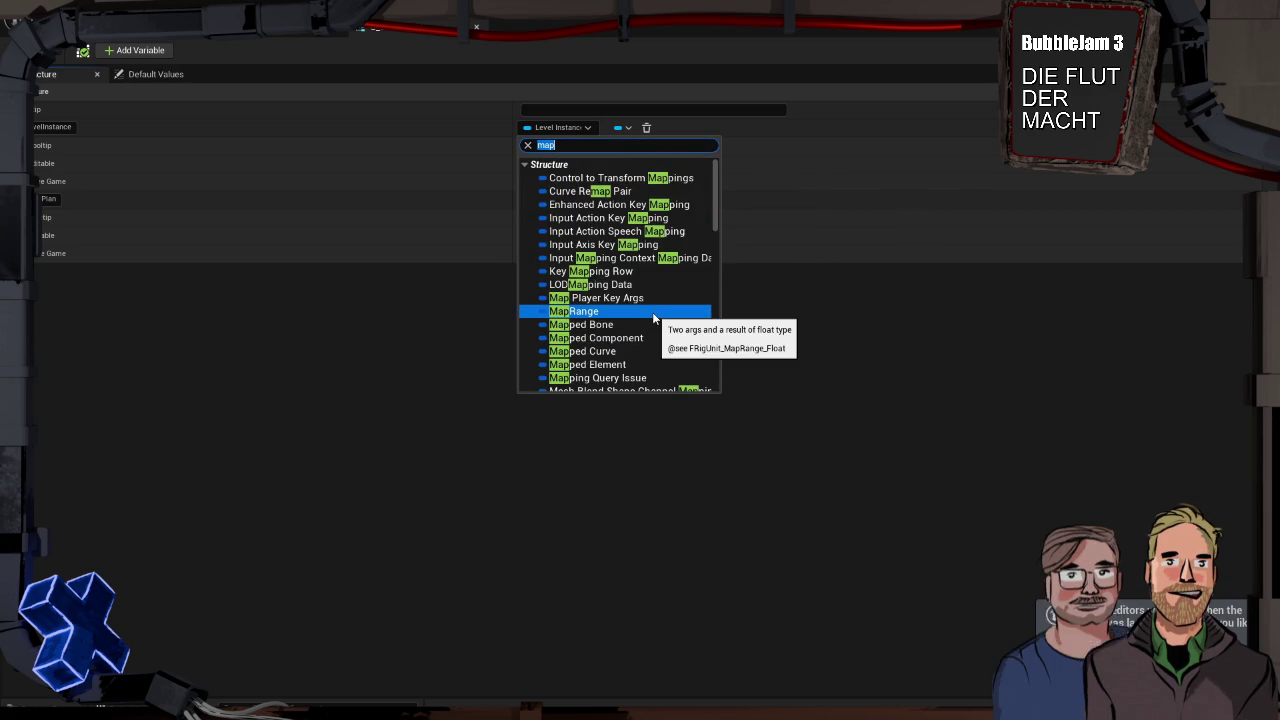
{"action": "scroll", "coordinate": [655, 318], "scroll_direction": "down", "scroll_amount": 10}
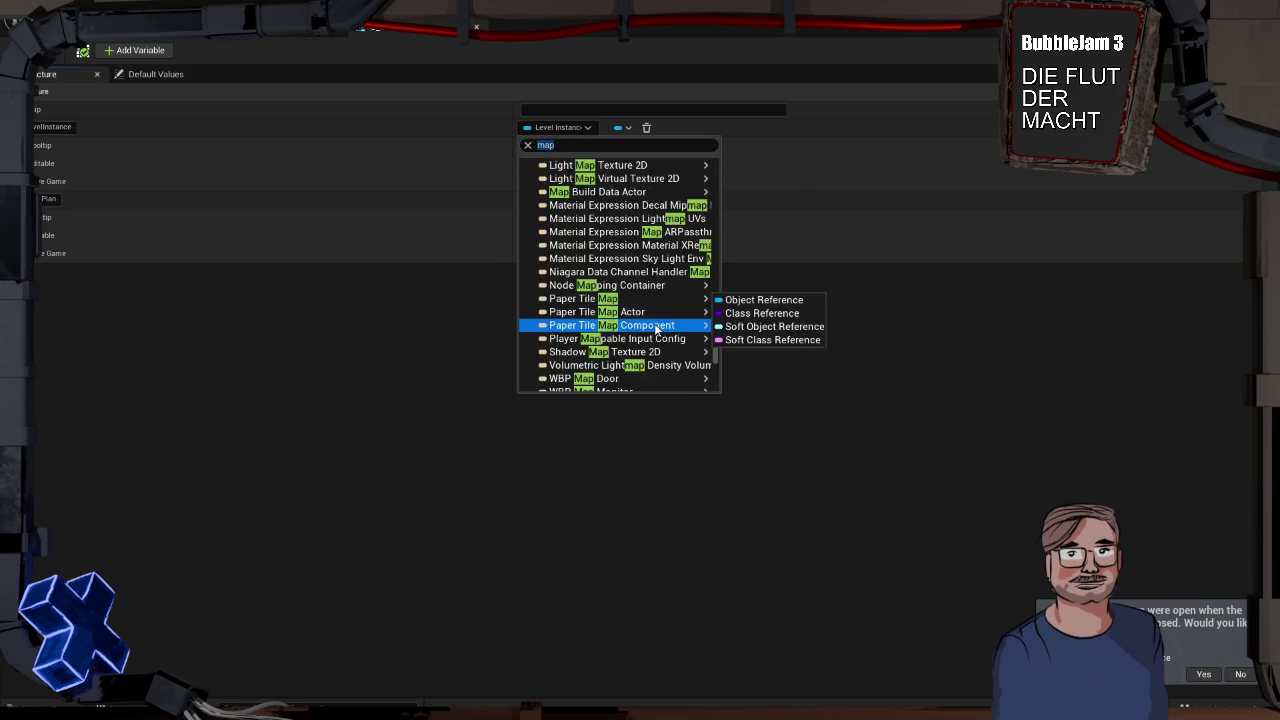
{"action": "scroll", "coordinate": [656, 328], "scroll_direction": "down", "scroll_amount": 3}
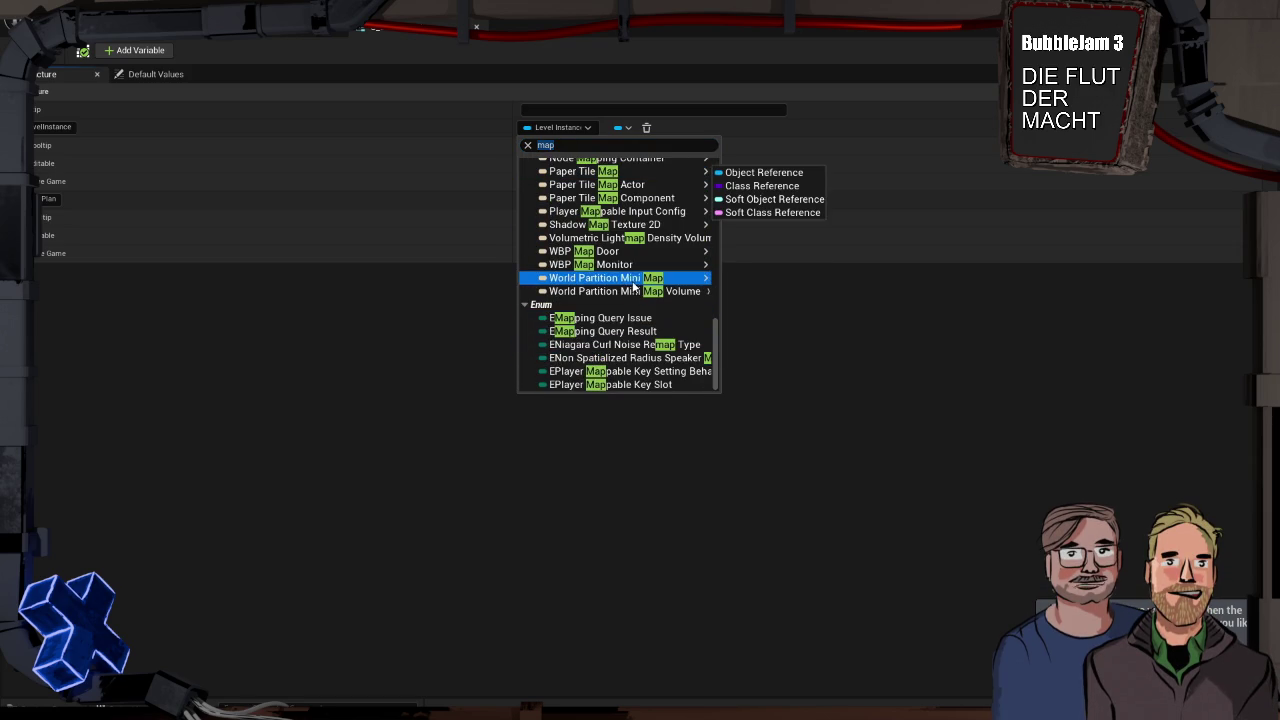
{"action": "scroll", "coordinate": [625, 270], "scroll_direction": "up", "scroll_amount": 10}
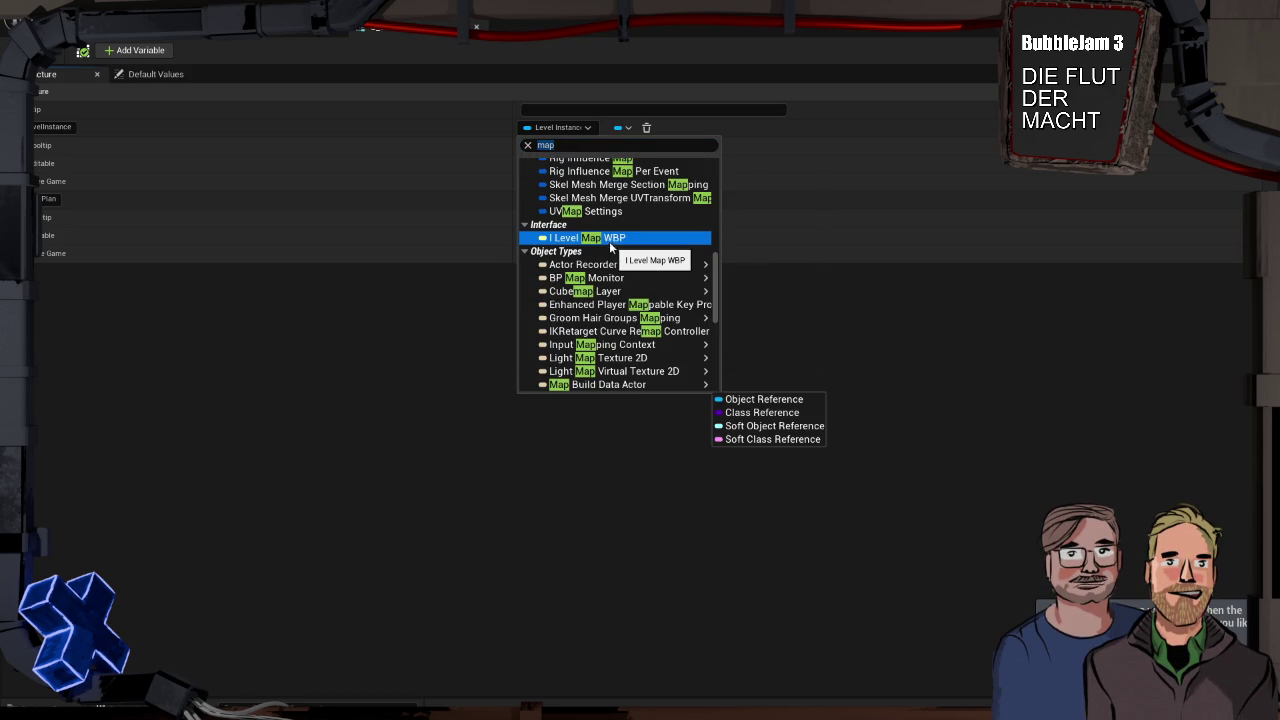
{"action": "left_click", "coordinate": [528, 145]}
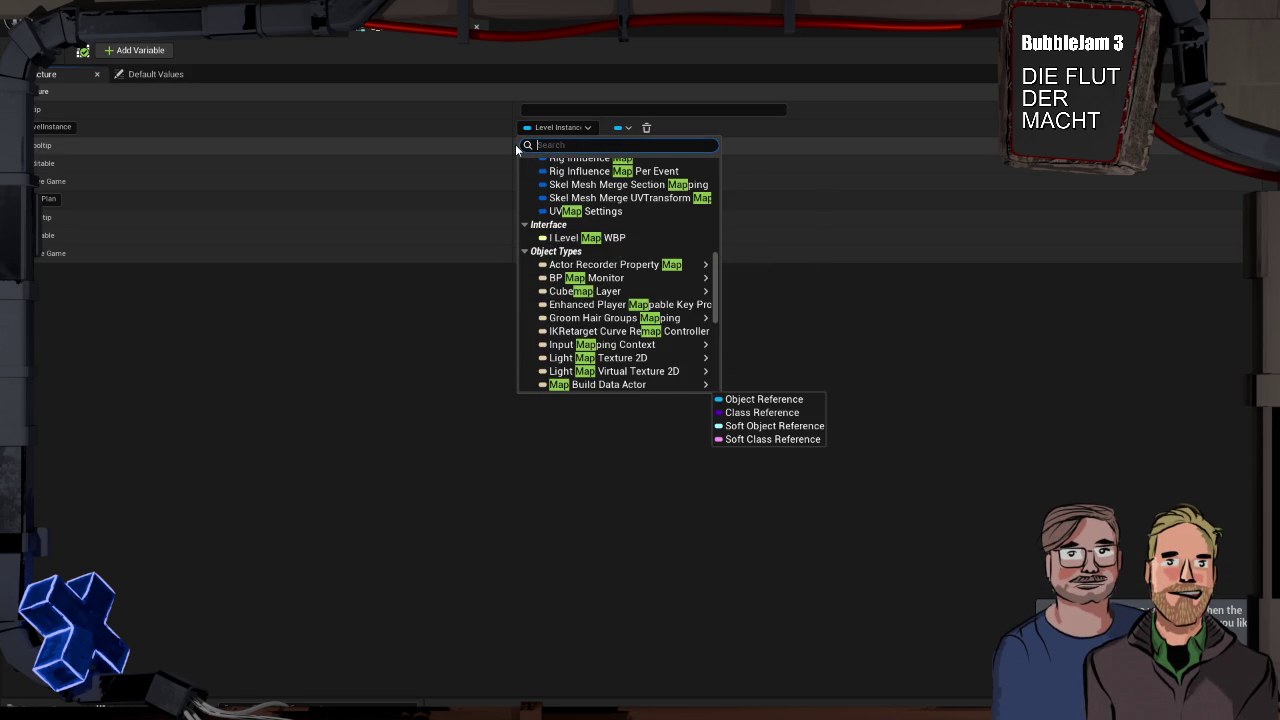
{"action": "left_click", "coordinate": [407, 402]}
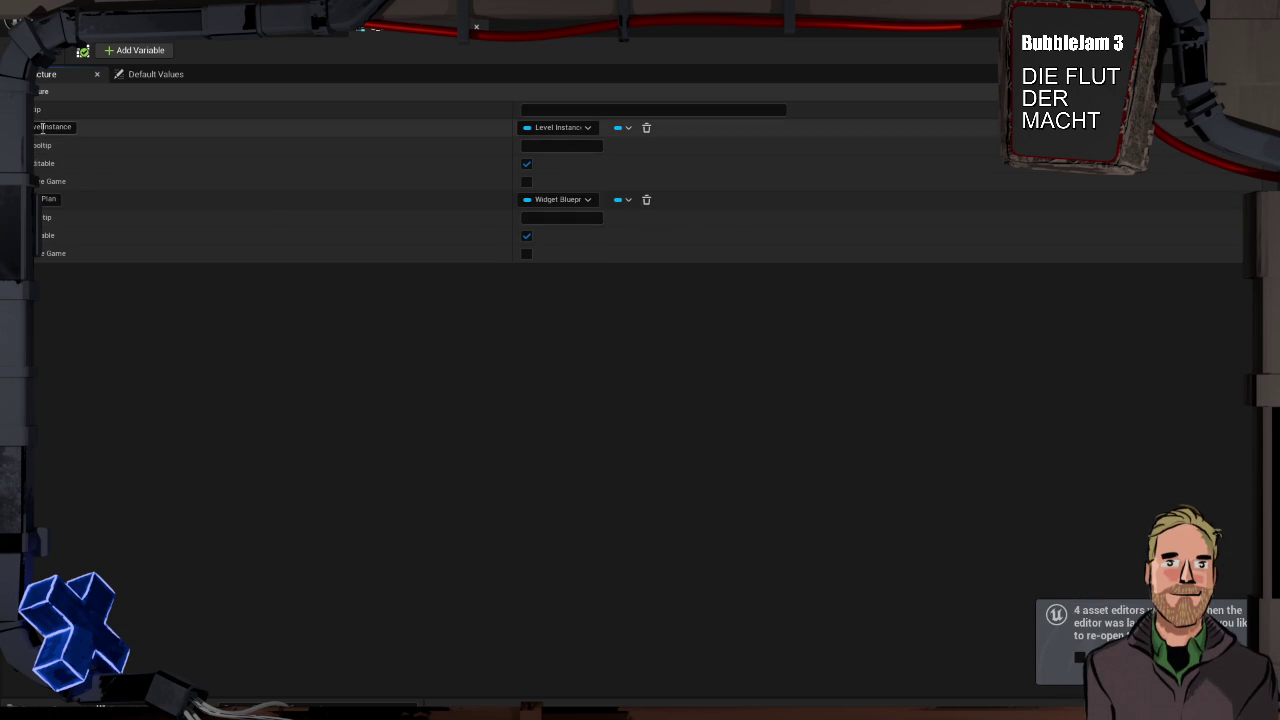
Browse the Content Drawer through the Level, Blueprints, ObjectBPs and LevelBPs folders
{"action": "key", "text": "ctrl+space"}
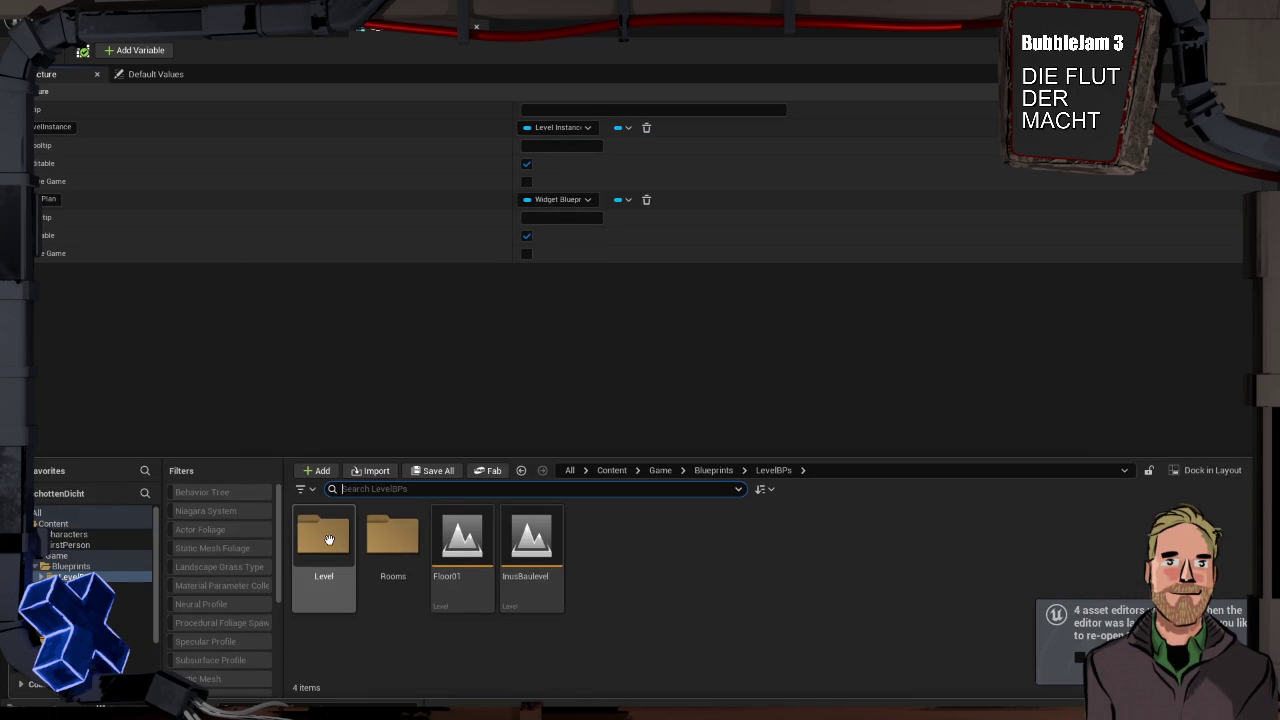
{"action": "double_click", "coordinate": [322, 536]}
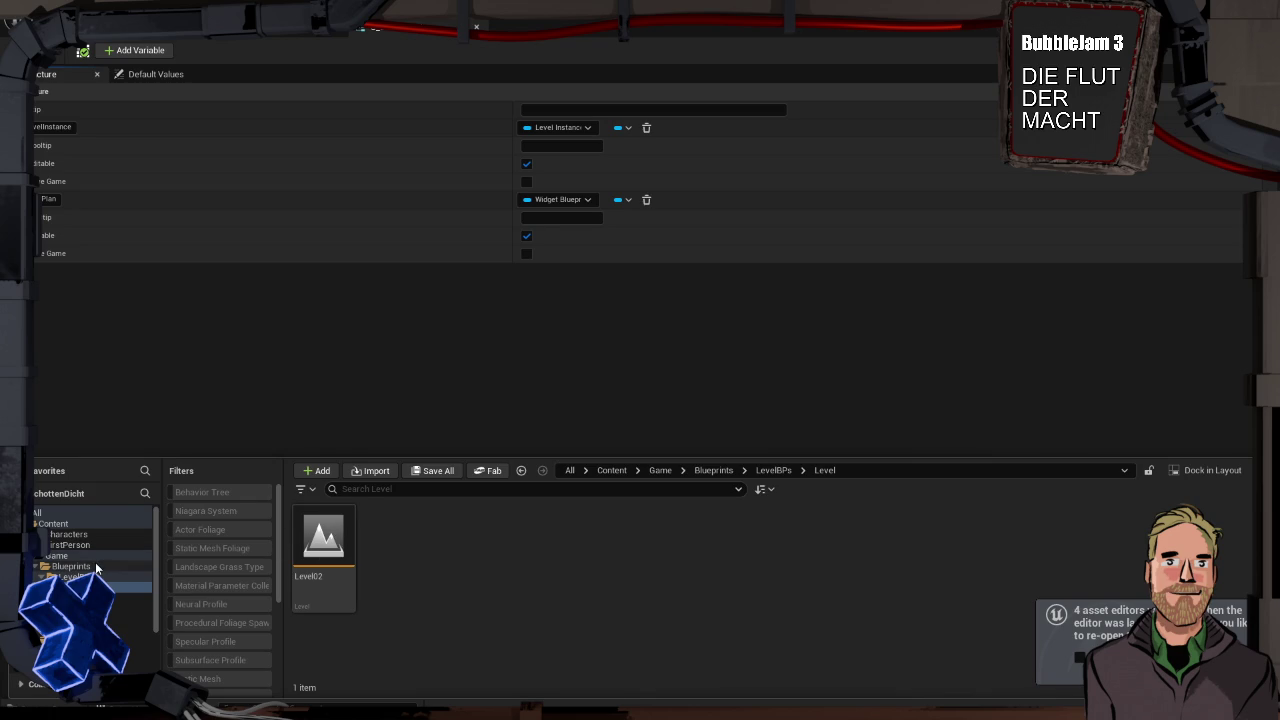
{"action": "left_click", "coordinate": [97, 568]}
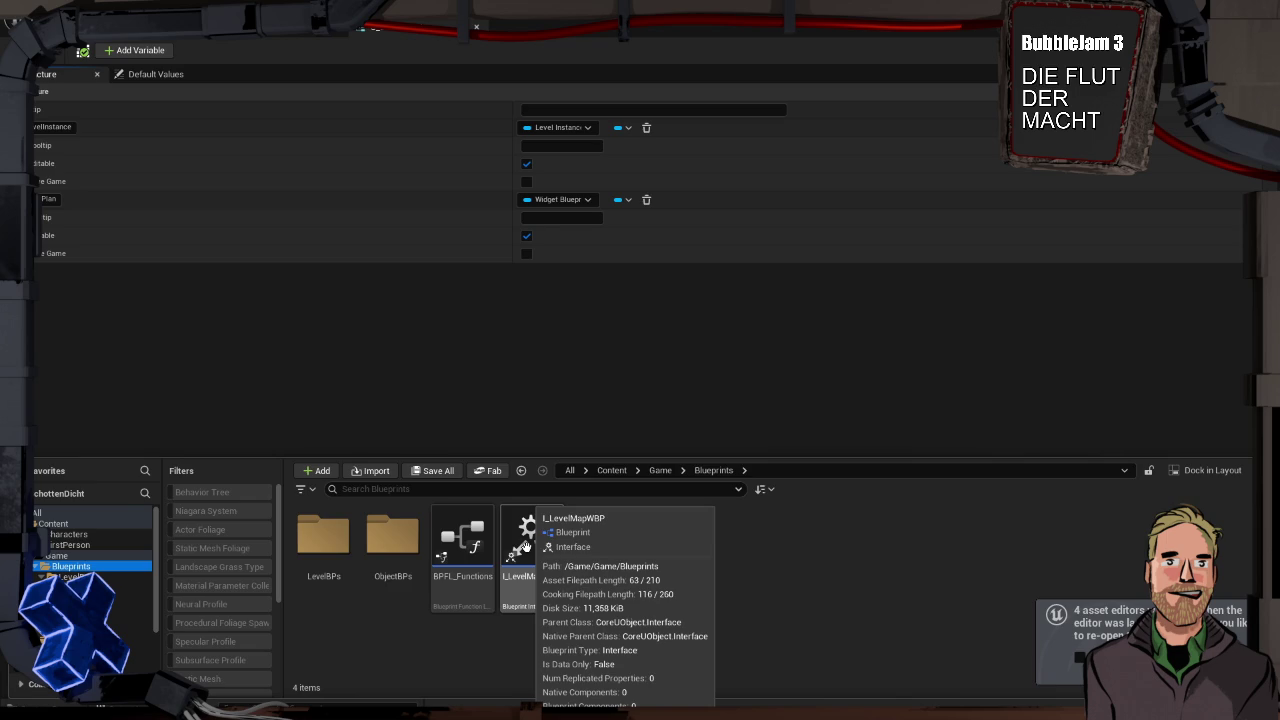
{"action": "double_click", "coordinate": [392, 540]}
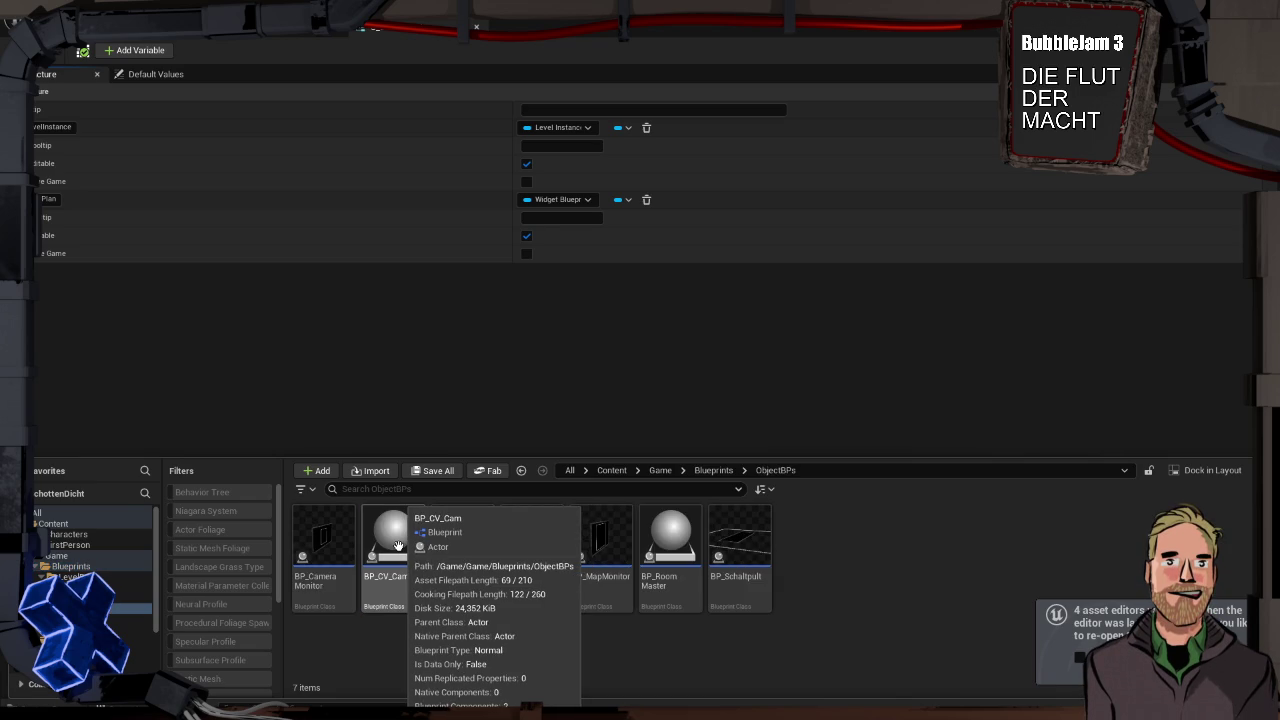
{"action": "left_click", "coordinate": [70, 577]}
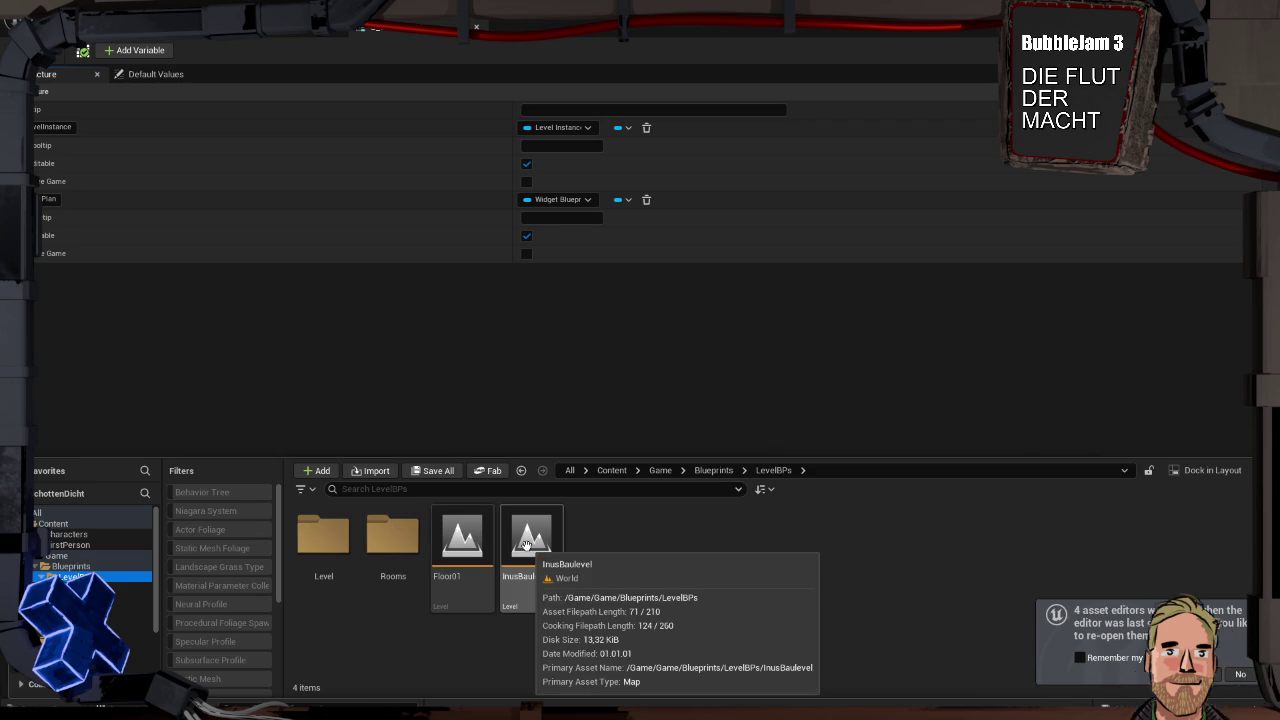
Search the LevelInstance type picker for 'world', then close it without choosing a type
{"action": "left_click", "coordinate": [562, 128]}
{"action": "type", "text": "wo"}
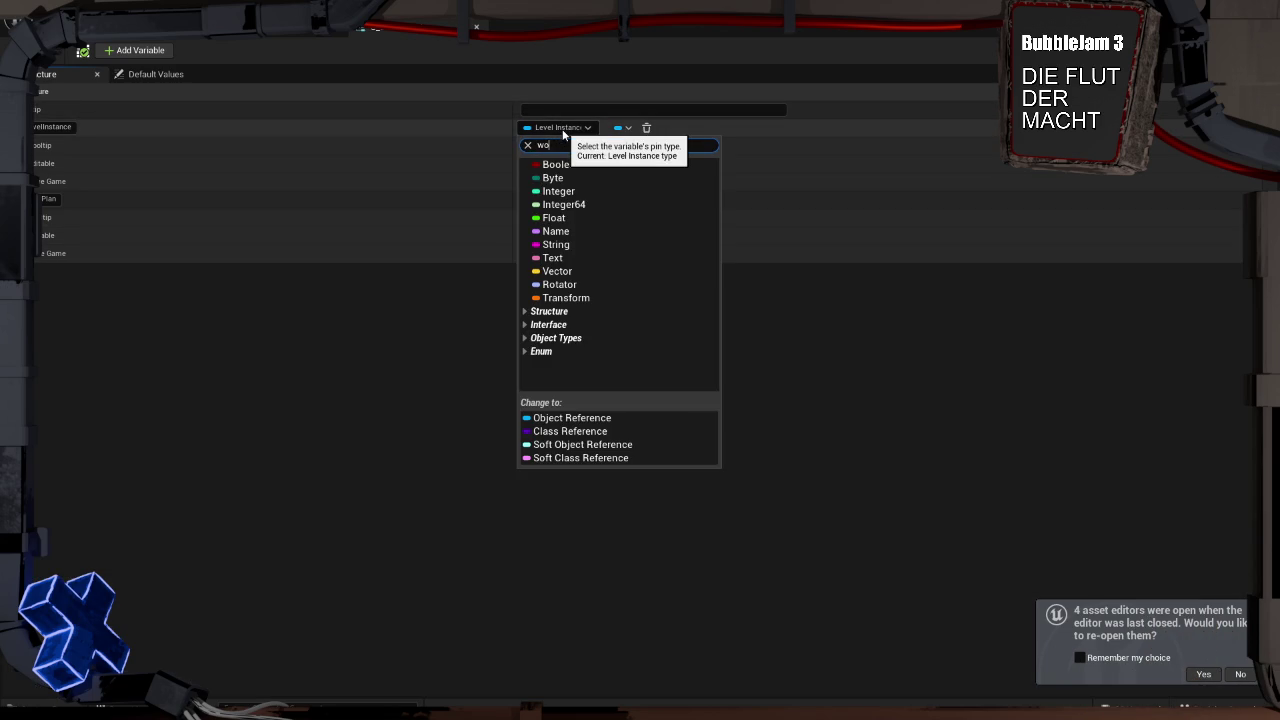
{"action": "type", "text": "rld"}
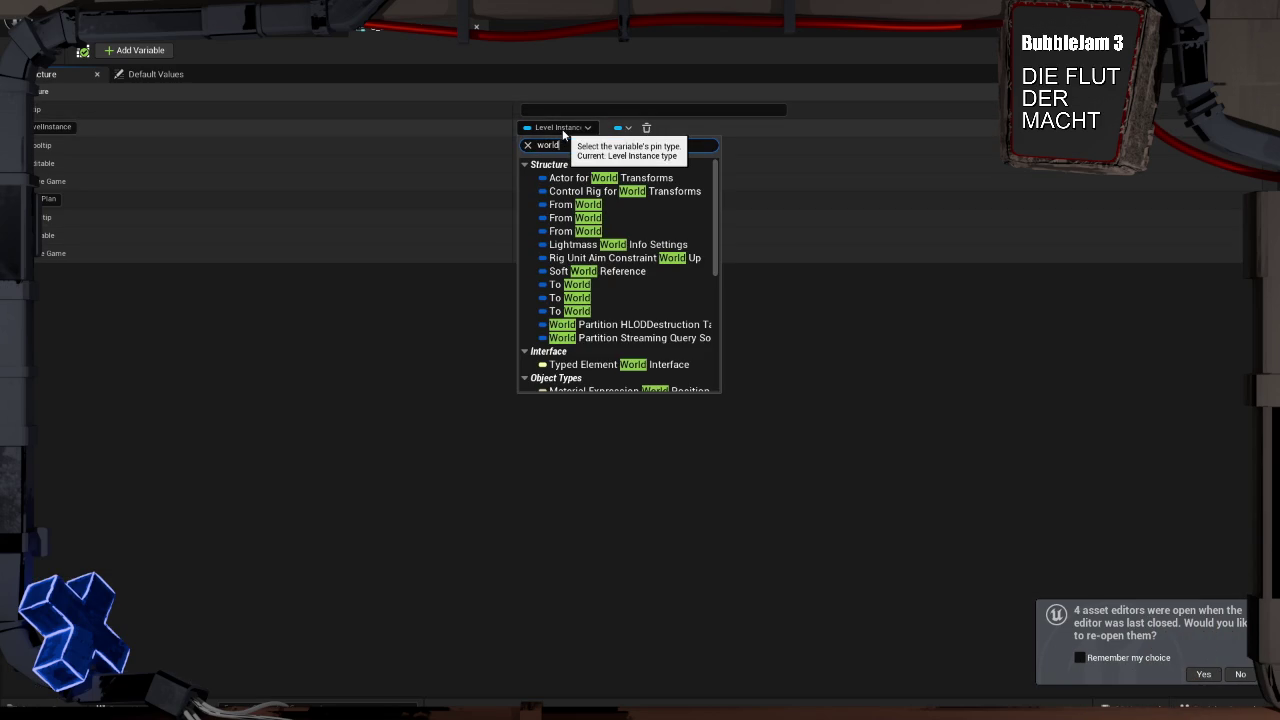
{"action": "scroll", "coordinate": [640, 305], "scroll_direction": "down", "scroll_amount": 3}
{"action": "scroll", "coordinate": [645, 322], "scroll_direction": "down", "scroll_amount": 1}
{"action": "scroll", "coordinate": [646, 335], "scroll_direction": "down", "scroll_amount": 3}
{"action": "scroll", "coordinate": [648, 351], "scroll_direction": "up", "scroll_amount": 6}
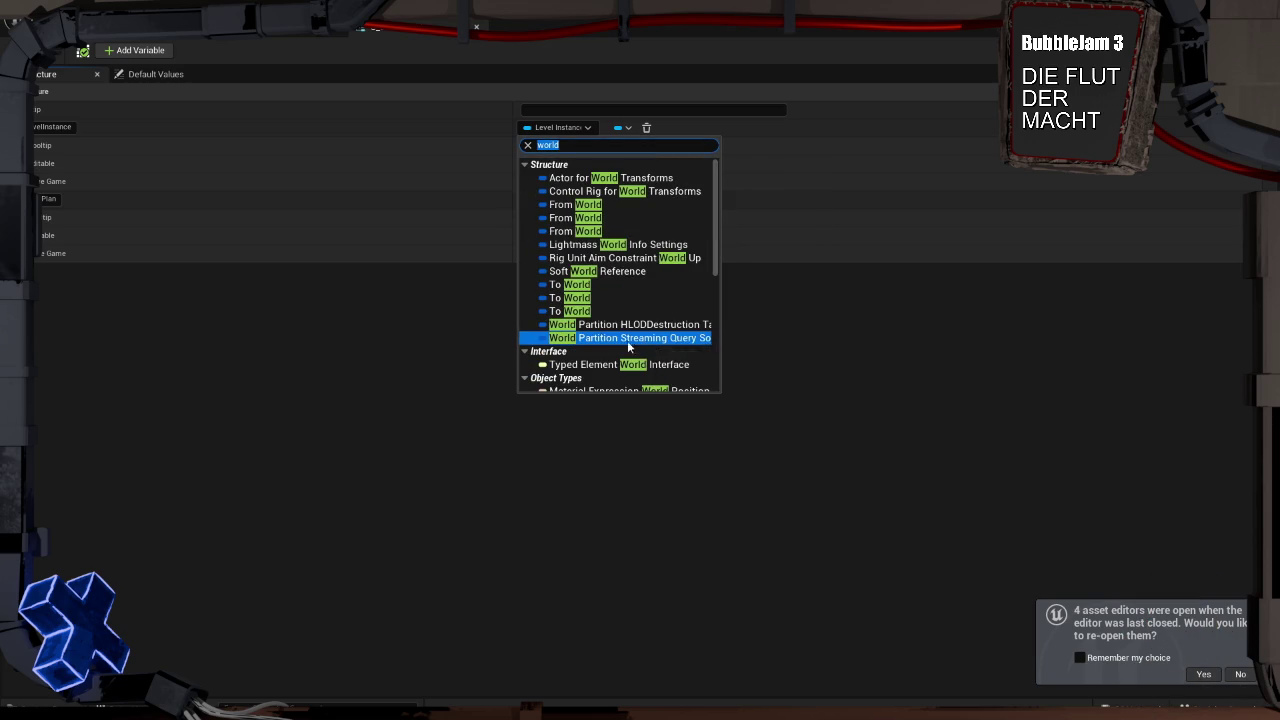
{"action": "left_click", "coordinate": [455, 360]}
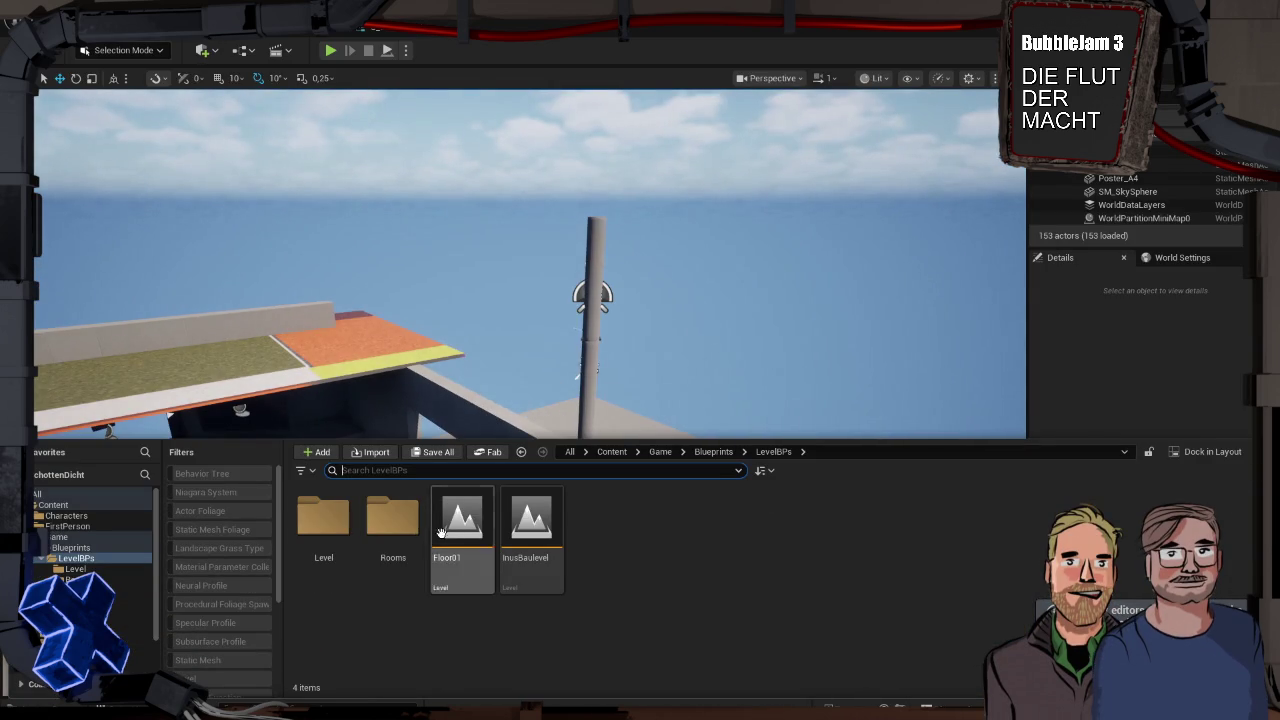
Place a Level02 level instance in the viewport, frame it, and widen the Details panel
{"action": "double_click", "coordinate": [325, 520]}
{"action": "mouse_move", "coordinate": [331, 524]}
{"action": "left_mouse_down"}
{"action": "mouse_move", "coordinate": [789, 257]}
{"action": "mouse_move", "coordinate": [797, 236]}
{"action": "left_mouse_up"}
{"action": "key", "text": "f"}
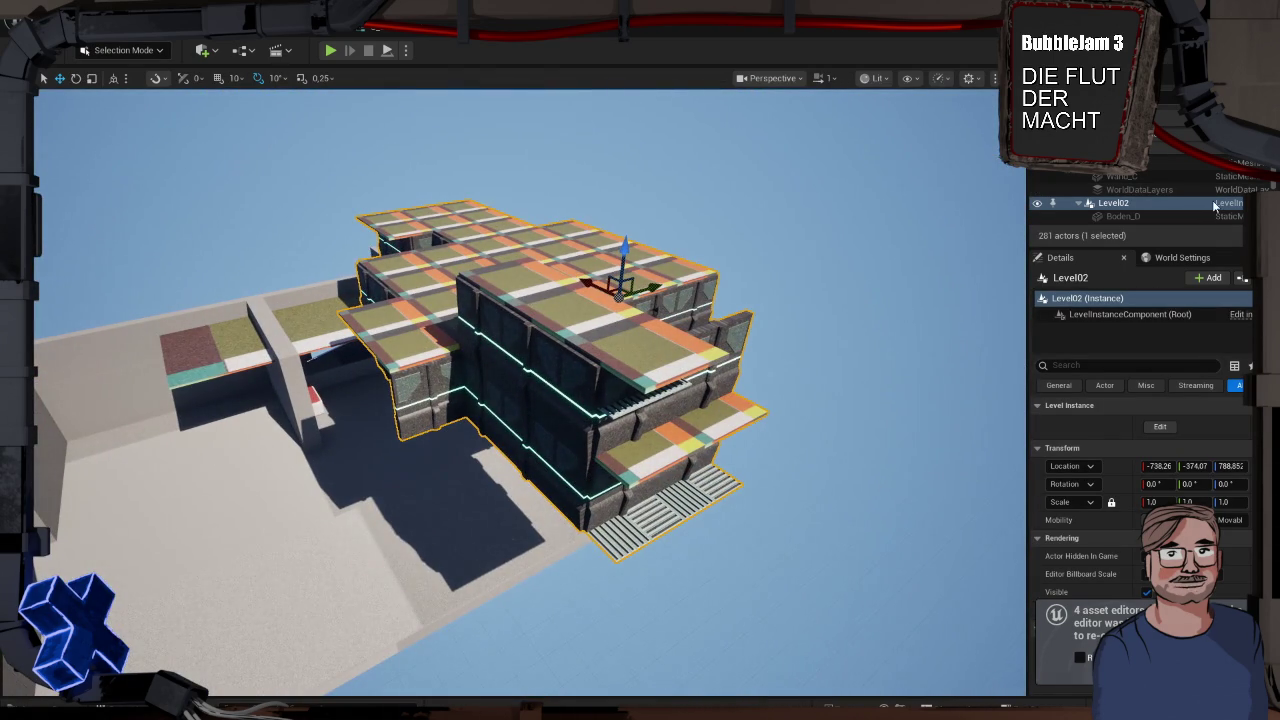
{"action": "mouse_move", "coordinate": [1028, 228]}
{"action": "left_mouse_down"}
{"action": "mouse_move", "coordinate": [850, 228]}
{"action": "mouse_move", "coordinate": [896, 228]}
{"action": "left_mouse_up"}
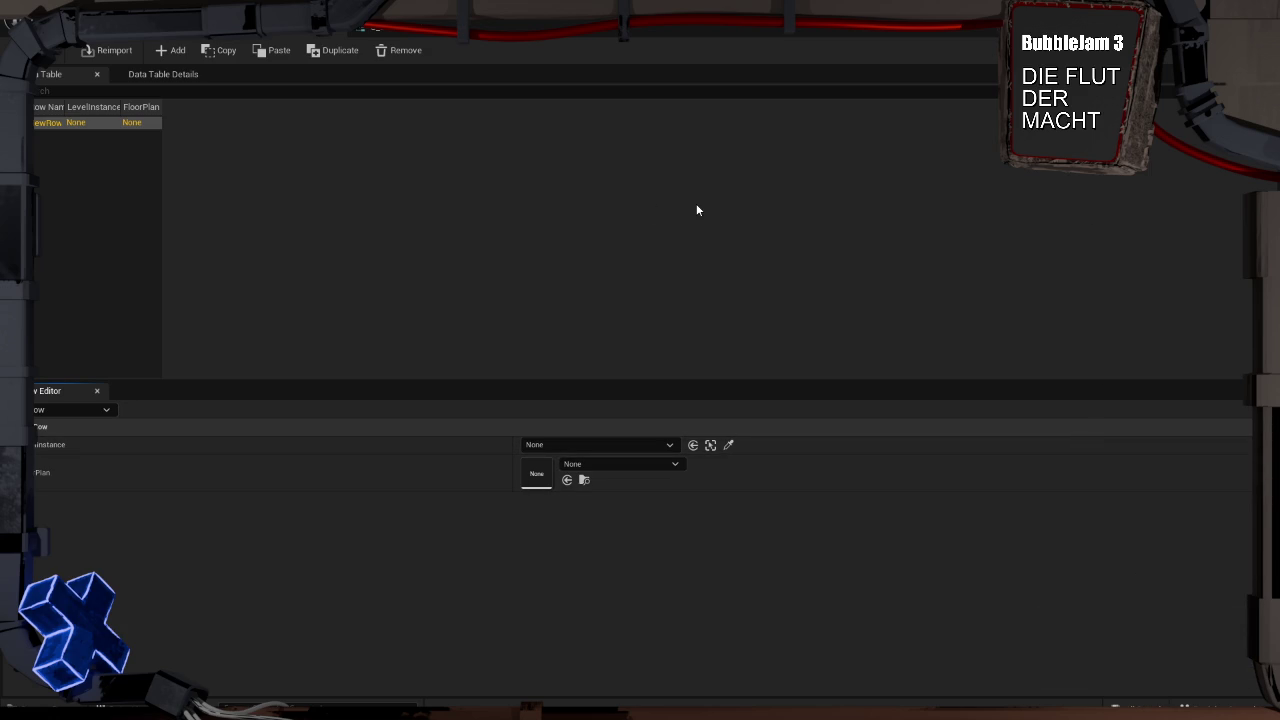
Cycle through the structure and data table tabs back to the level editor
{"action": "left_click", "coordinate": [438, 37]}
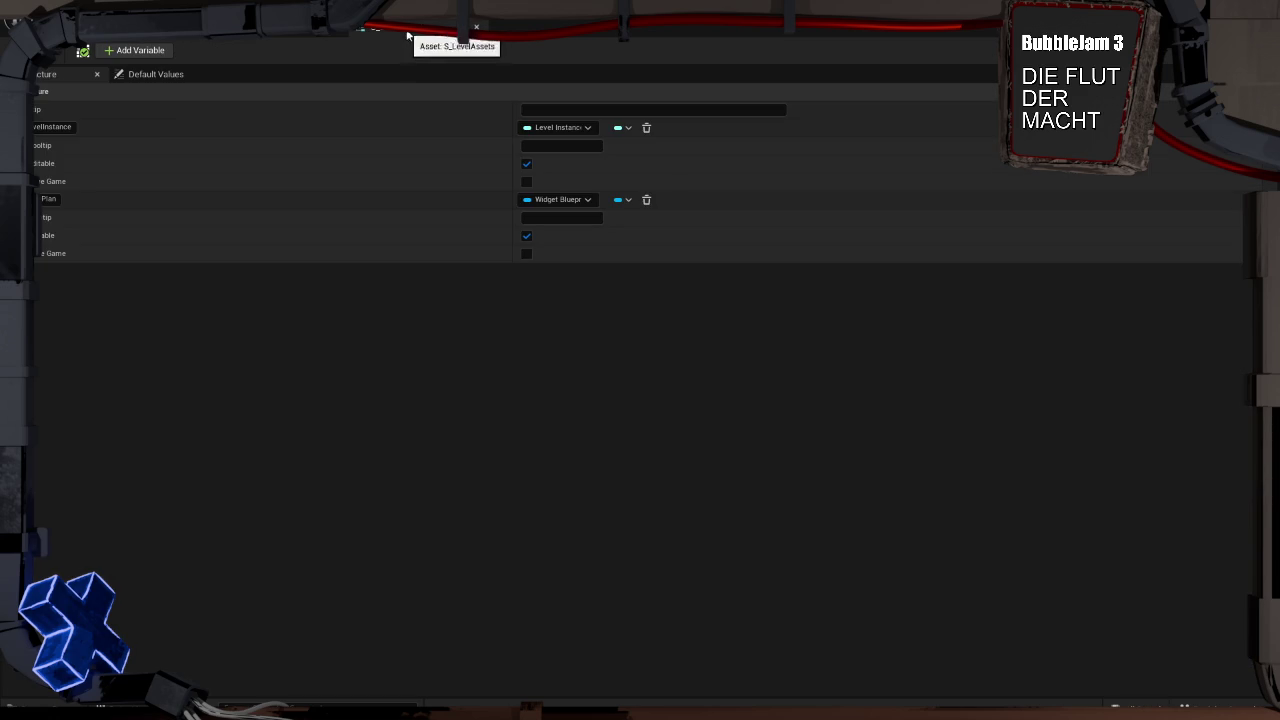
{"action": "left_click", "coordinate": [477, 27]}
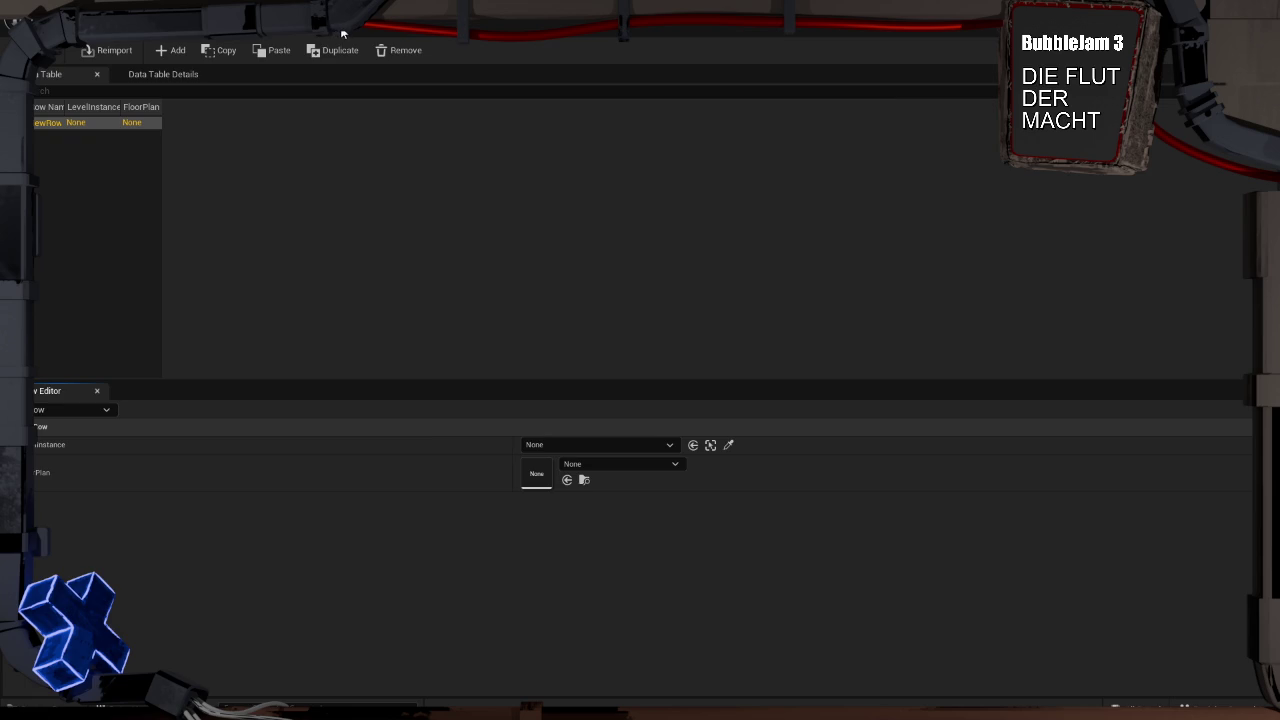
{"action": "left_click", "coordinate": [341, 34]}
Delete the placed Level02 instance, leaving 25 actors, then open the Content Drawer's UI folder
{"action": "left_click_drag", "start_coordinate": [607, 438], "coordinate": [225, 531]}
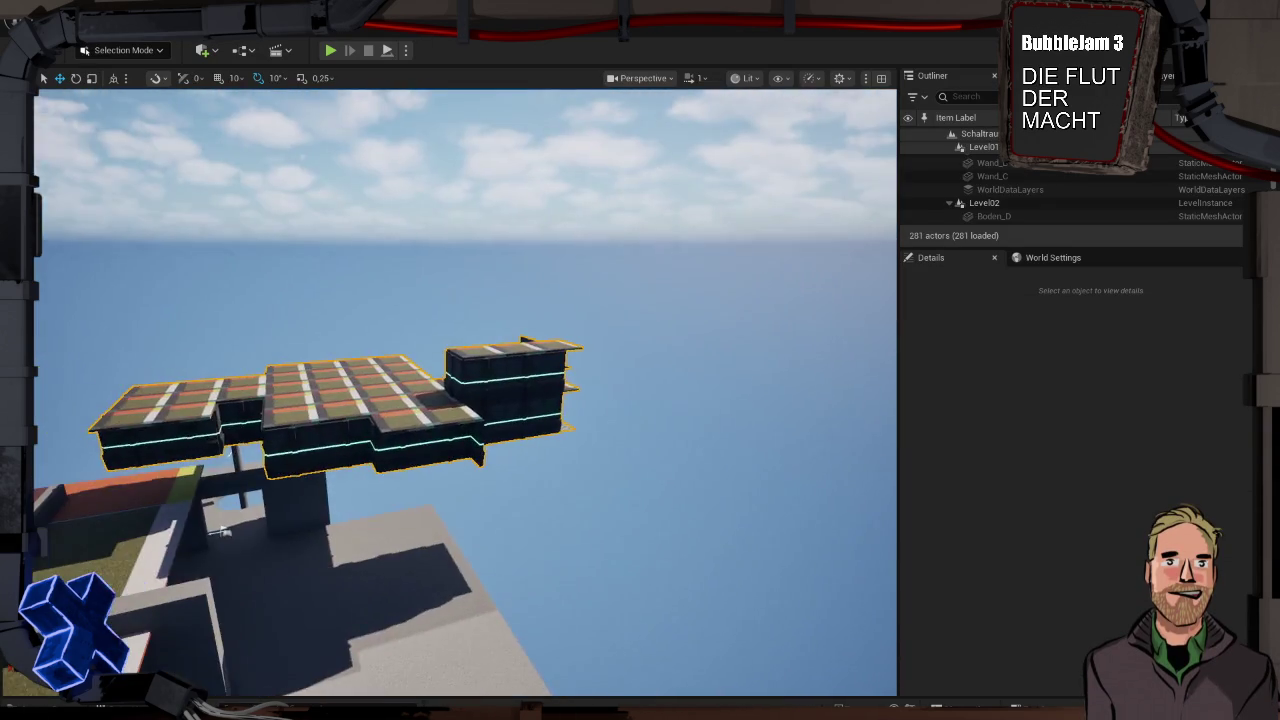
{"action": "left_click", "coordinate": [565, 365]}
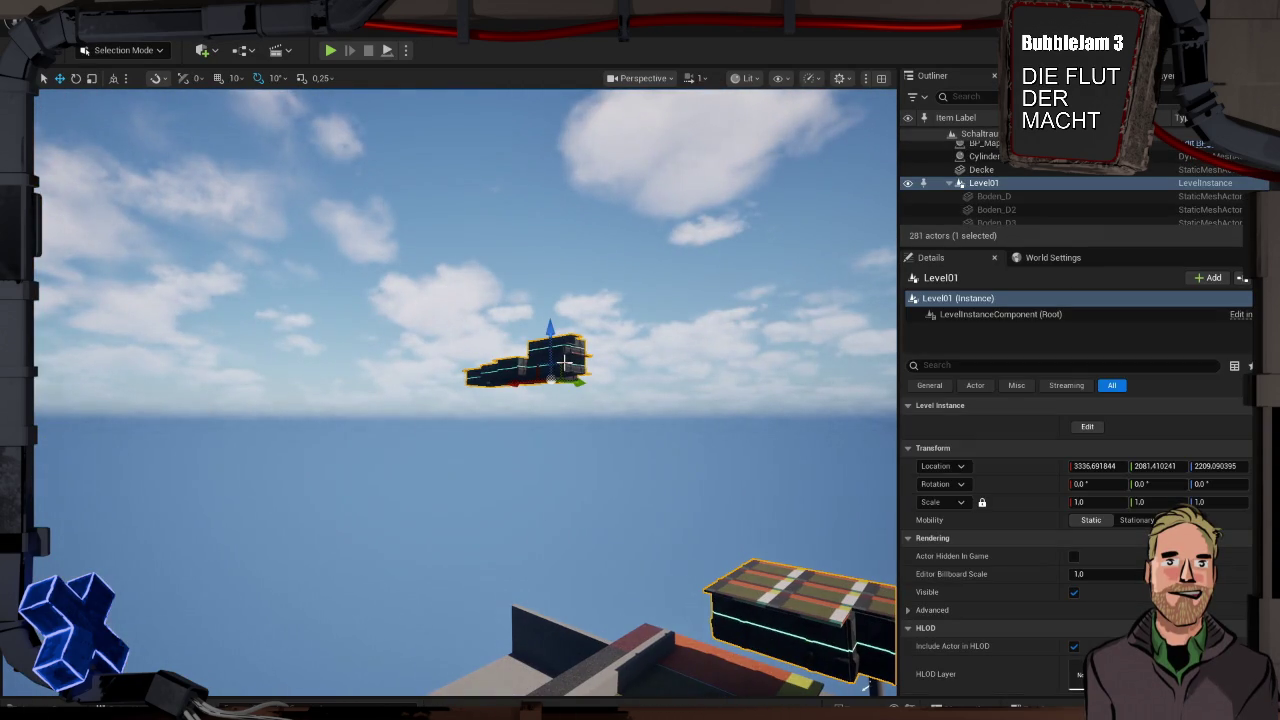
{"action": "left_click_drag", "start_coordinate": [576, 382], "coordinate": [604, 406]}
{"action": "left_click", "coordinate": [657, 480]}
{"action": "key", "text": "Delete"}
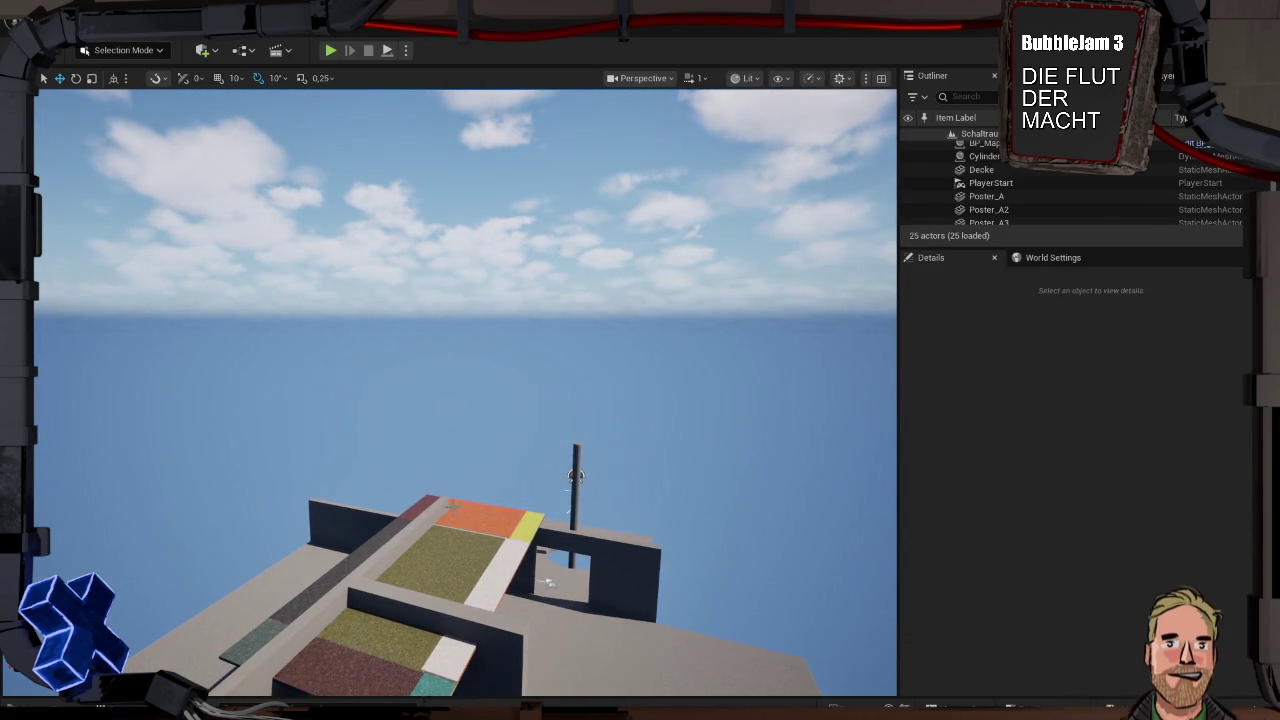
{"action": "key", "text": "ctrl+space"}
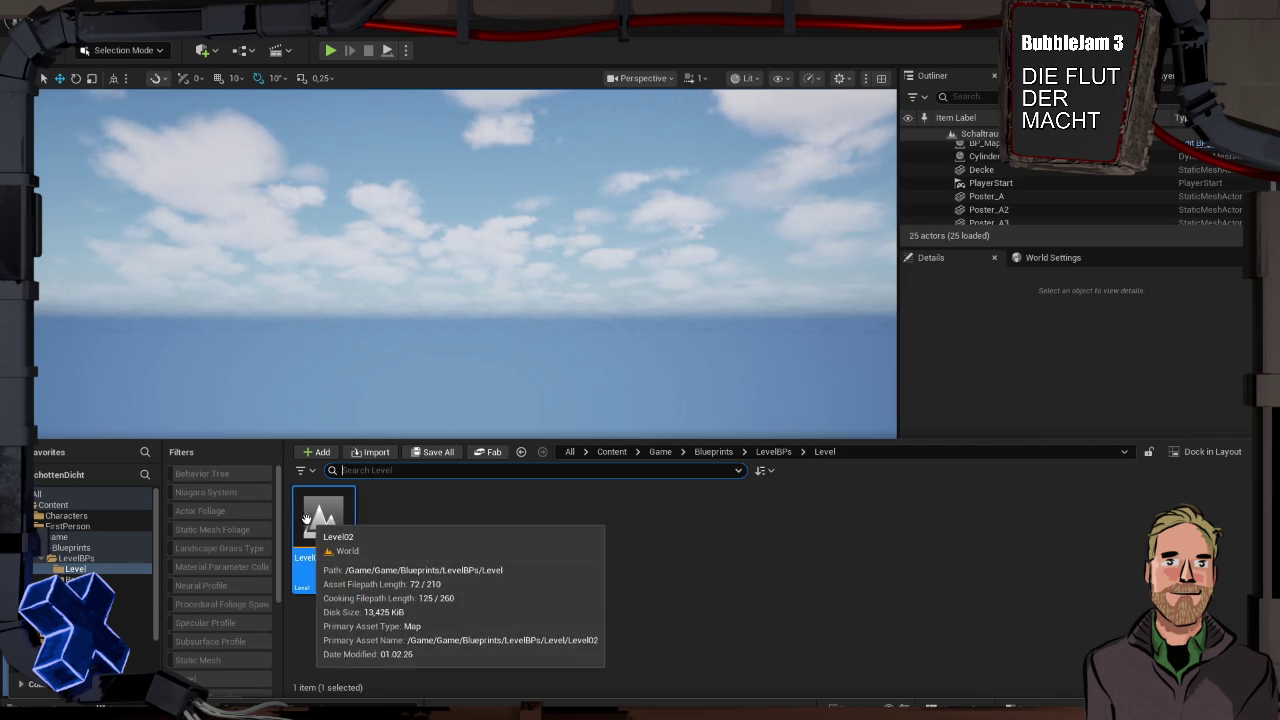
{"action": "left_click", "coordinate": [125, 654]}
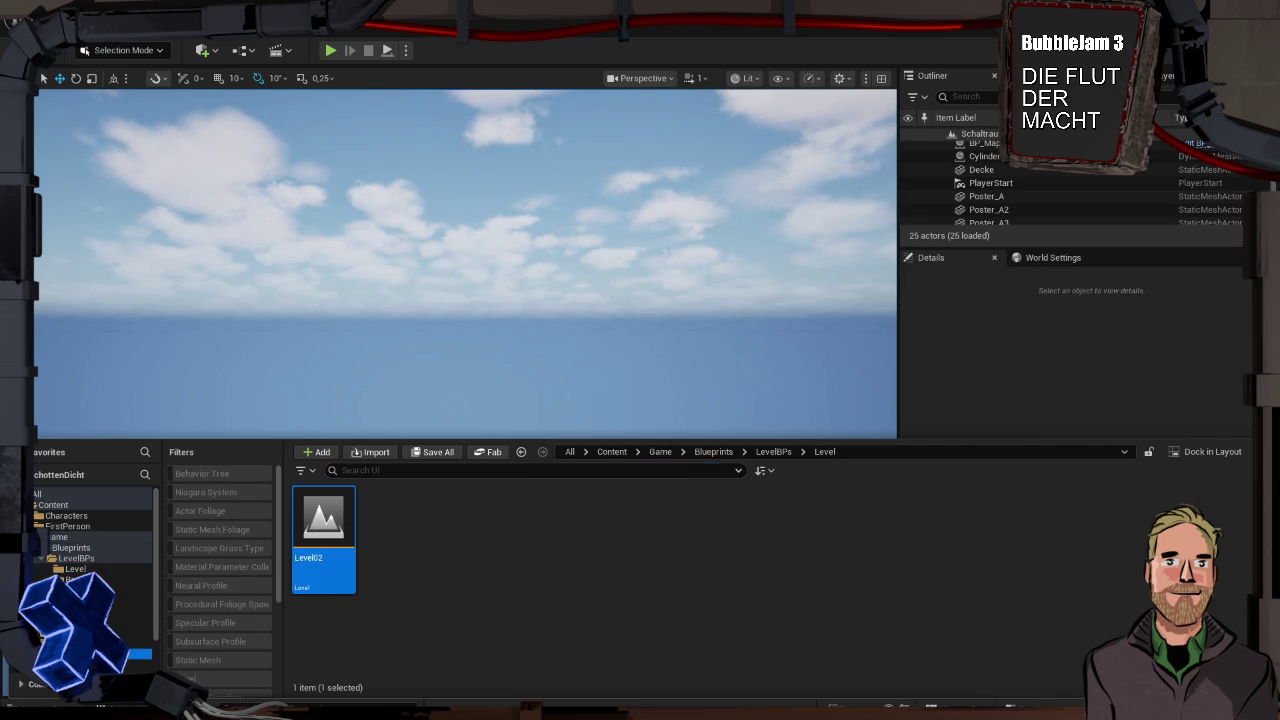
Open DB_LevelAssets from Game/Misc, check its row's LevelInstance picker, then view its structure
{"action": "key", "text": "Up"}
{"action": "key", "text": "Up"}
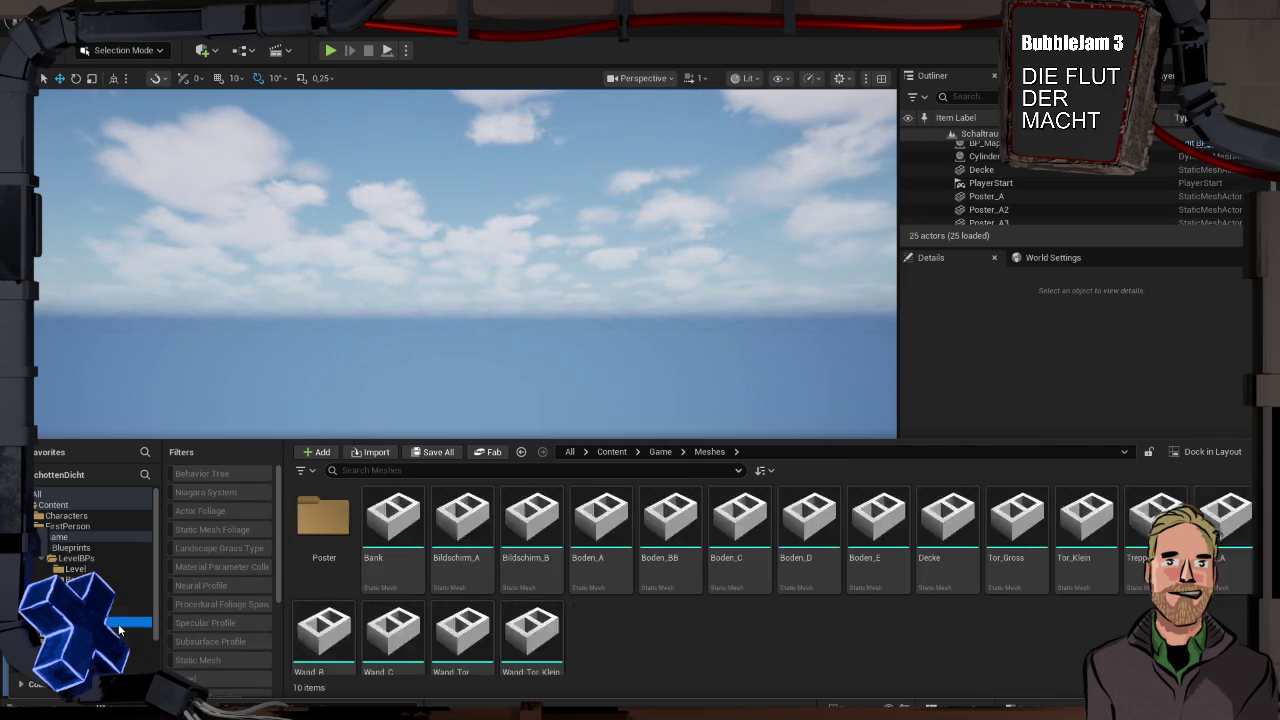
{"action": "double_click", "coordinate": [366, 527]}
{"action": "left_click", "coordinate": [600, 446]}
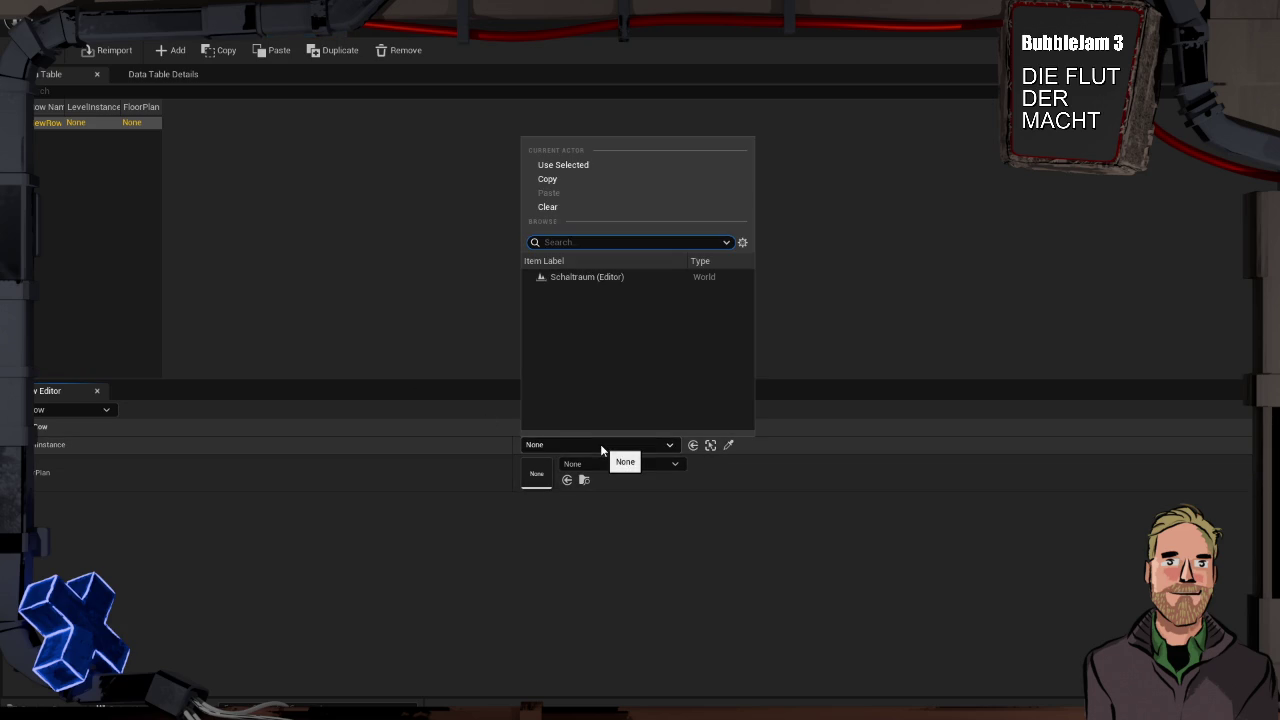
{"action": "left_click", "coordinate": [600, 446]}
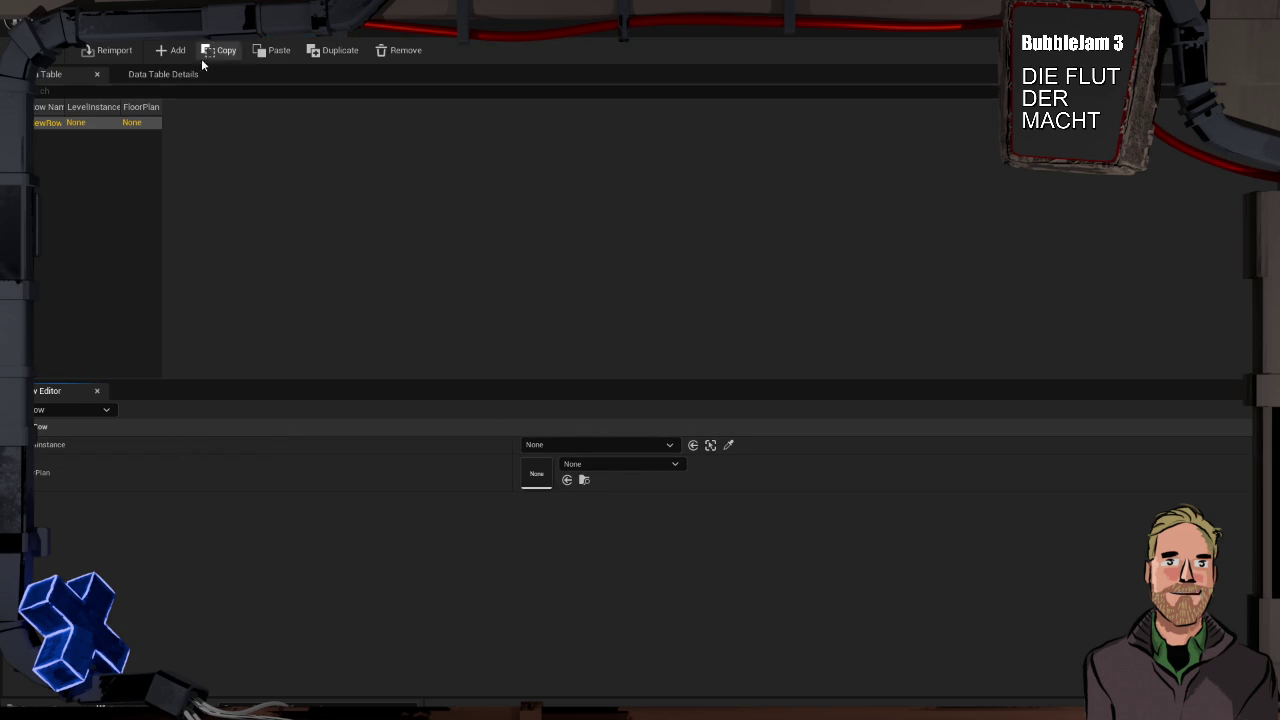
{"action": "left_click", "coordinate": [410, 28]}
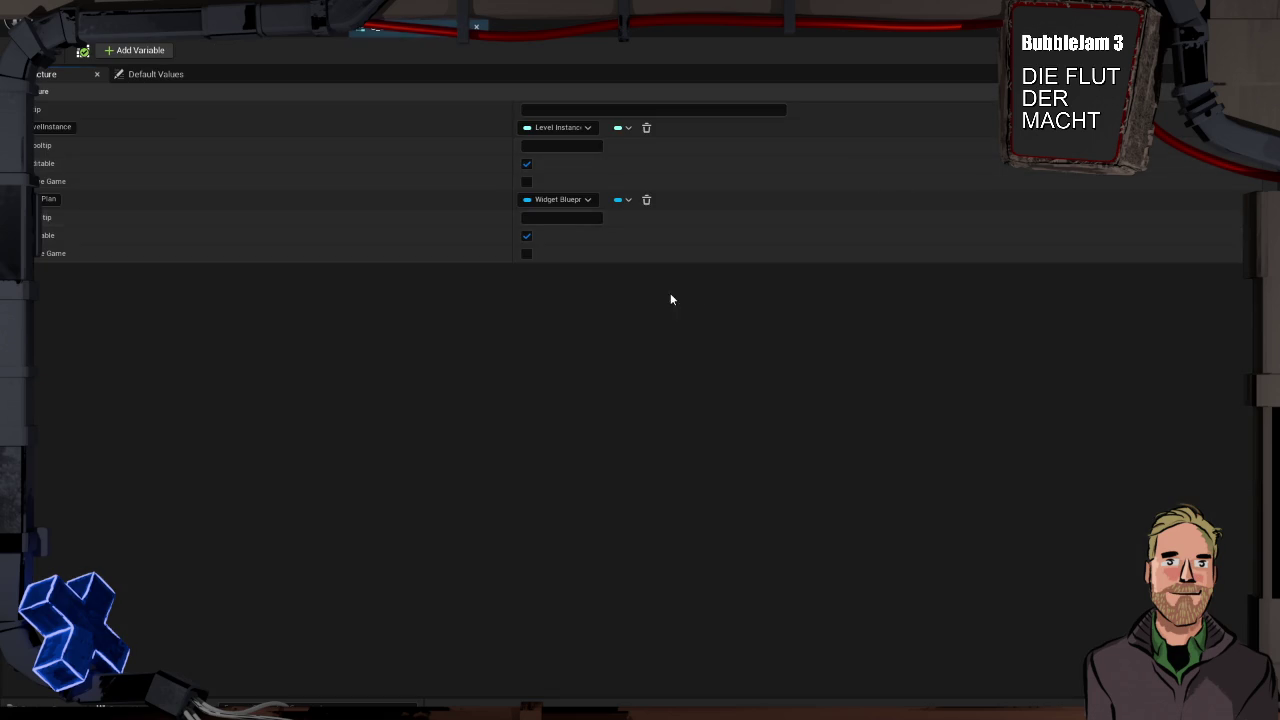
Inspect the LevelInstance type options and switch between the data table and structure
{"action": "left_click", "coordinate": [588, 127]}
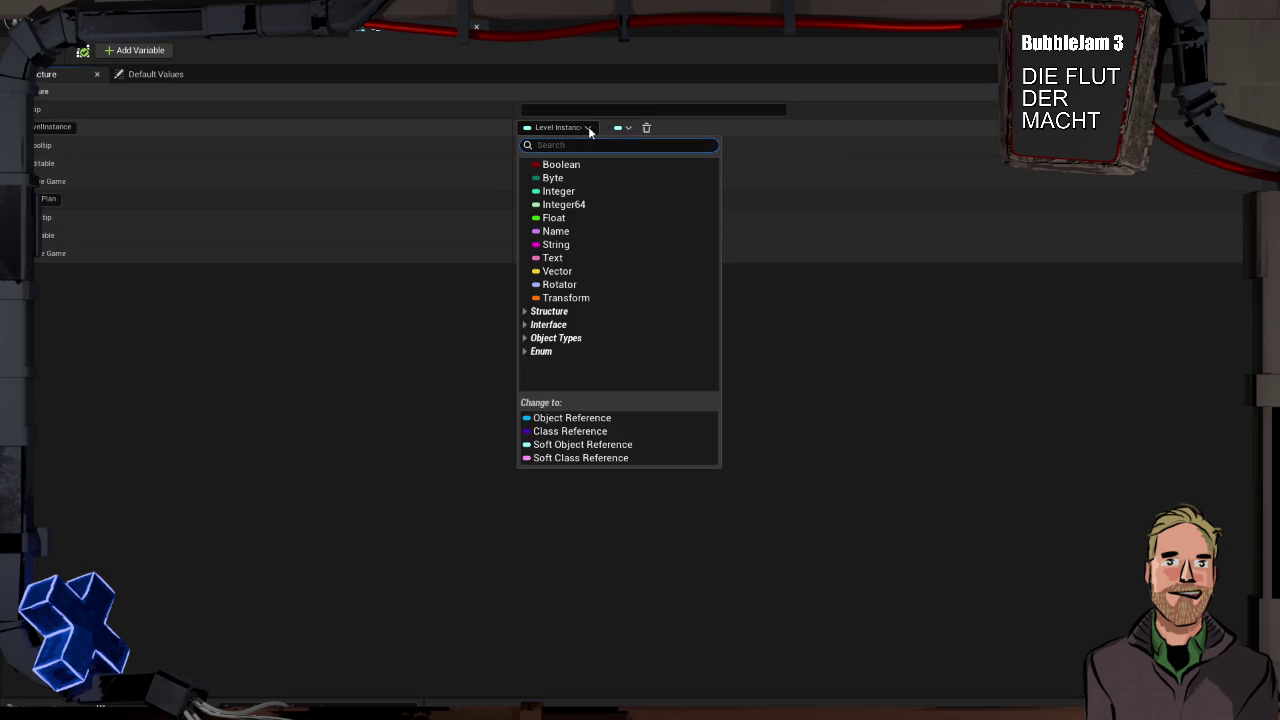
{"action": "left_click", "coordinate": [657, 417]}
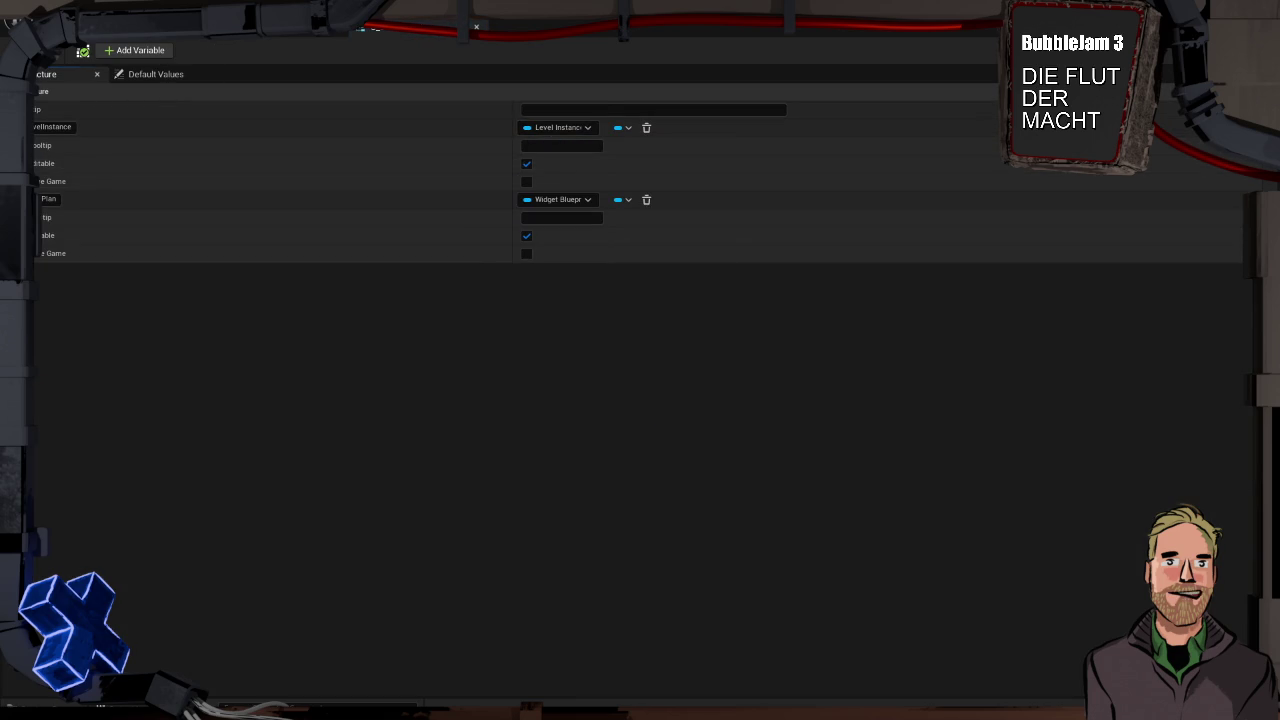
{"action": "left_click", "coordinate": [300, 30]}
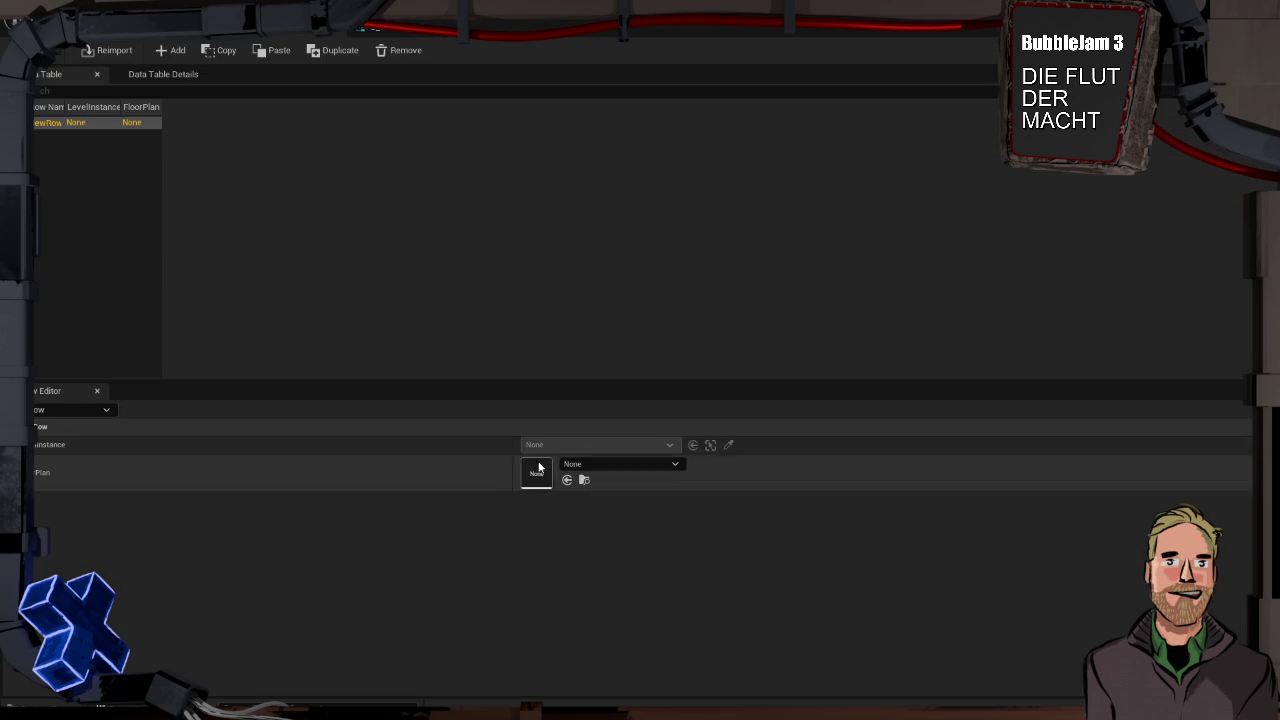
{"action": "left_click", "coordinate": [420, 27]}
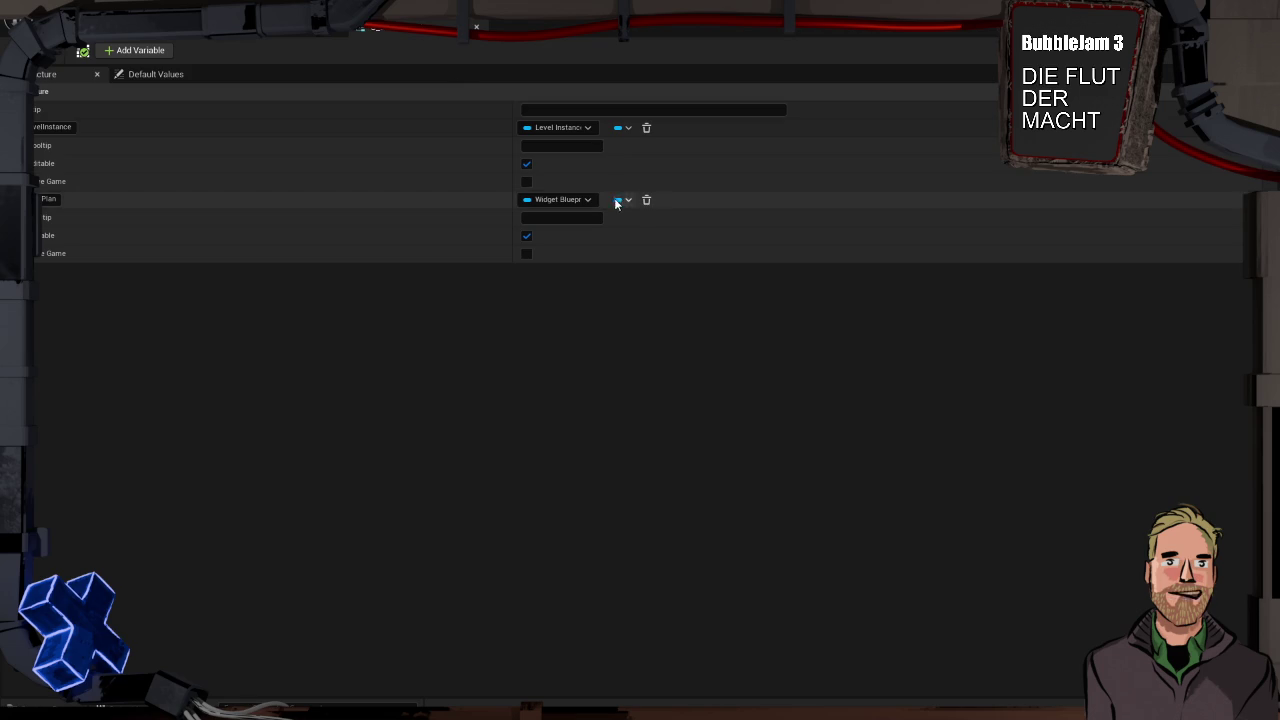
Search the LevelInstance type list for 'levelinstan' and 'level', then dismiss it unchanged
{"action": "left_click", "coordinate": [587, 128]}
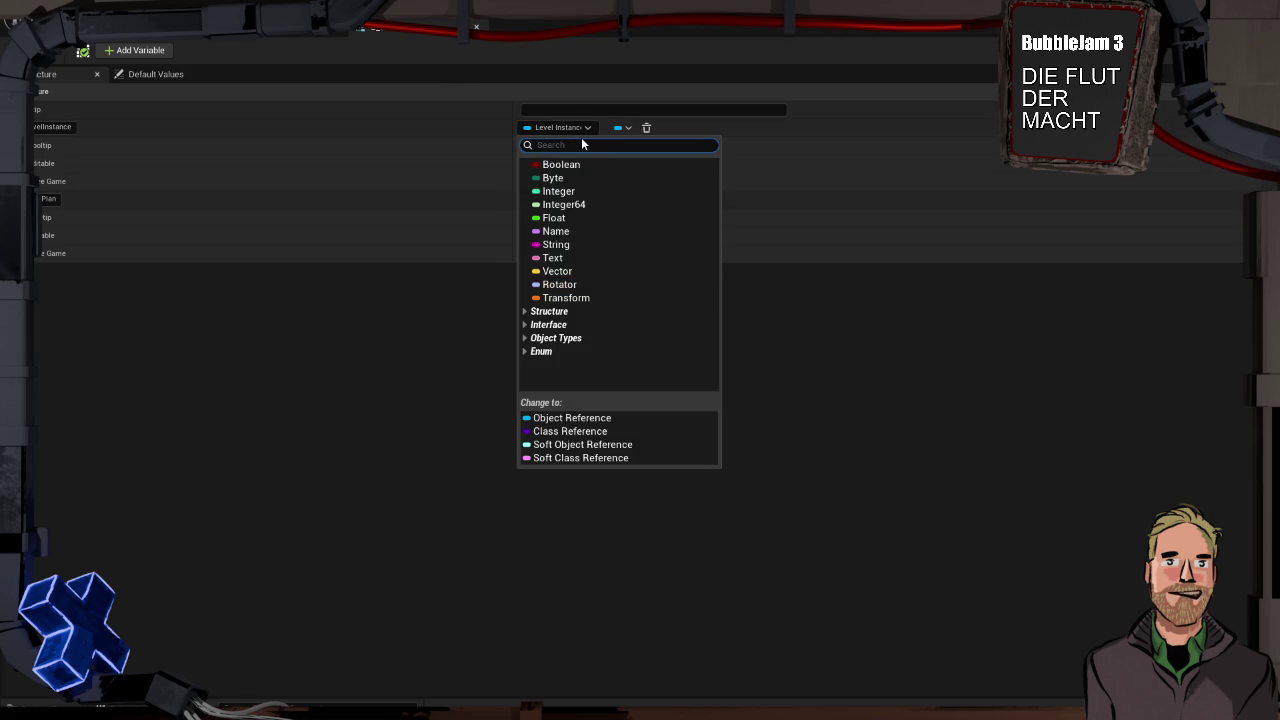
{"action": "type", "text": "levelinstance"}
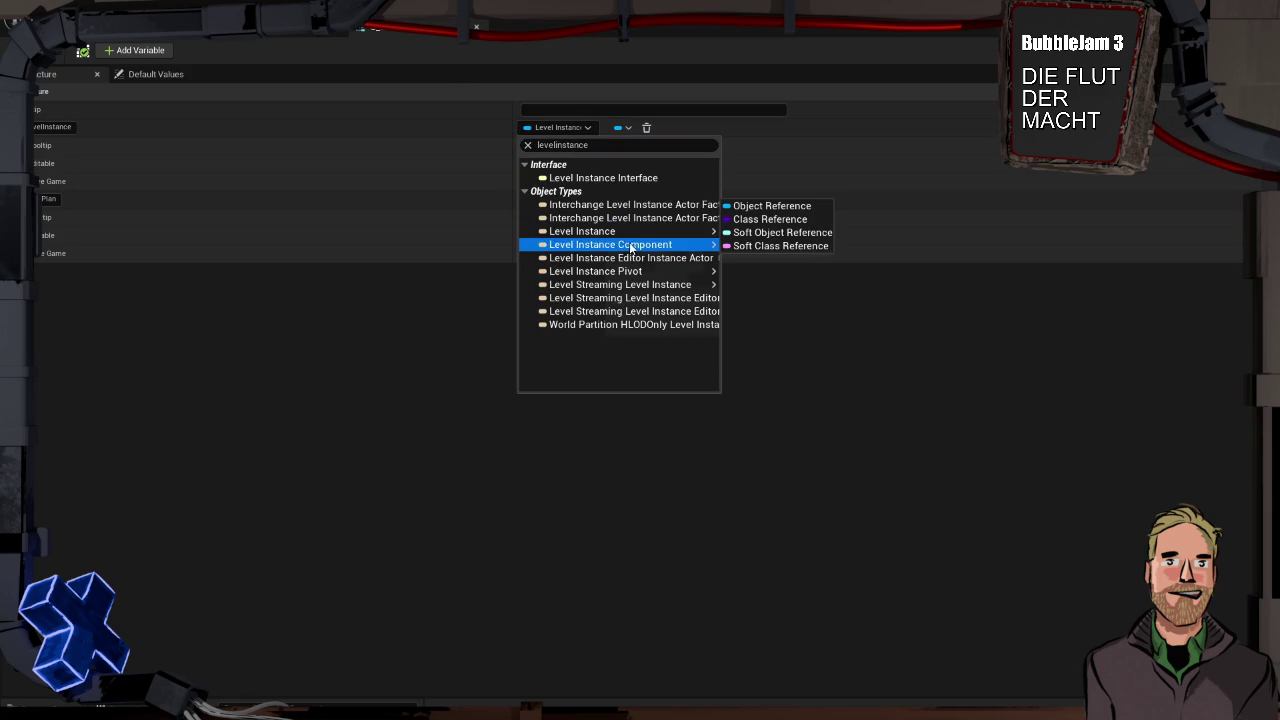
{"action": "mouse_move", "coordinate": [631, 237]}
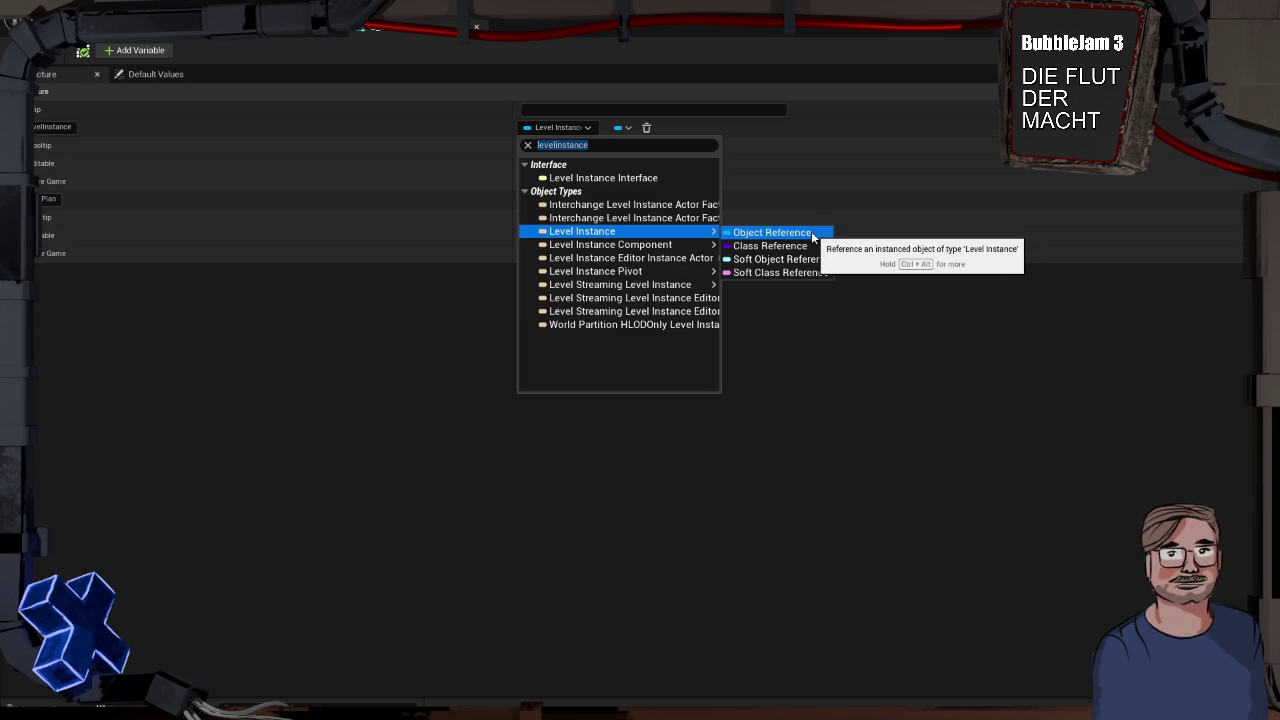
{"action": "mouse_move", "coordinate": [670, 208]}
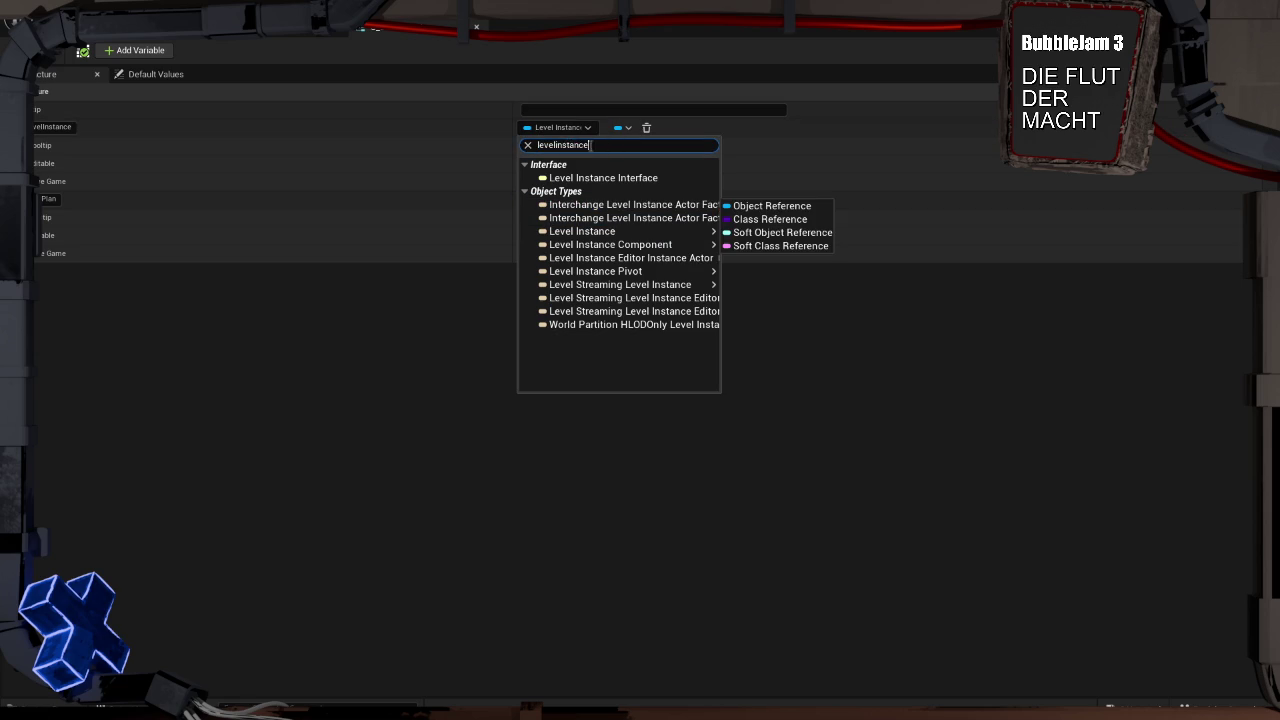
{"action": "key", "text": "BackSpace"}
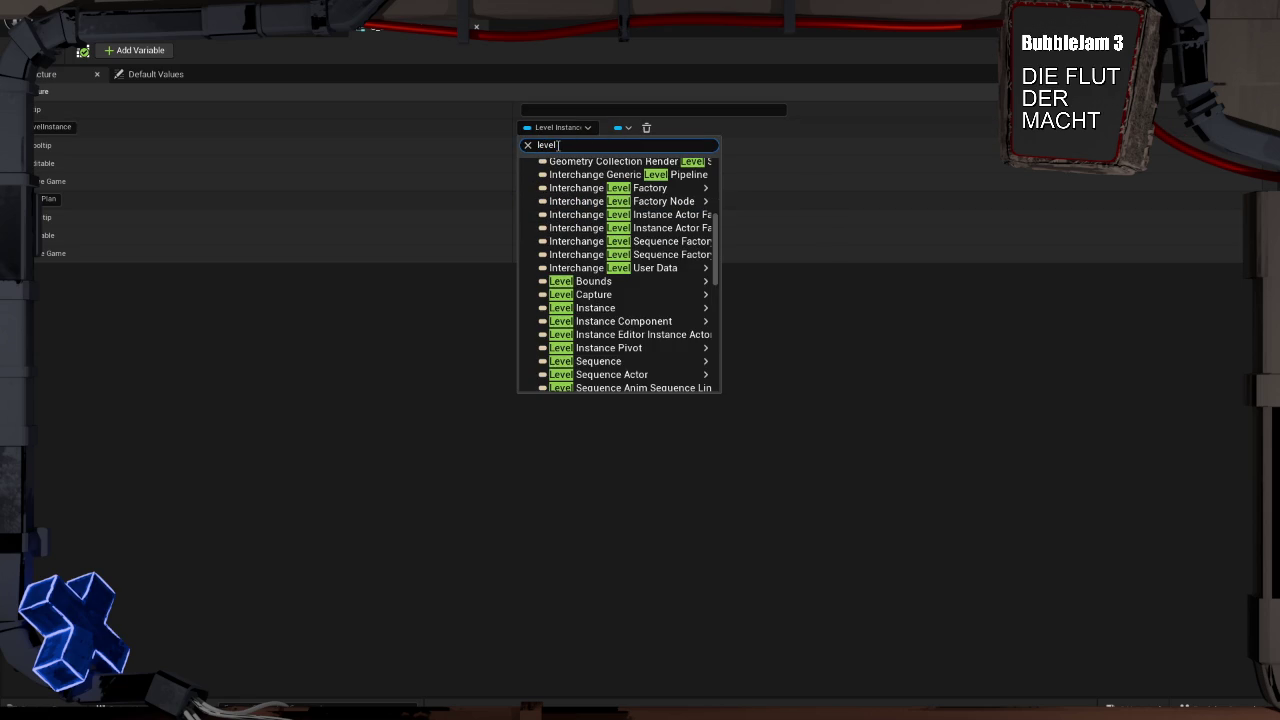
{"action": "mouse_move", "coordinate": [679, 298]}
{"action": "scroll", "coordinate": [679, 298], "scroll_direction": "down", "scroll_amount": 10}
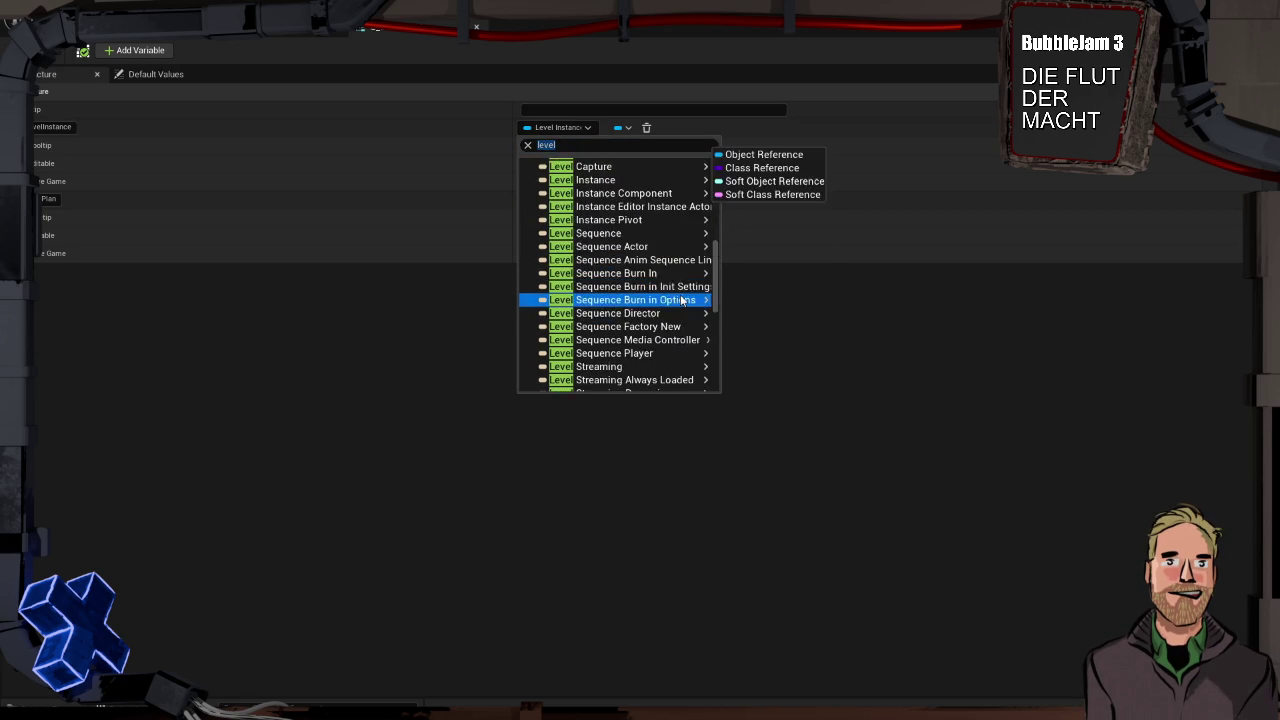
{"action": "scroll", "coordinate": [672, 308], "scroll_direction": "down", "scroll_amount": 3}
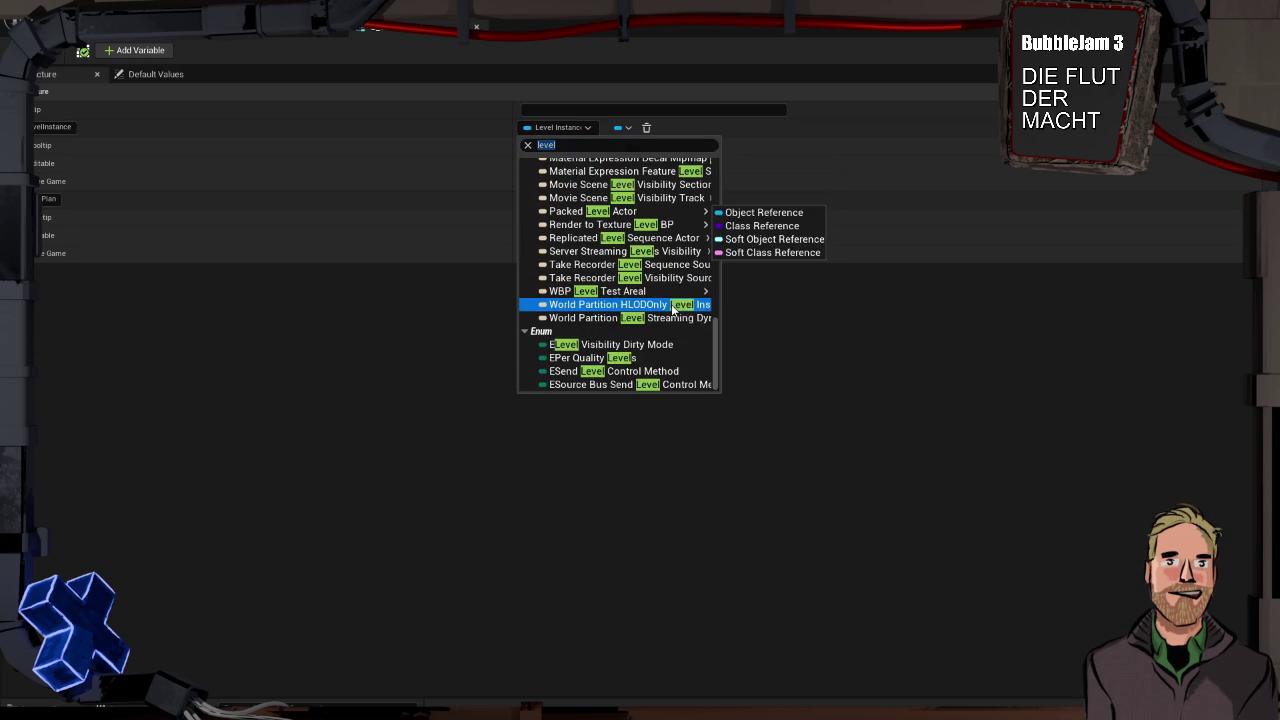
{"action": "scroll", "coordinate": [668, 347], "scroll_direction": "up", "scroll_amount": 15}
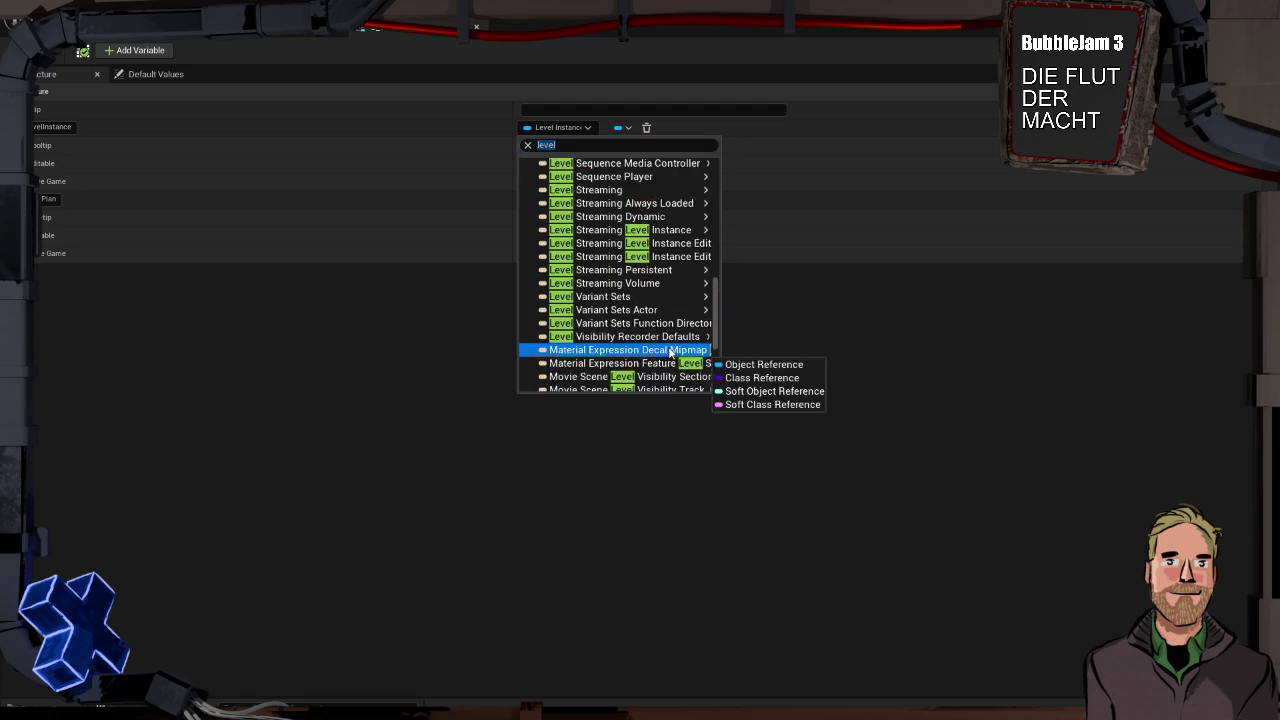
{"action": "mouse_move", "coordinate": [671, 340]}
{"action": "scroll", "coordinate": [671, 340], "scroll_direction": "up", "scroll_amount": 5}
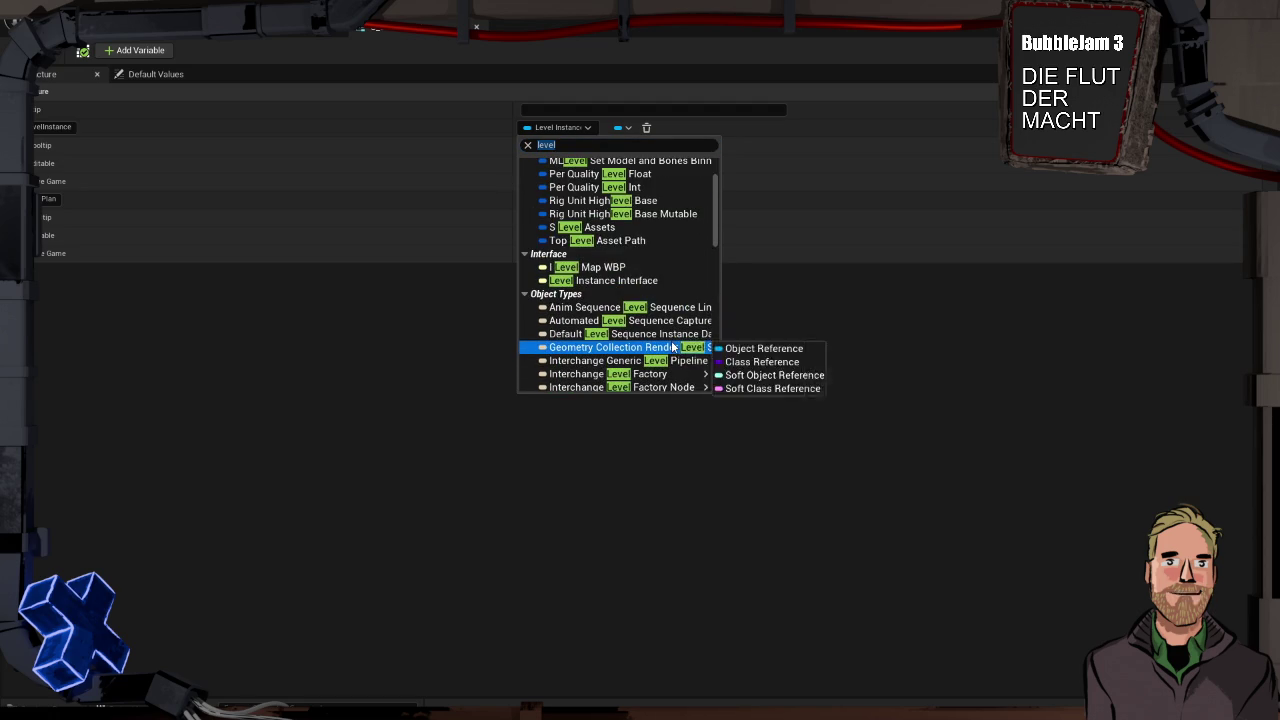
{"action": "scroll", "coordinate": [672, 341], "scroll_direction": "up", "scroll_amount": 3}
{"action": "key", "text": "Escape"}
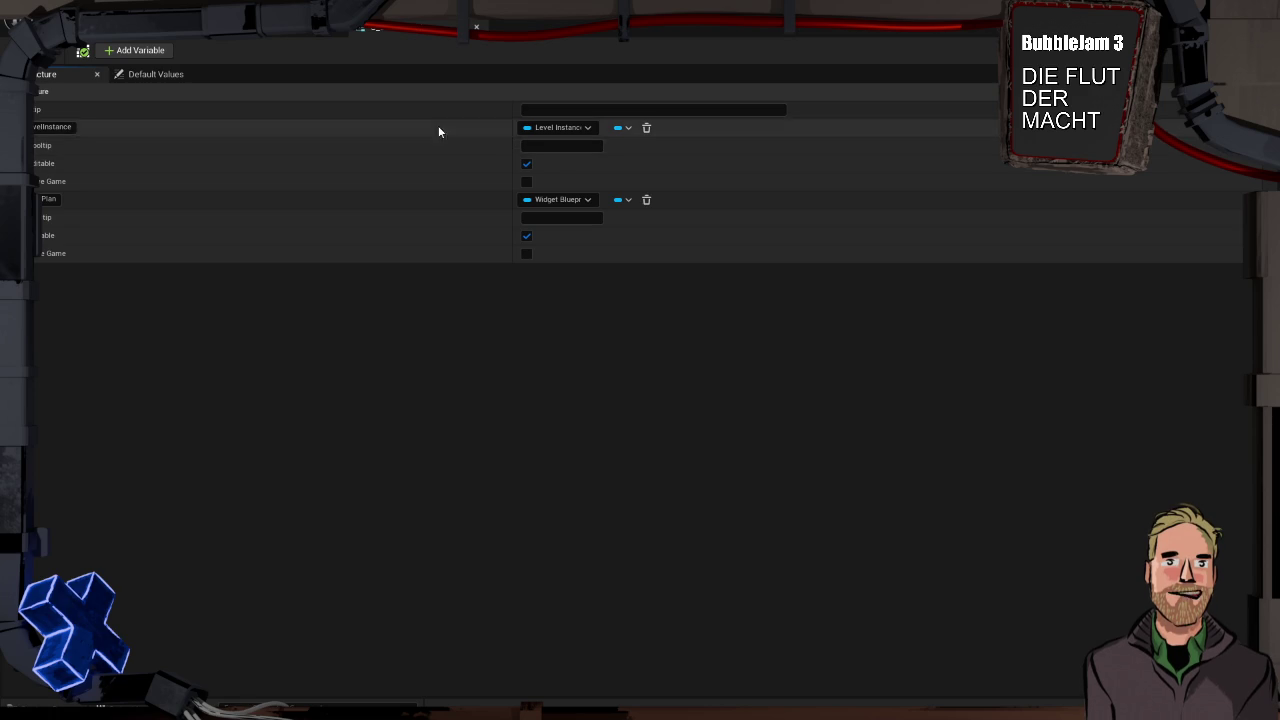
Delete the LevelInstance variable and close the structure and data table editors
{"action": "left_click", "coordinate": [646, 129]}
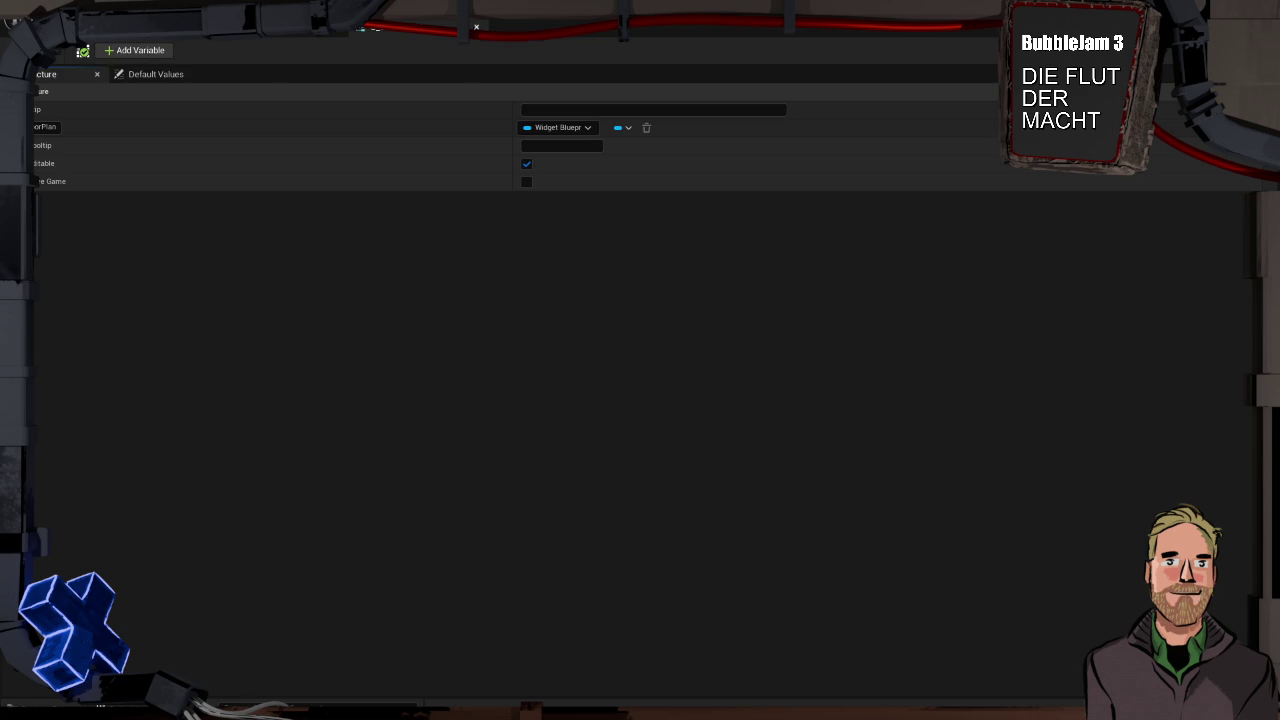
{"action": "left_click", "coordinate": [476, 27]}
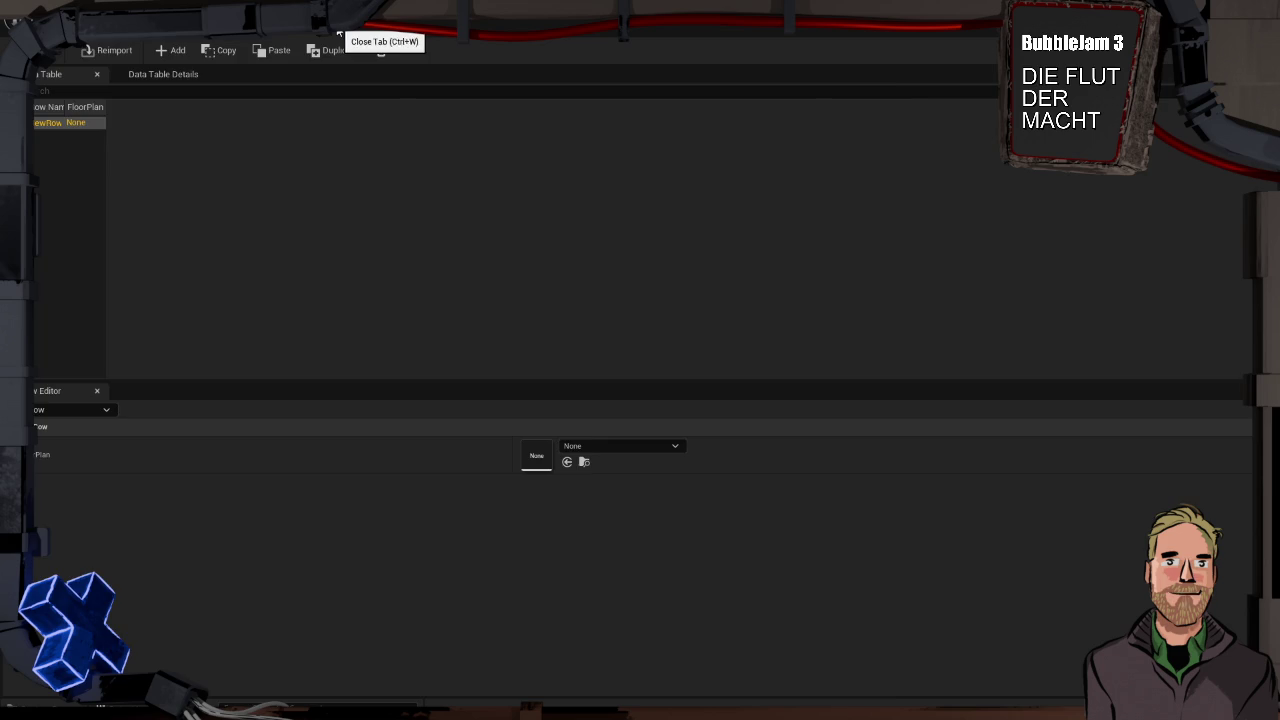
{"action": "left_click", "coordinate": [339, 33]}
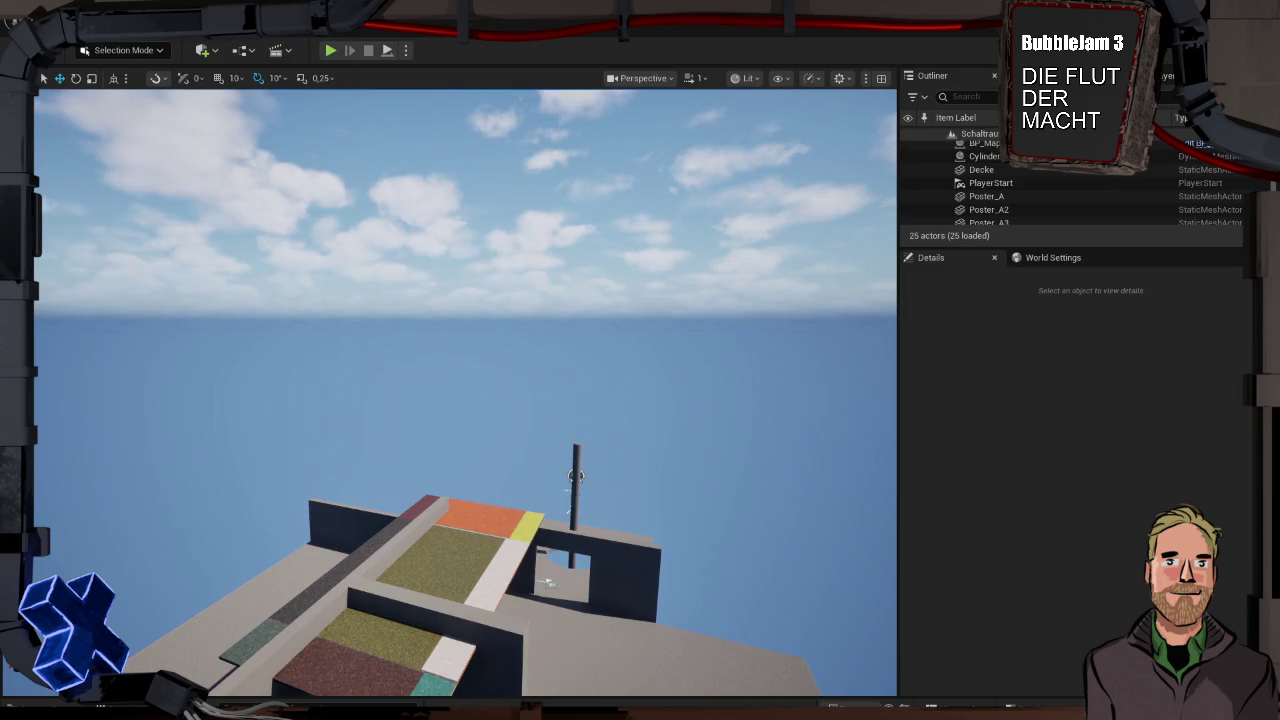
Rename the Level02 map in LevelBPs/Level to Level2, then again to Level_2
{"action": "key", "text": "ctrl+space"}
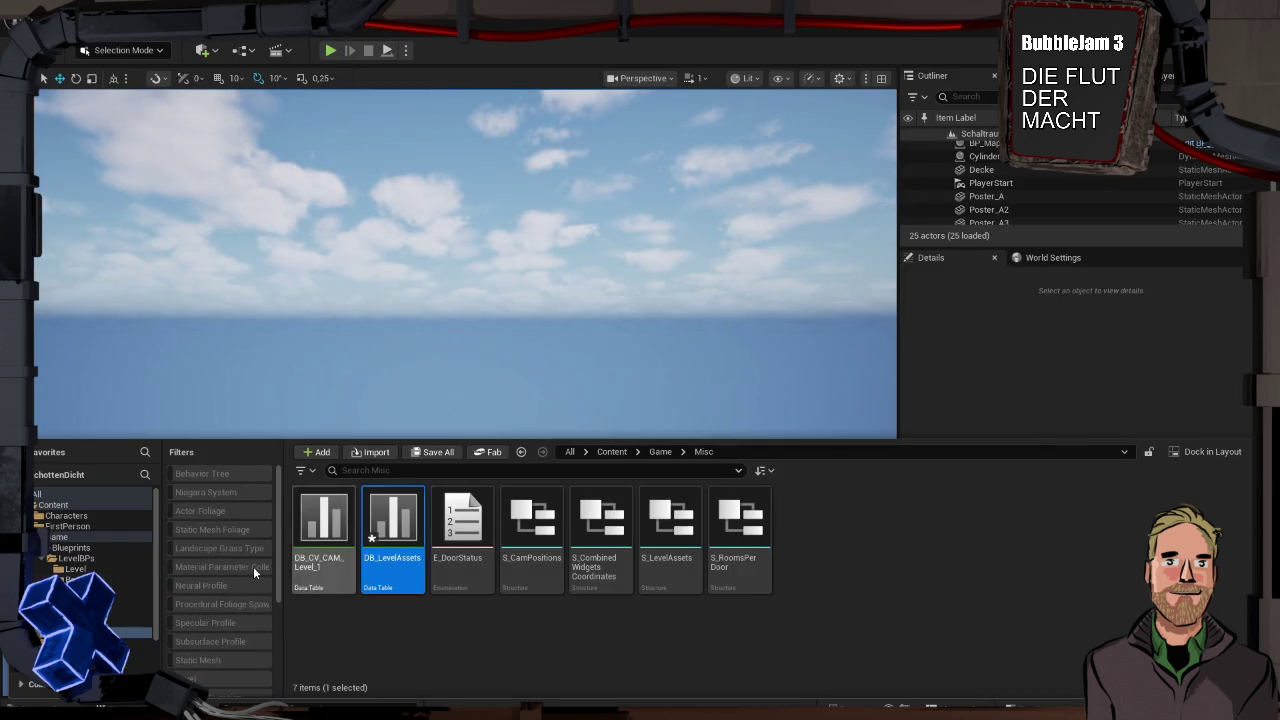
{"action": "left_click", "coordinate": [75, 568]}
{"action": "left_click", "coordinate": [337, 525]}
{"action": "key", "text": "F2"}
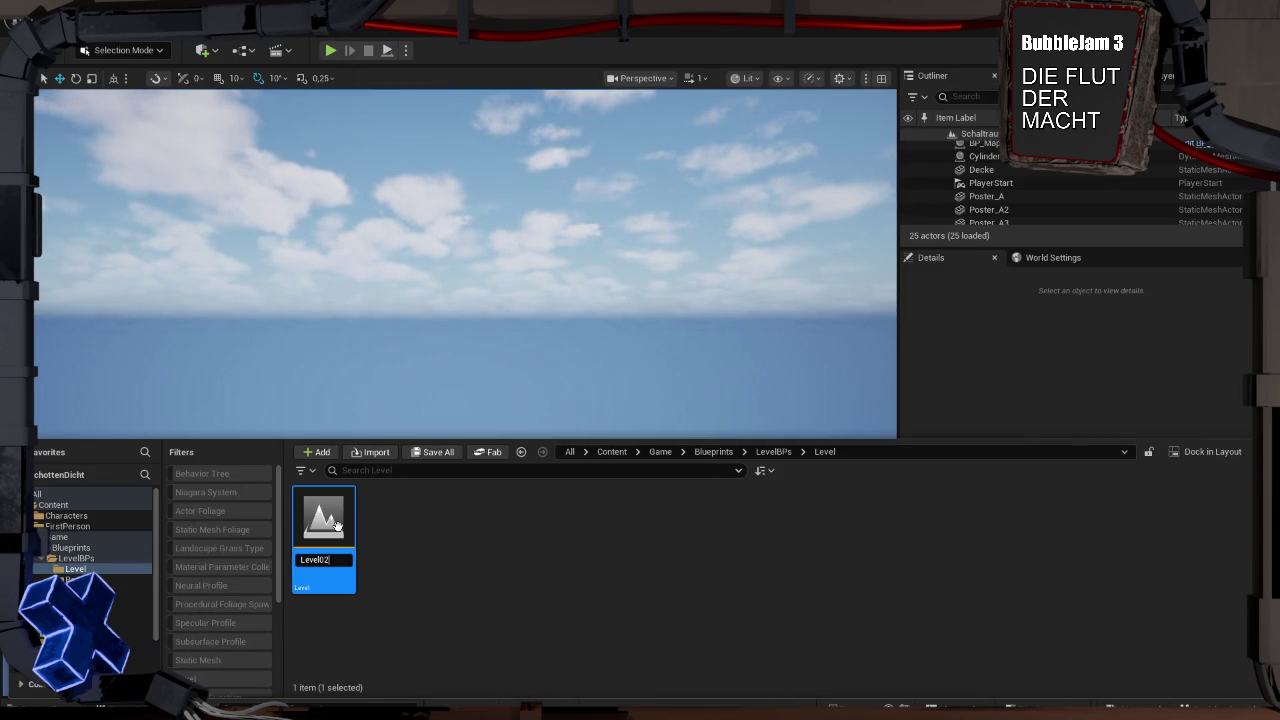
{"action": "key", "text": "Return"}
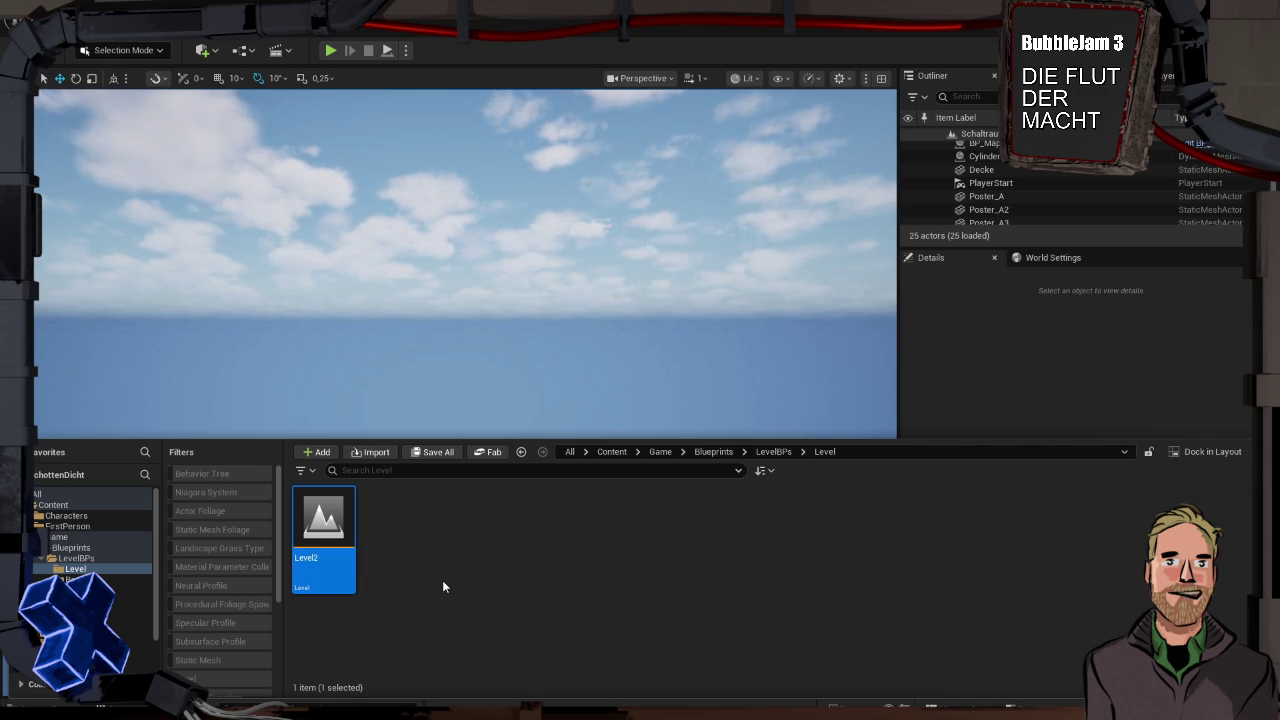
{"action": "mouse_move", "coordinate": [313, 563]}
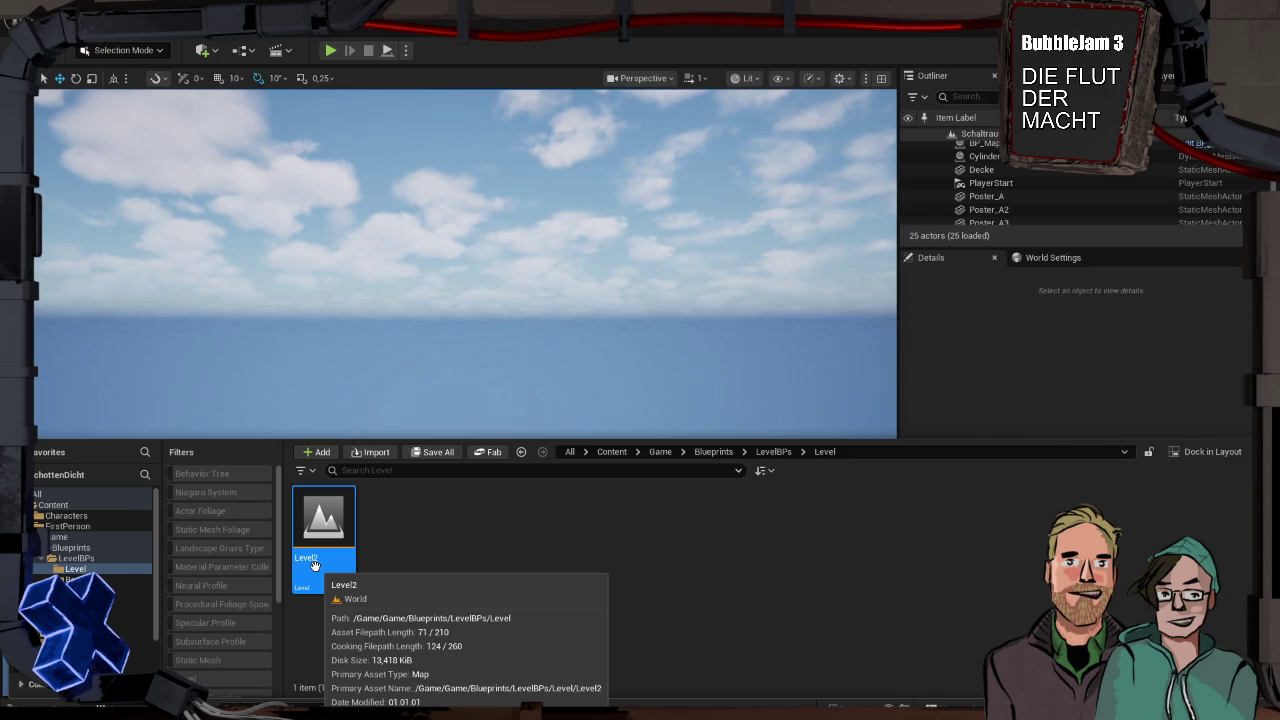
{"action": "left_click", "coordinate": [315, 566]}
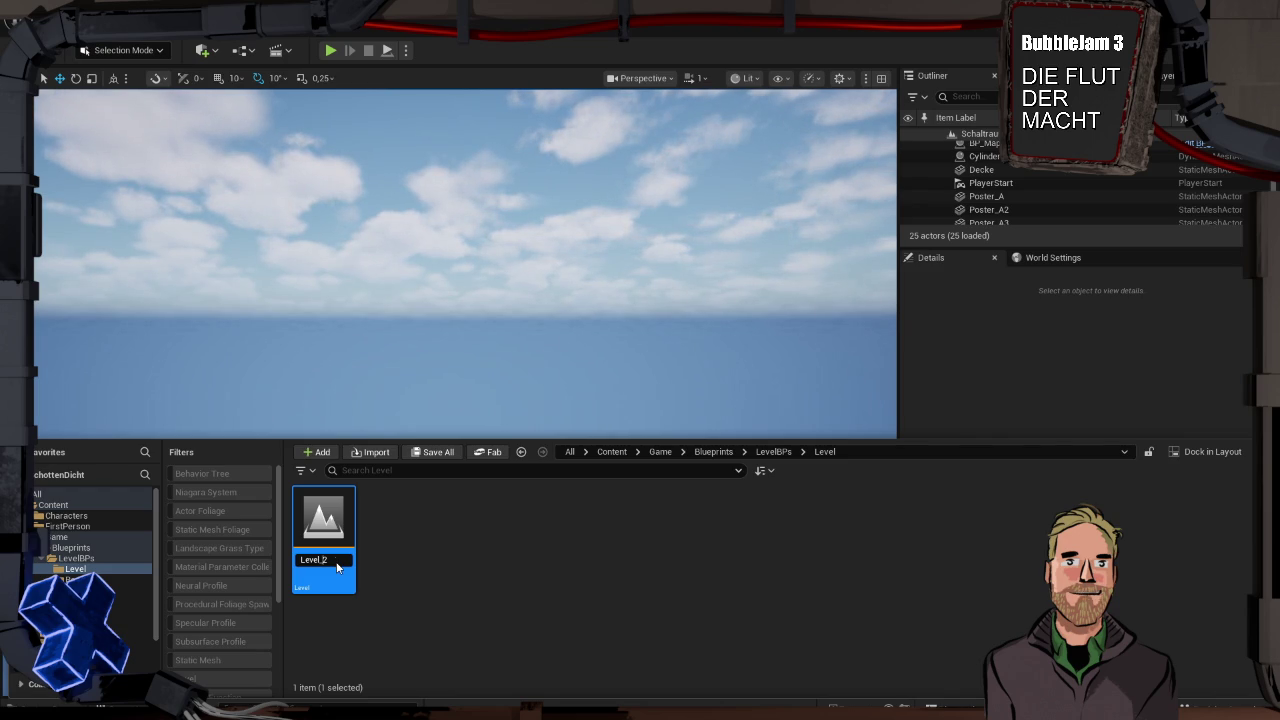
{"action": "key", "text": "Return"}
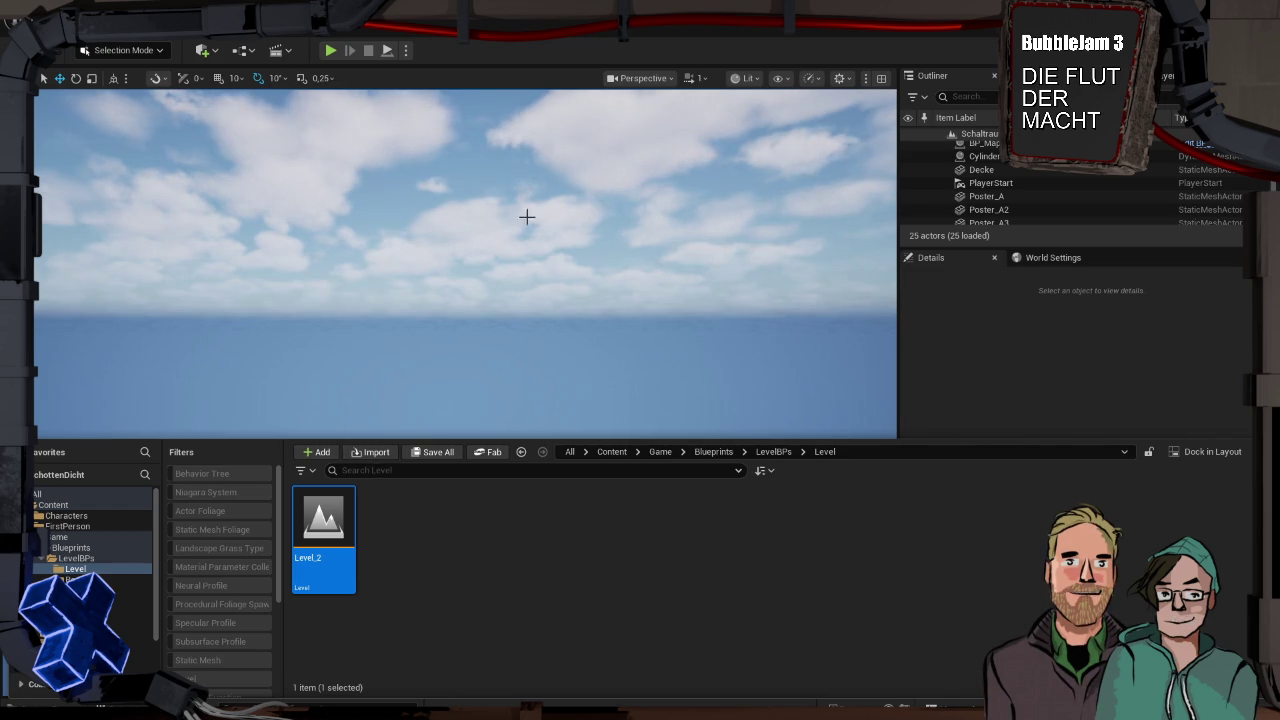
Look down at the level geometry, then reopen the Content Drawer on the Level folder holding Level_2
{"action": "left_click", "coordinate": [514, 358]}
{"action": "mouse_move", "coordinate": [514, 358]}
{"action": "left_mouse_down"}
{"action": "mouse_move", "coordinate": [514, 480]}
{"action": "mouse_move", "coordinate": [514, 360]}
{"action": "mouse_move", "coordinate": [514, 435]}
{"action": "mouse_move", "coordinate": [538, 448]}
{"action": "left_mouse_up"}
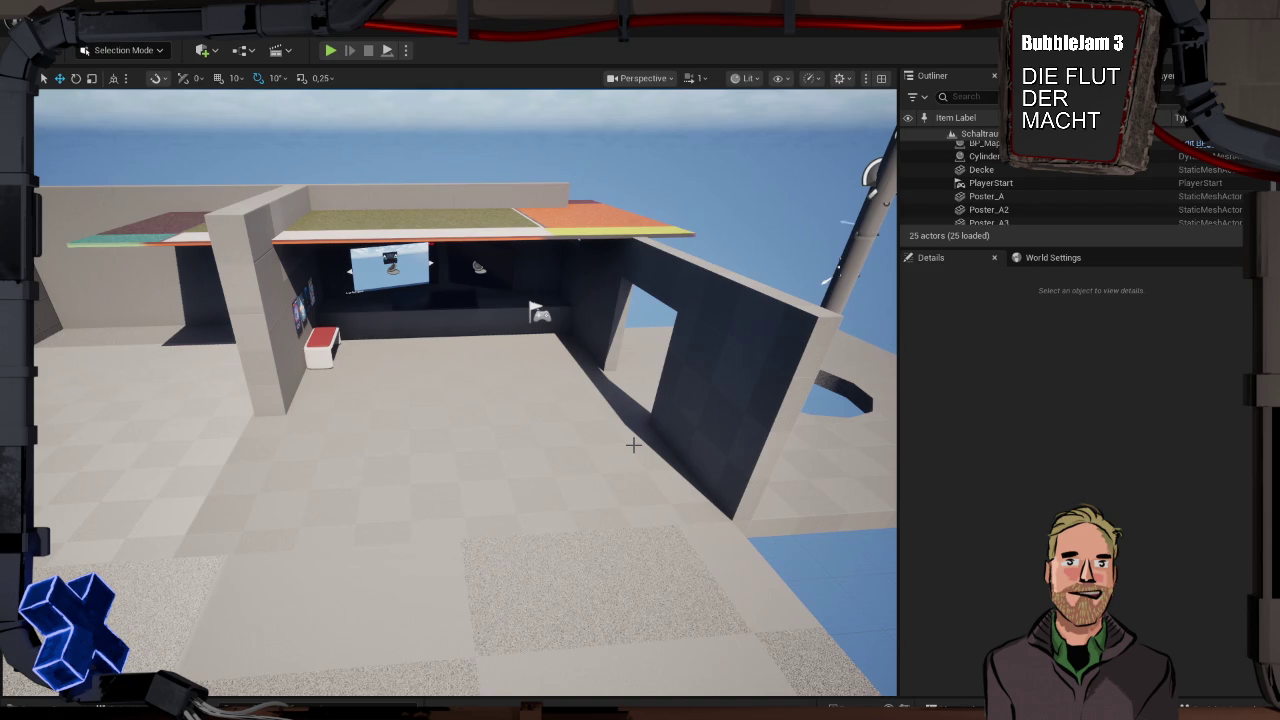
{"action": "key", "text": "ctrl+space"}
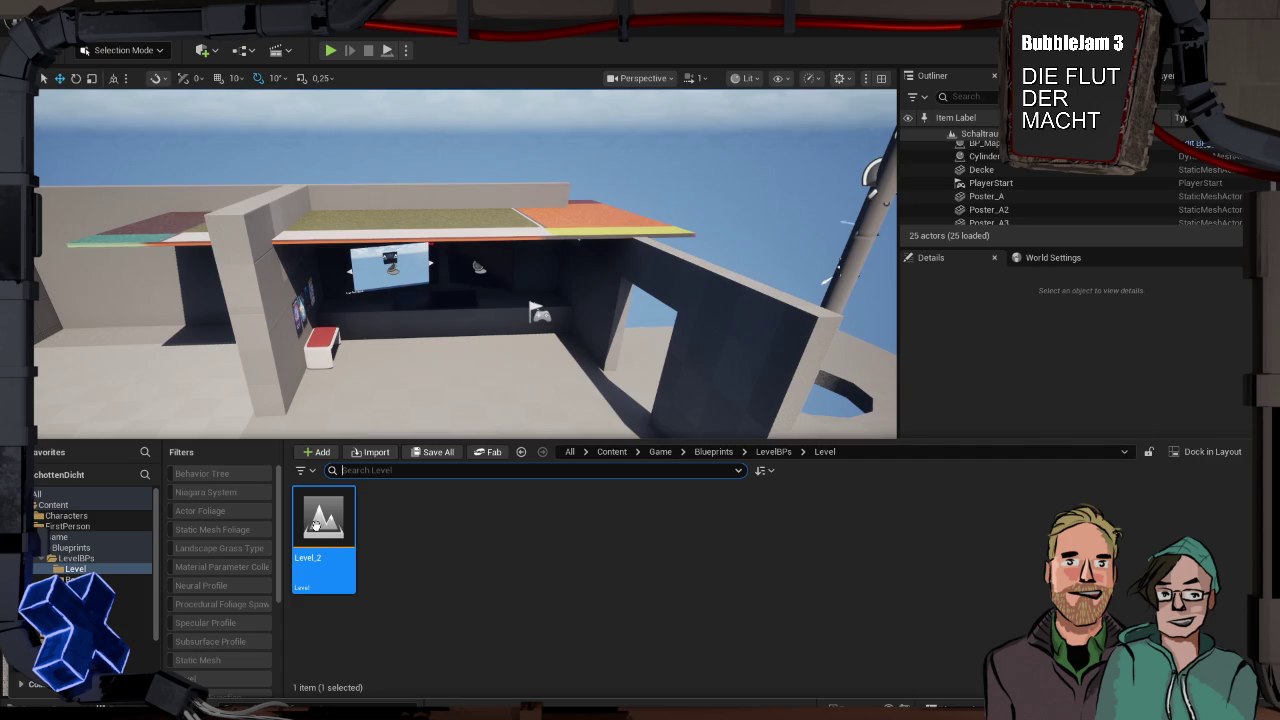
{"action": "left_click", "coordinate": [335, 529]}
{"action": "left_click", "coordinate": [474, 529]}
{"action": "right_click", "coordinate": [474, 529]}
{"action": "mouse_move", "coordinate": [474, 529]}
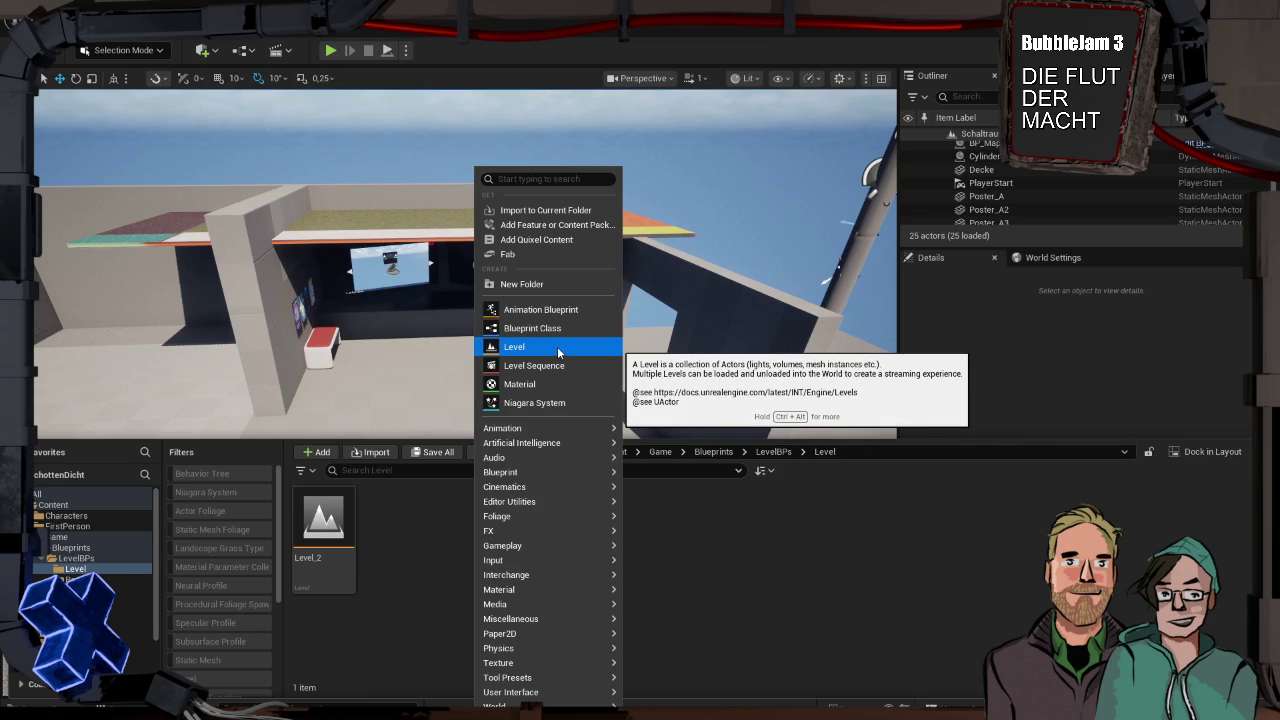
Create two new levels named Level_1 and Level_3 in the Level folder
{"action": "left_click", "coordinate": [526, 347]}
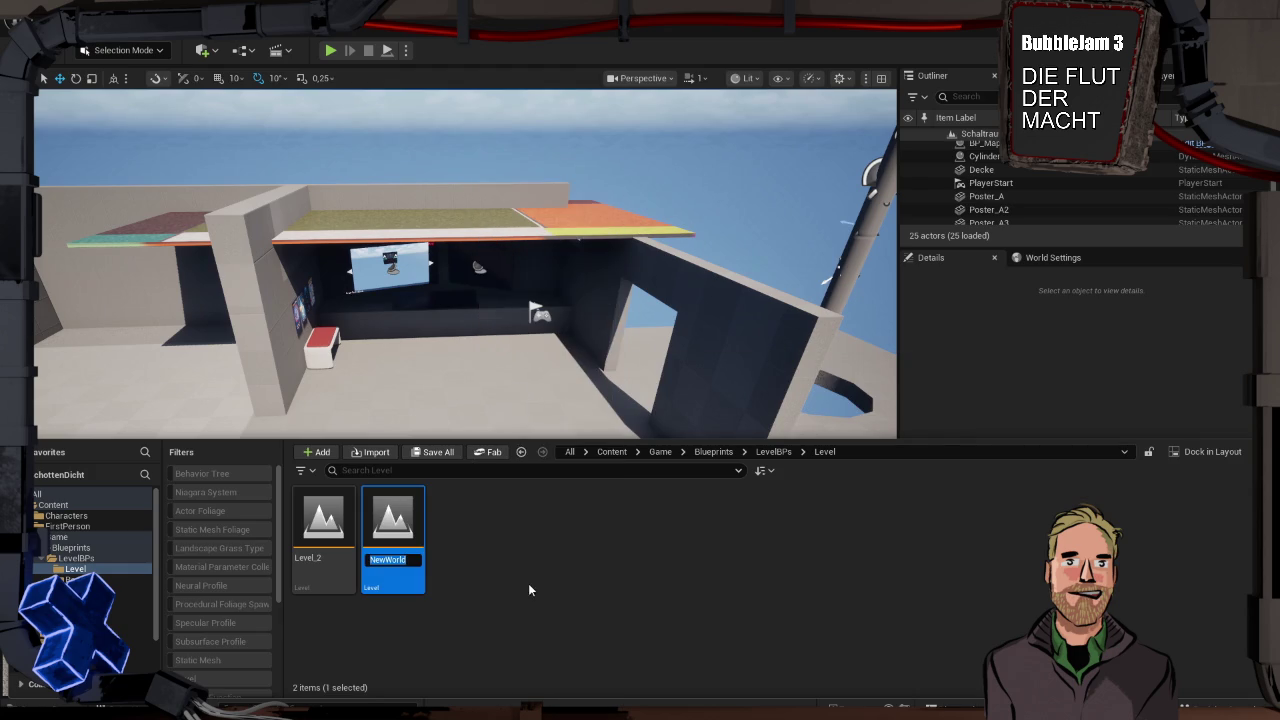
{"action": "type", "text": "Level"}
{"action": "key", "text": "Return"}
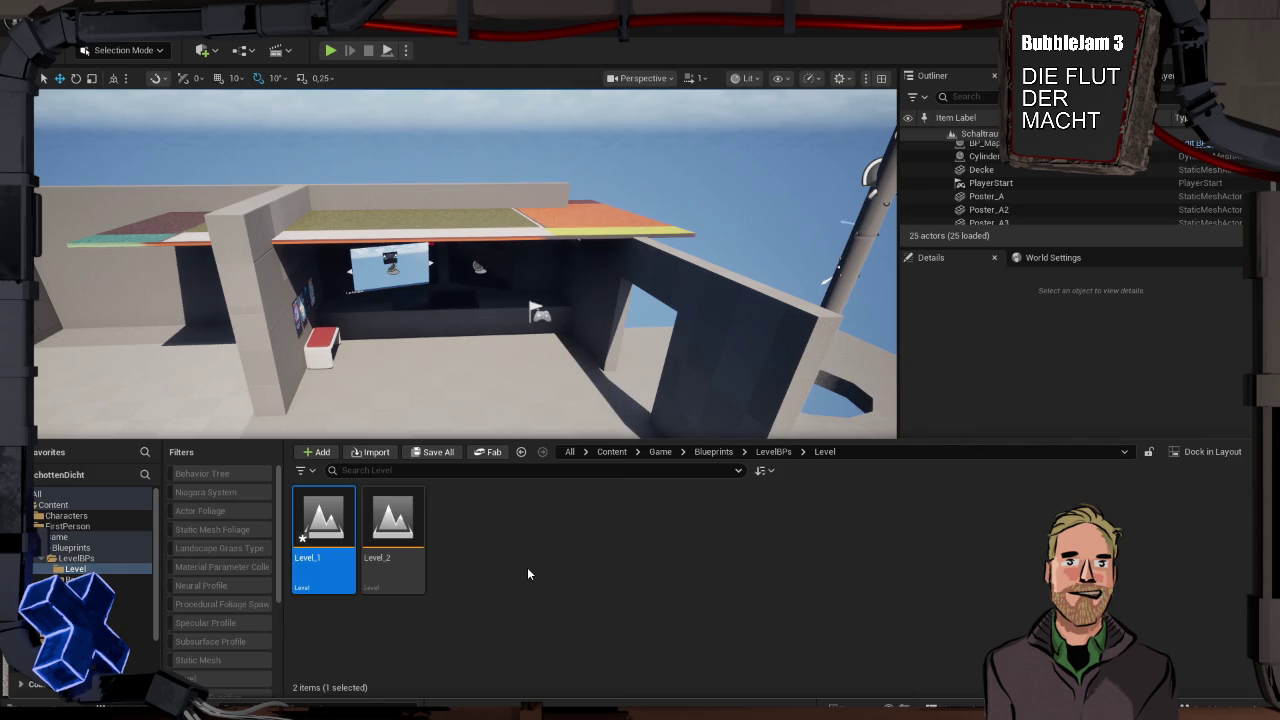
{"action": "right_click", "coordinate": [528, 573]}
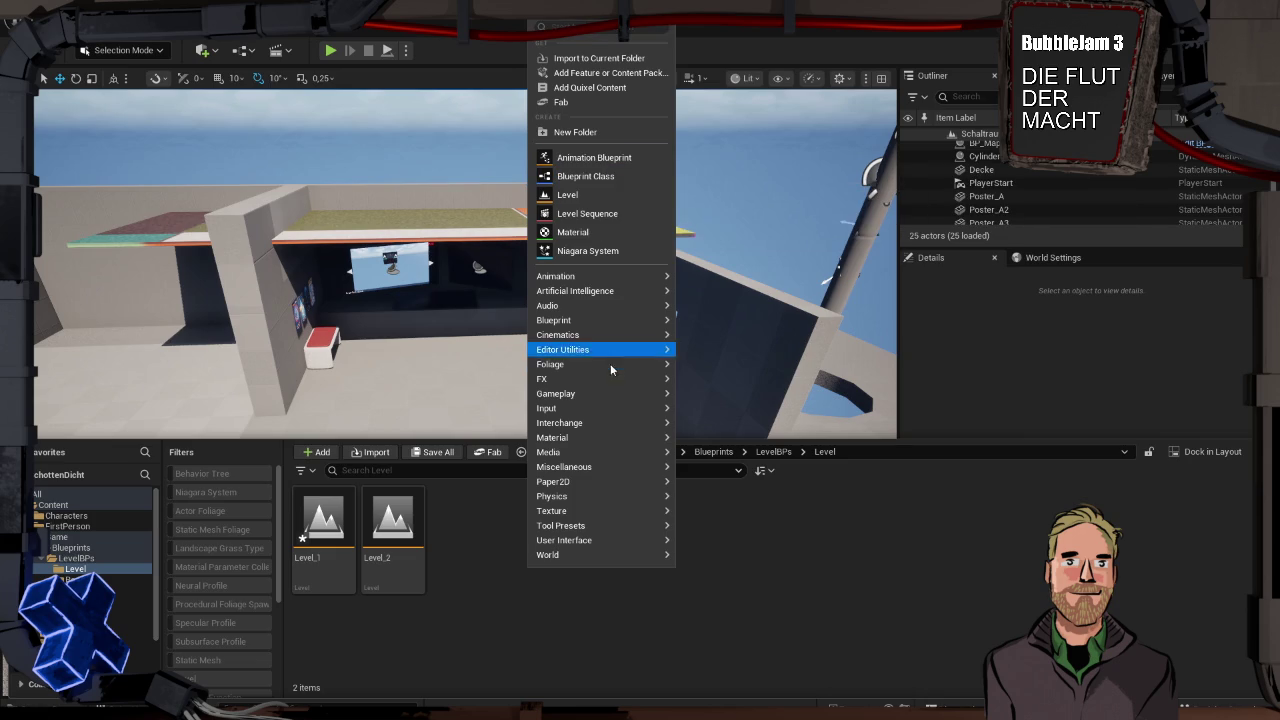
{"action": "left_click", "coordinate": [585, 194]}
{"action": "type", "text": "Level"}
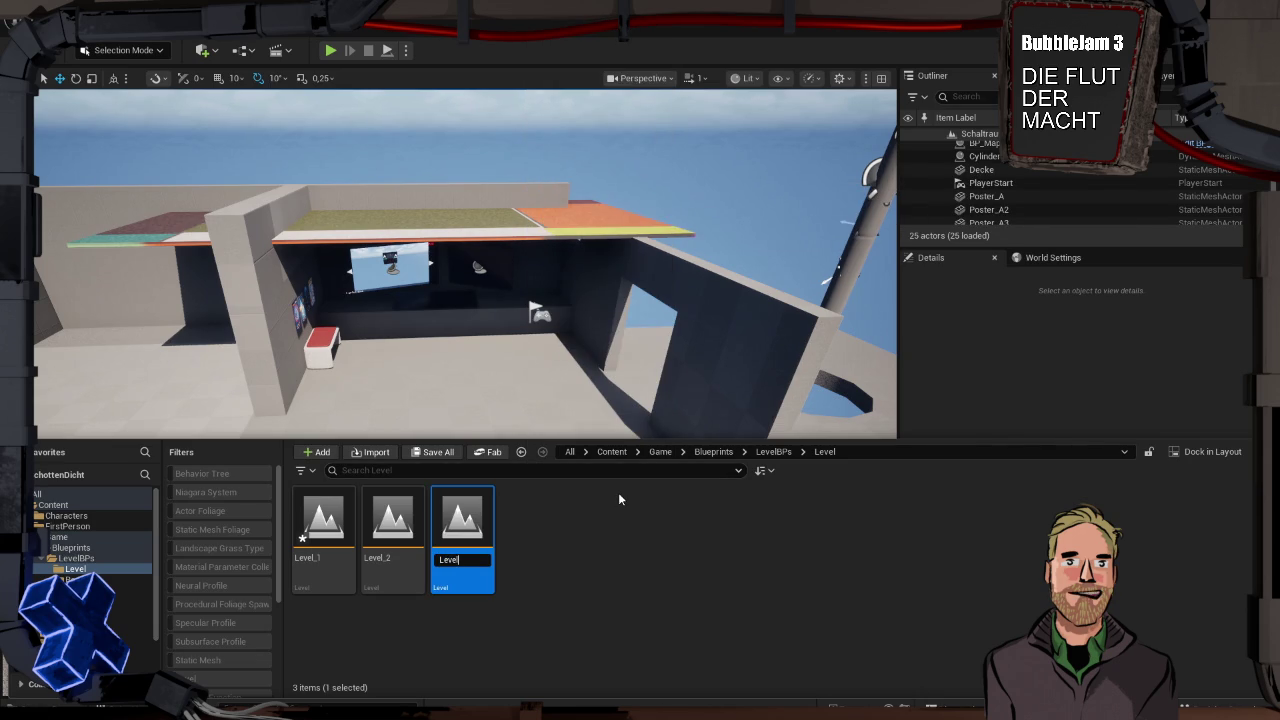
{"action": "type", "text": "_3"}
{"action": "key", "text": "Return"}
Create a third level named PlayerRoom and close the Content Drawer
{"action": "right_click", "coordinate": [567, 531]}
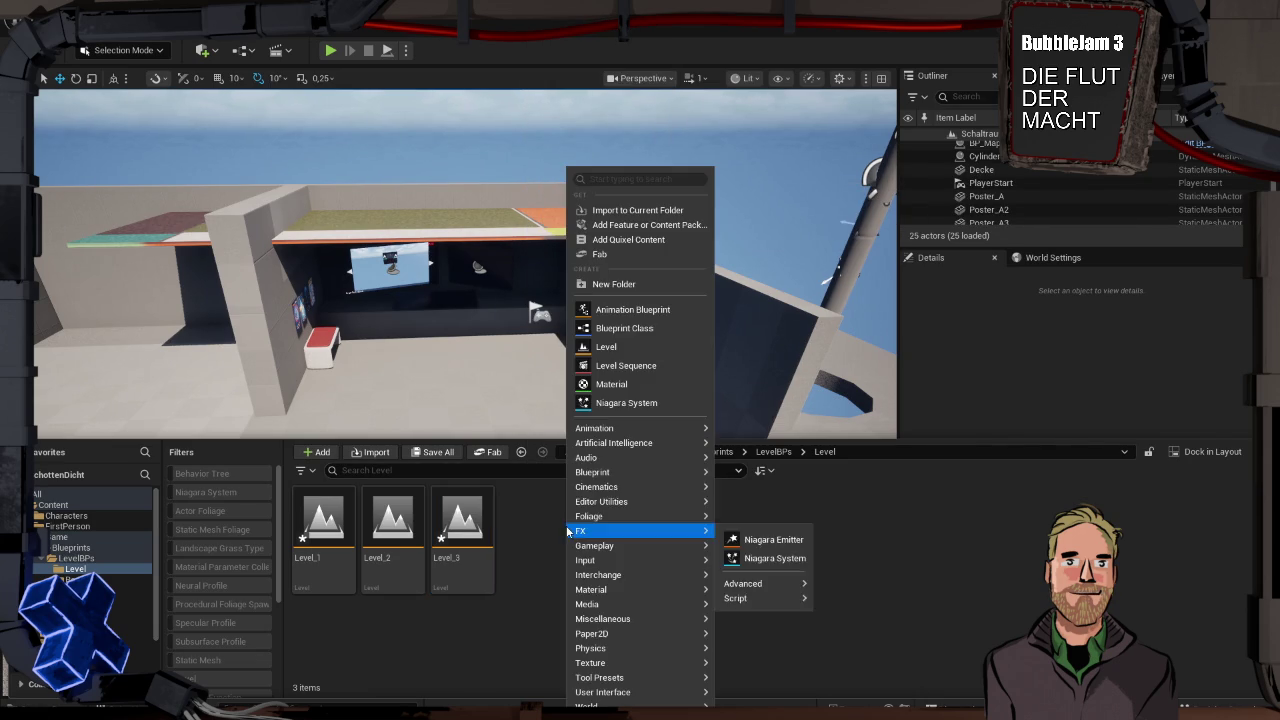
{"action": "left_click", "coordinate": [661, 347]}
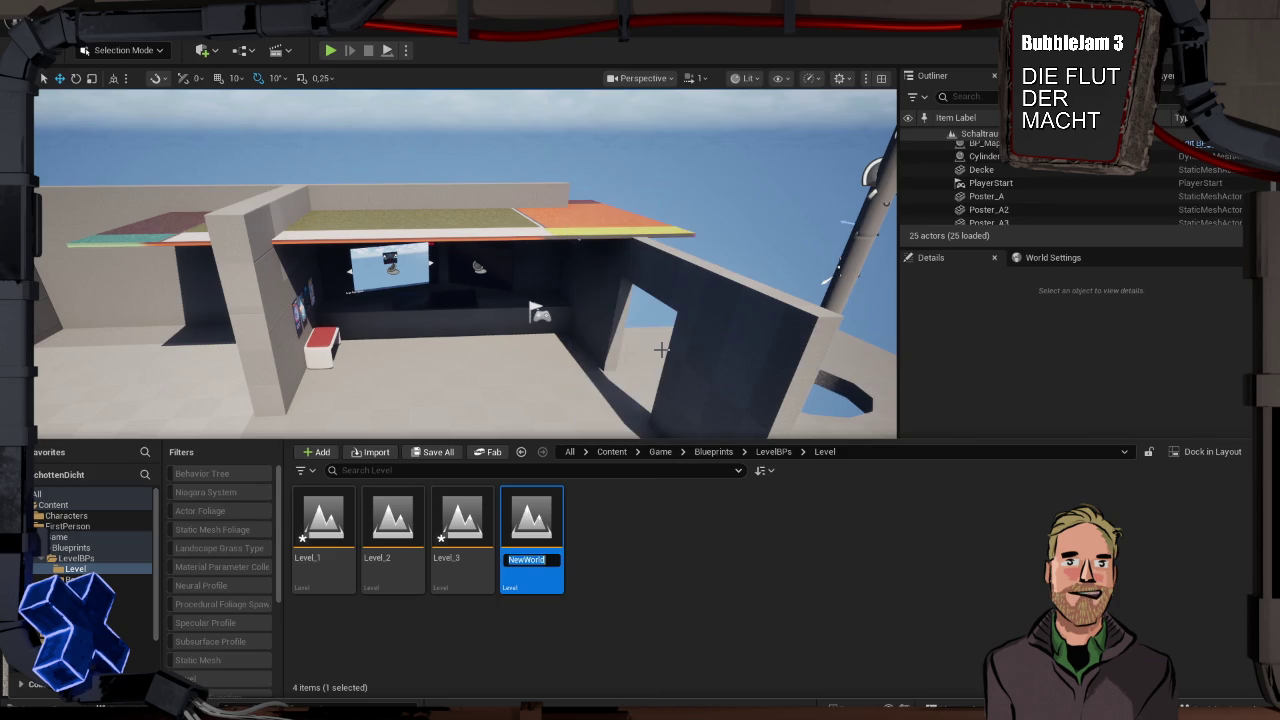
{"action": "type", "text": "ControlR"}
{"action": "type", "text": "oom"}
{"action": "key", "text": "BackSpace"}
{"action": "key", "text": "BackSpace"}
{"action": "key", "text": "BackSpace"}
{"action": "key", "text": "BackSpace"}
{"action": "key", "text": "BackSpace"}
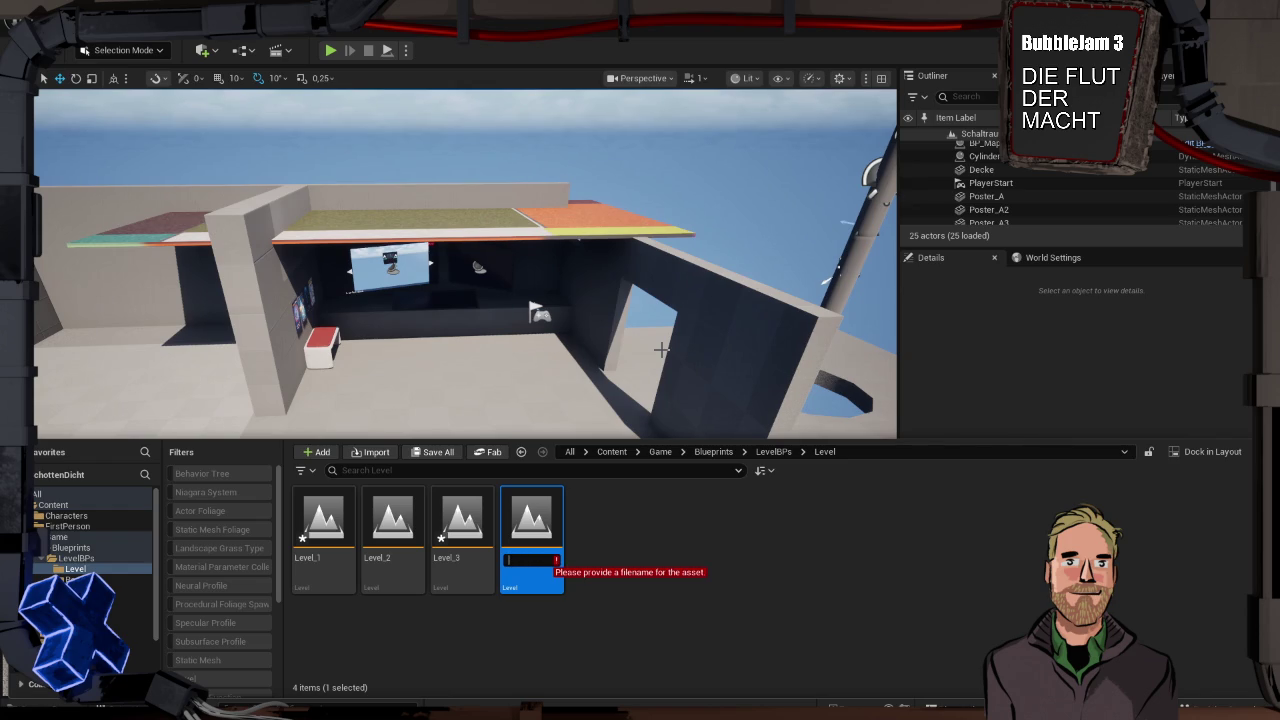
{"action": "type", "text": "PO"}
{"action": "type", "text": "layerRo"}
{"action": "type", "text": "om"}
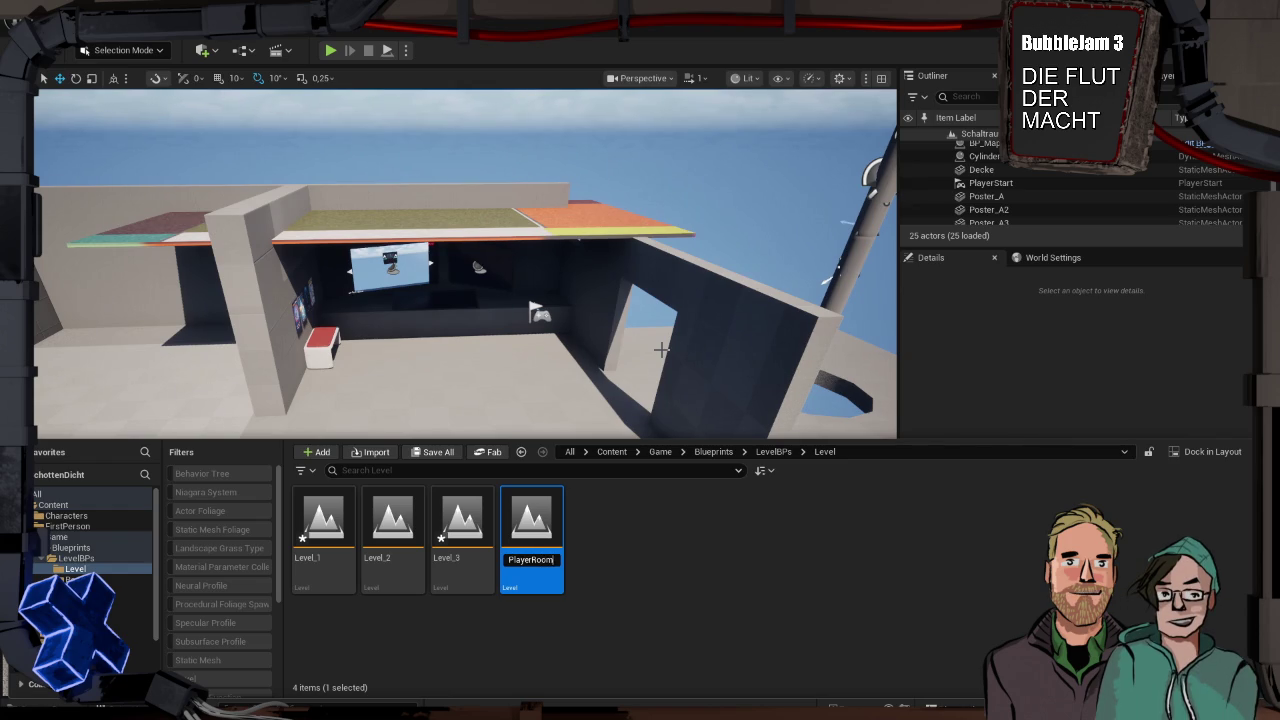
{"action": "key", "text": "Return"}
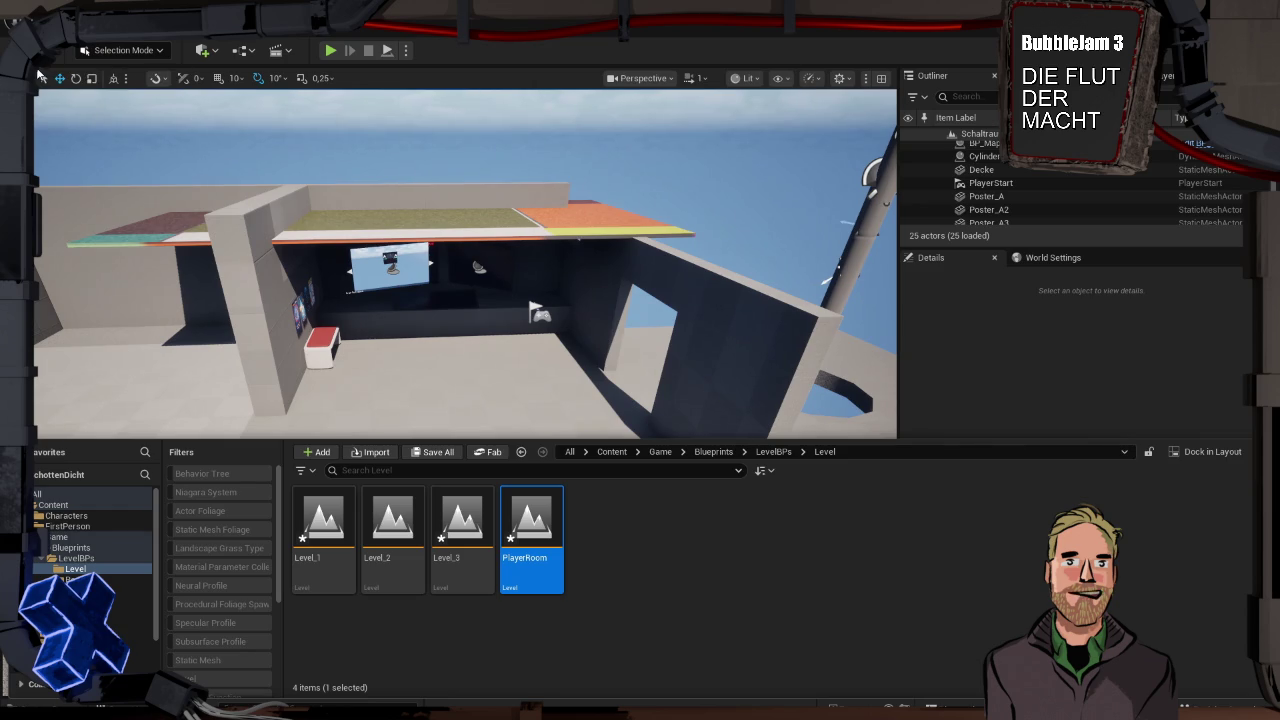
{"action": "key", "text": "ctrl+space"}
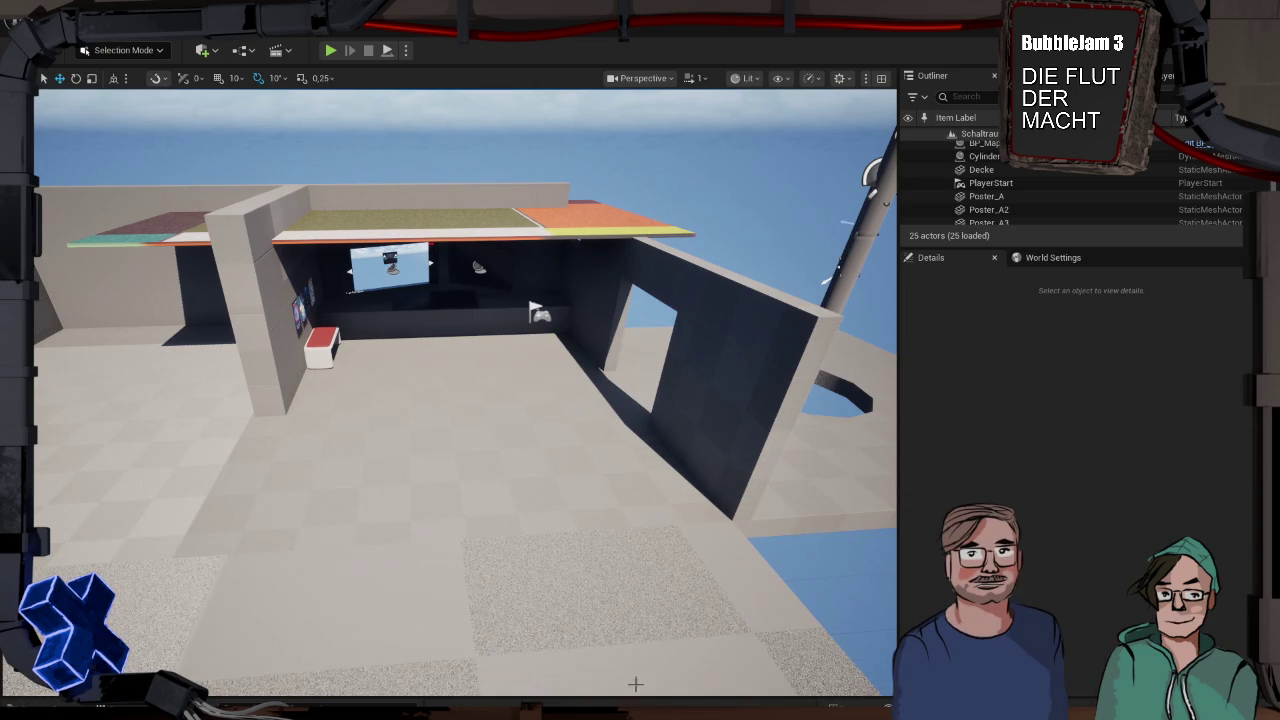
In GitHub Desktop, commit all 275 files to PhilsStifte as 'levelConstruction', then push
{"action": "key", "text": "super"}
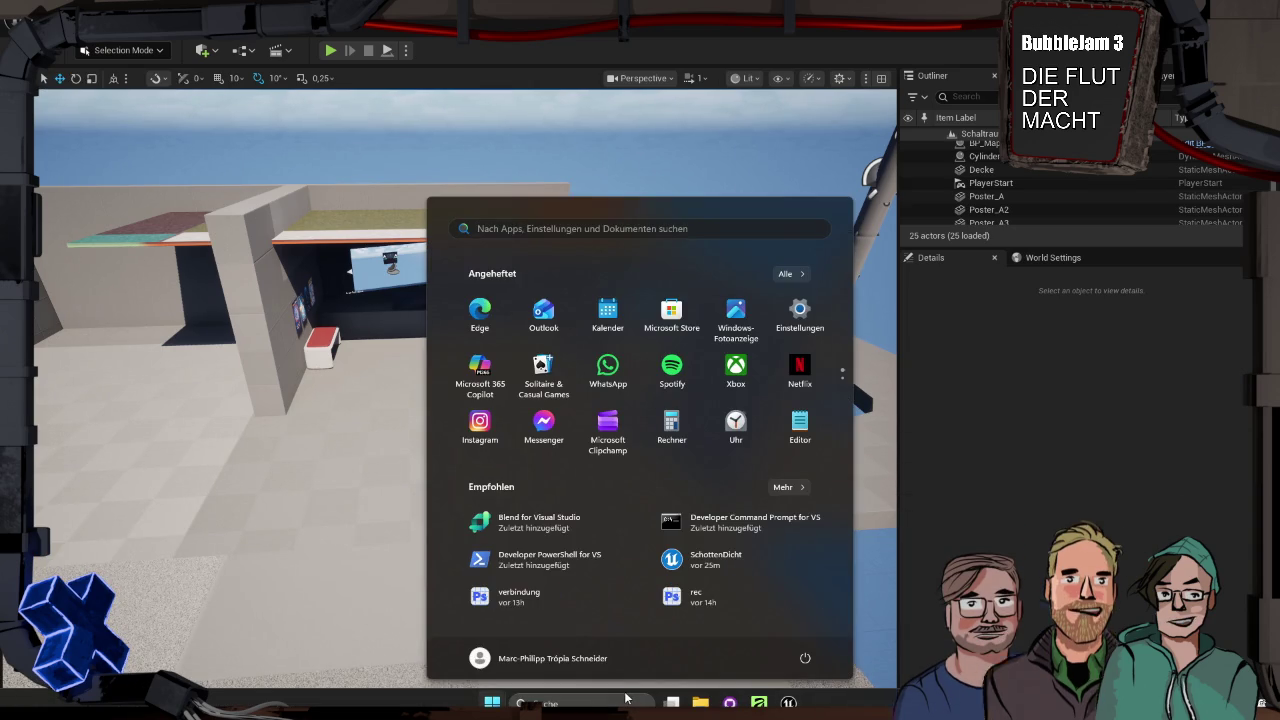
{"action": "left_click", "coordinate": [734, 703]}
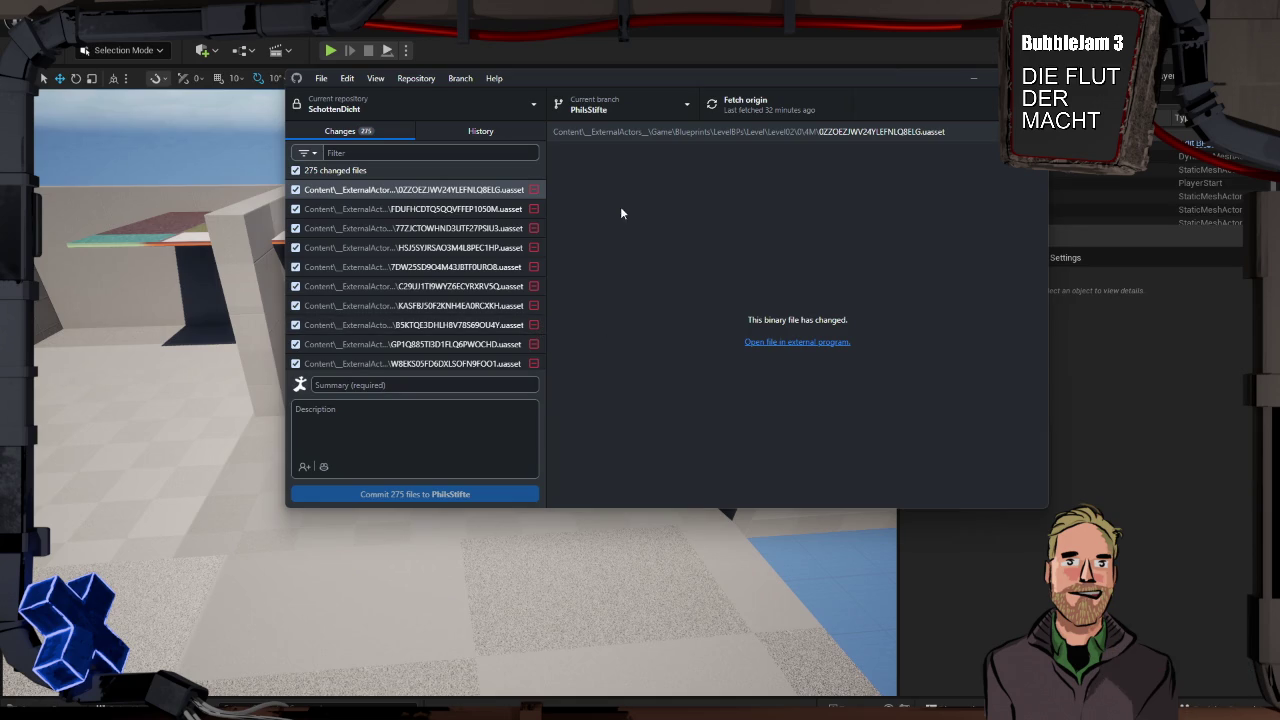
{"action": "left_click", "coordinate": [394, 386]}
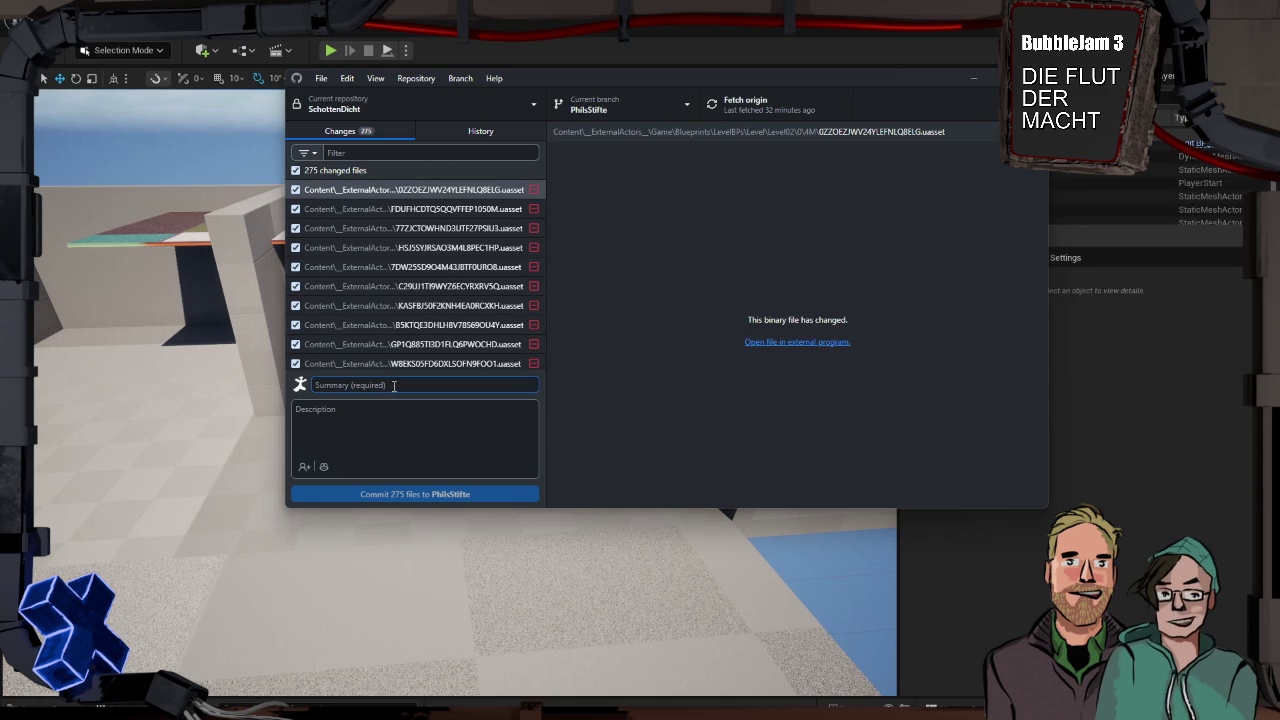
{"action": "type", "text": "Ievel"}
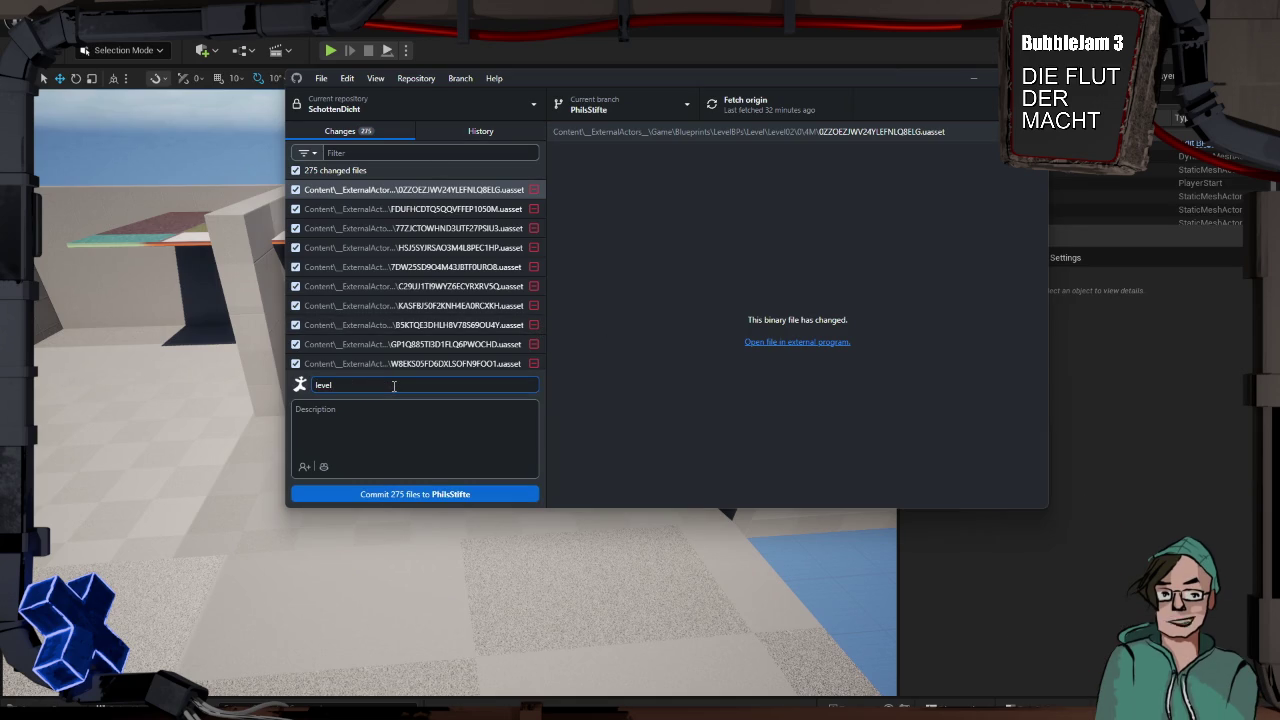
{"action": "type", "text": "onstruction"}
{"action": "left_click", "coordinate": [408, 494]}
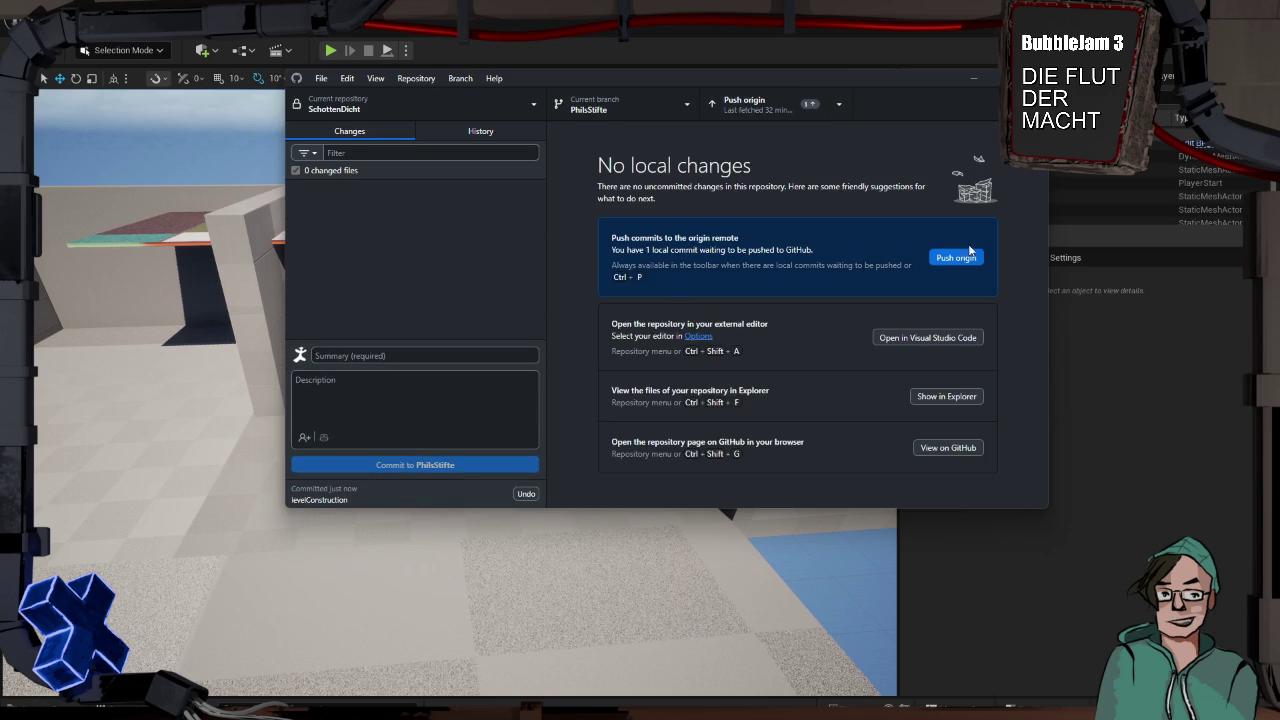
{"action": "left_click", "coordinate": [968, 258]}
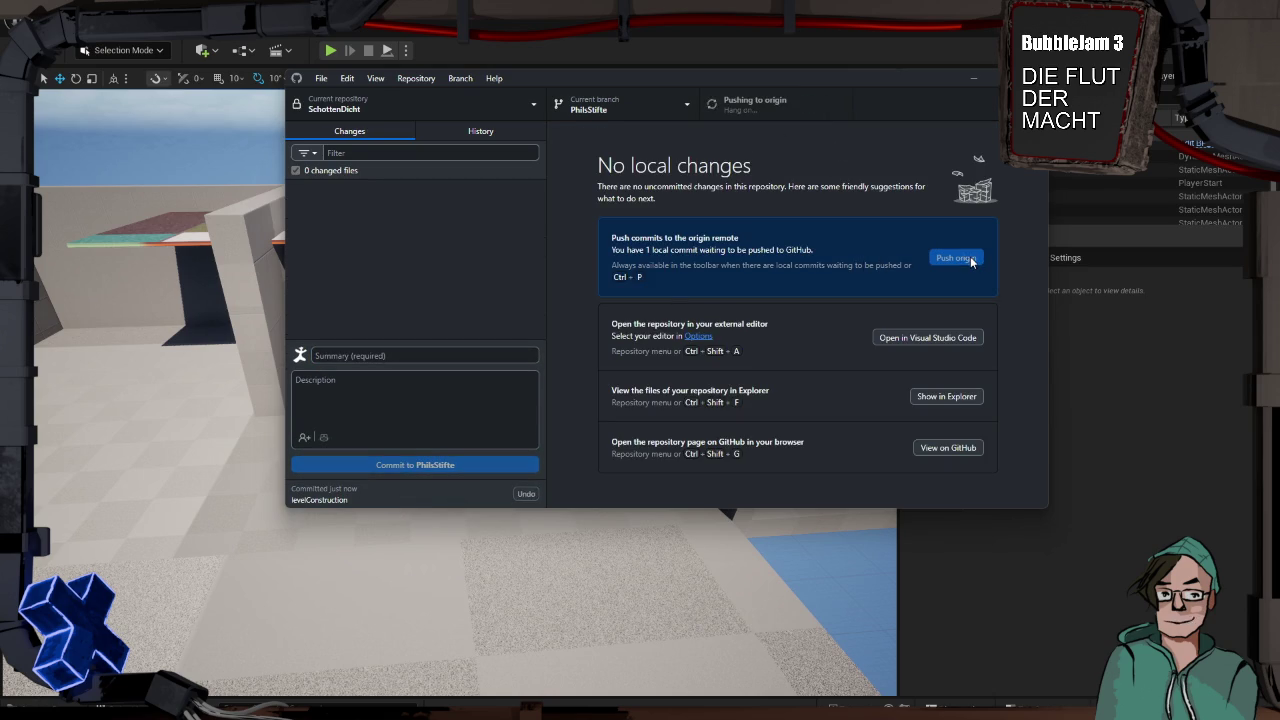
Switch to Inus-Regenbogen-Klötze and merge PhilsStifte into it with a merge commit
{"action": "left_click", "coordinate": [677, 113]}
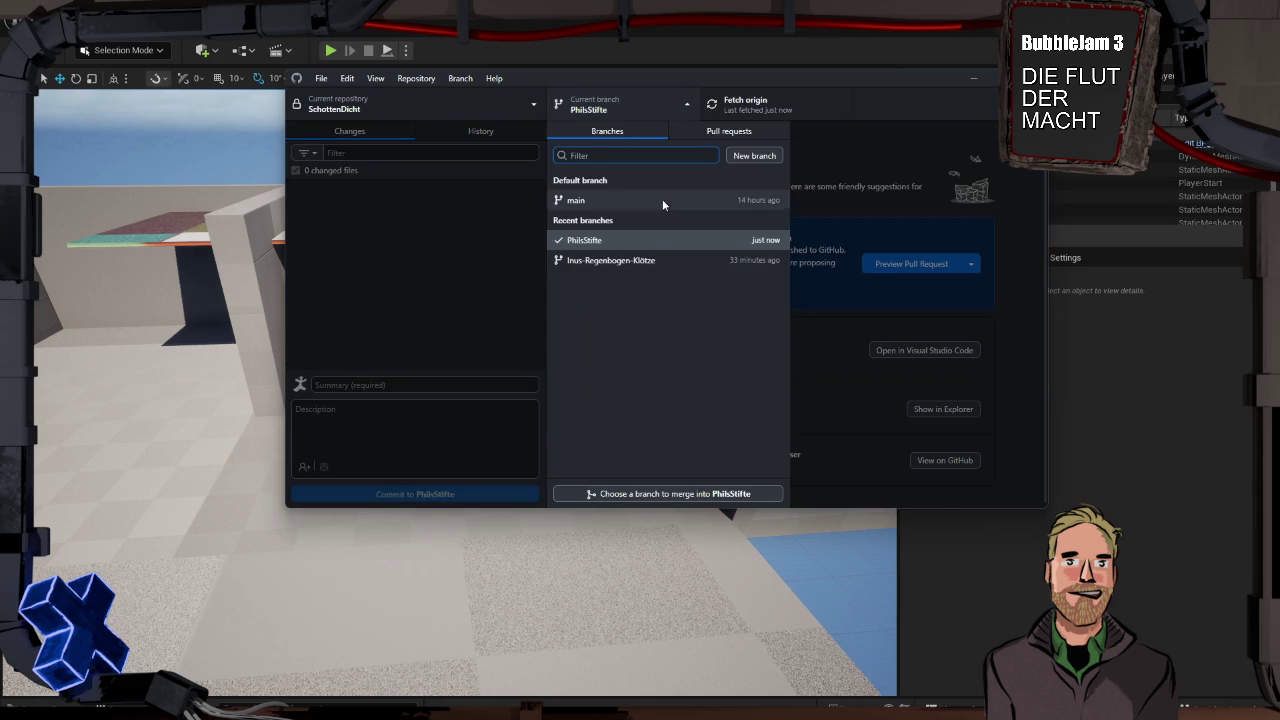
{"action": "left_click", "coordinate": [662, 258]}
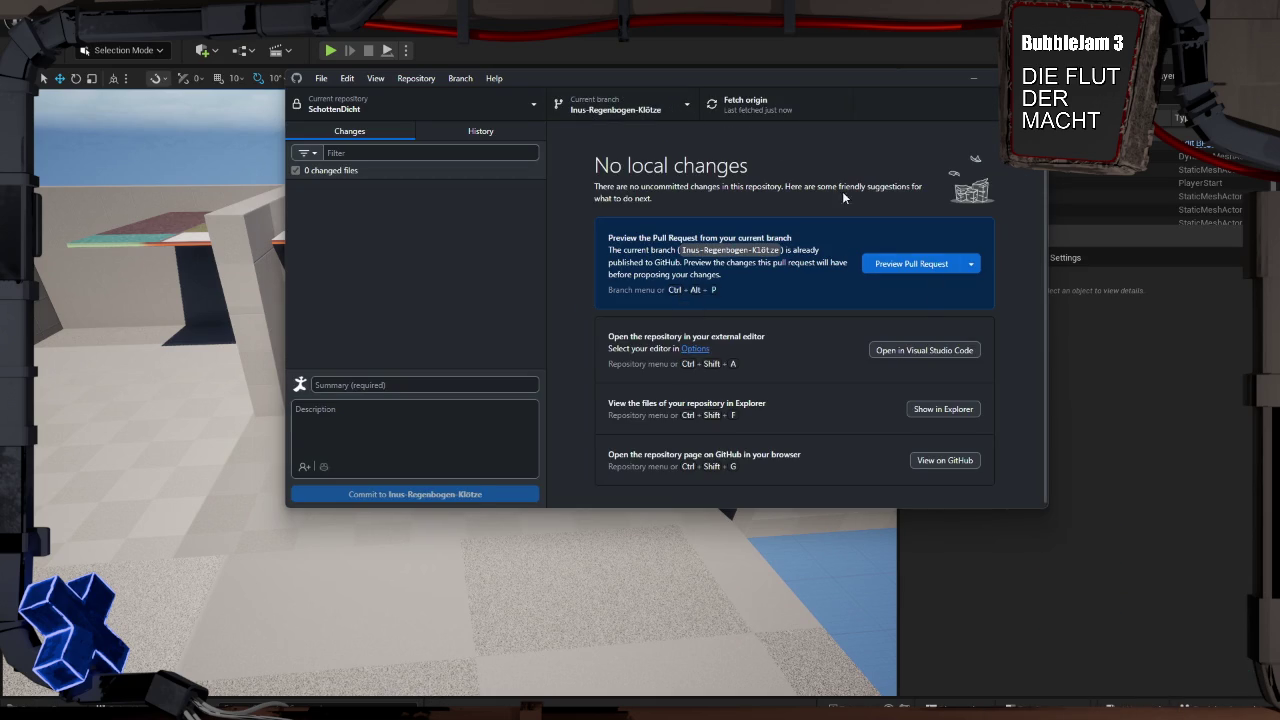
{"action": "left_click", "coordinate": [646, 111]}
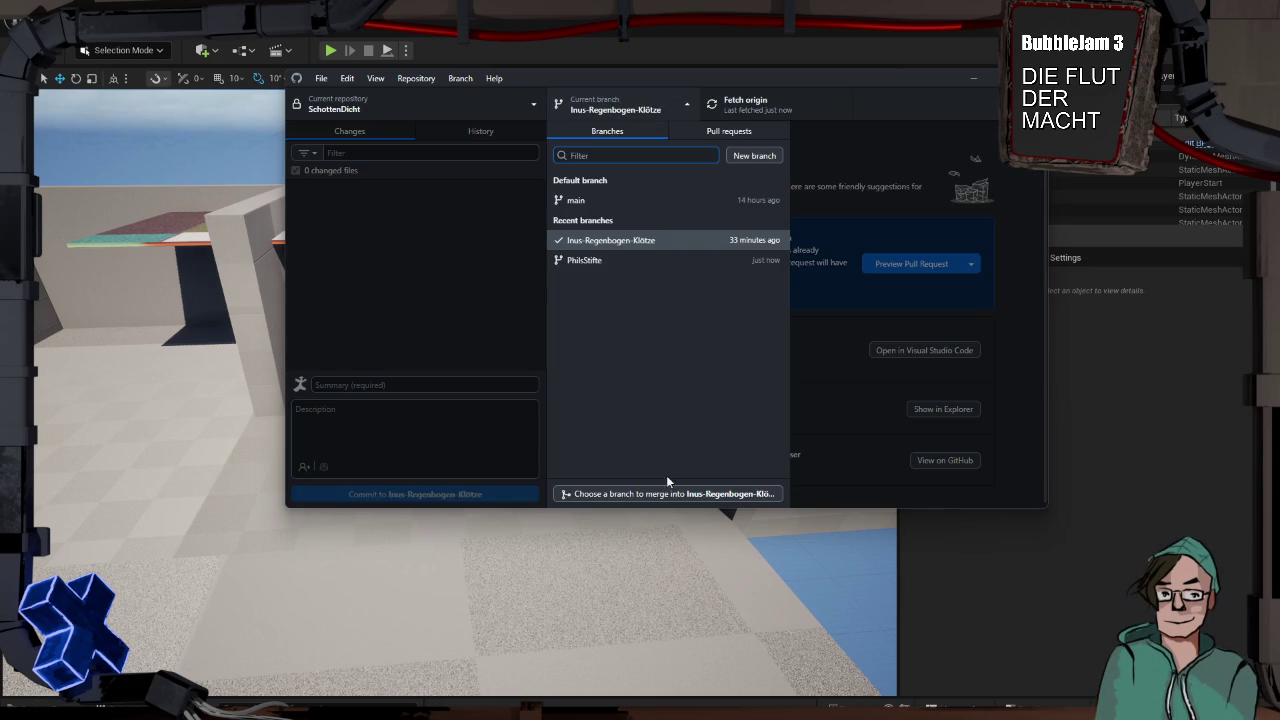
{"action": "left_click", "coordinate": [670, 490]}
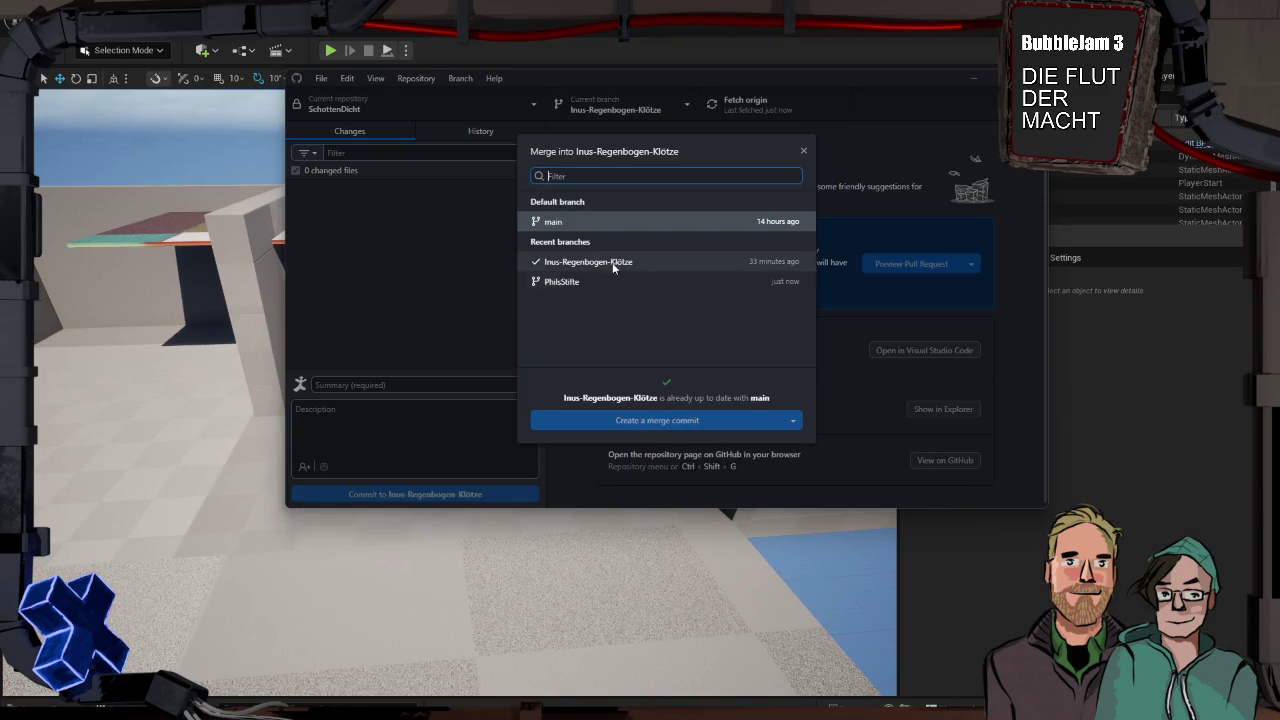
{"action": "left_click", "coordinate": [591, 281]}
{"action": "left_click", "coordinate": [688, 419]}
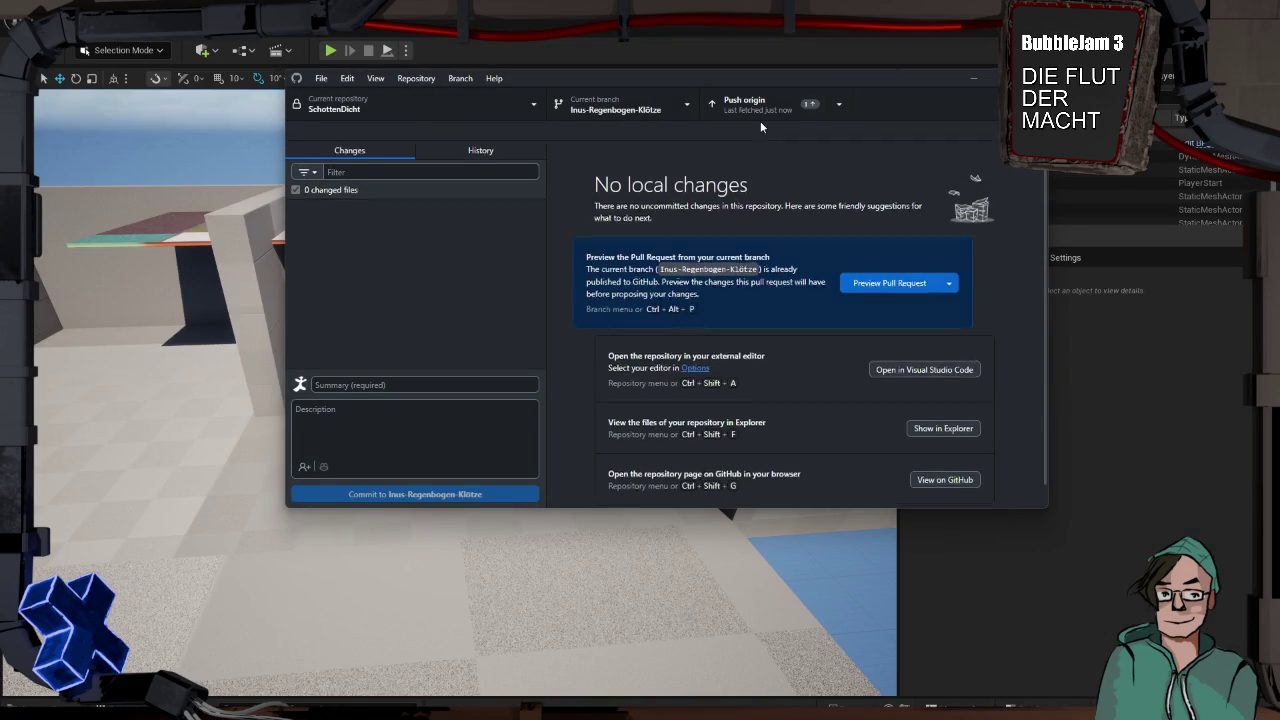
Push the merged branch, switch back to PhilsStifte, and close GitHub Desktop
{"action": "left_click", "coordinate": [950, 279]}
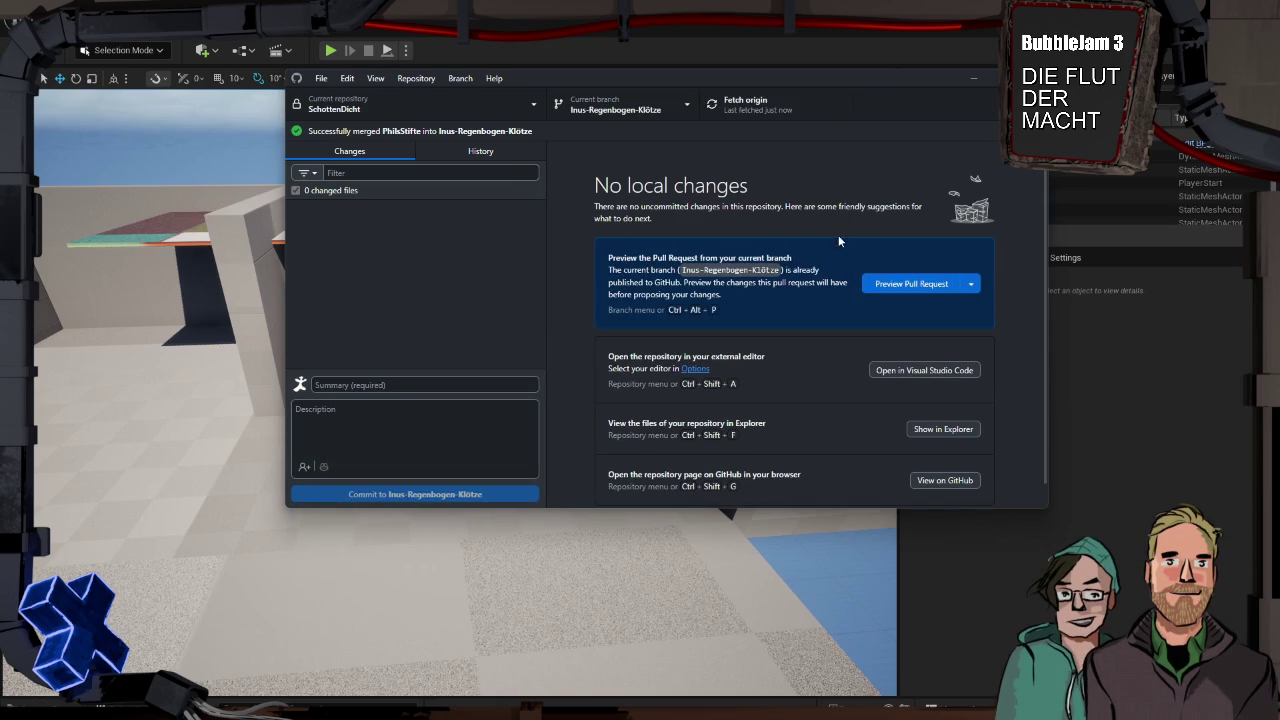
{"action": "left_click", "coordinate": [655, 112]}
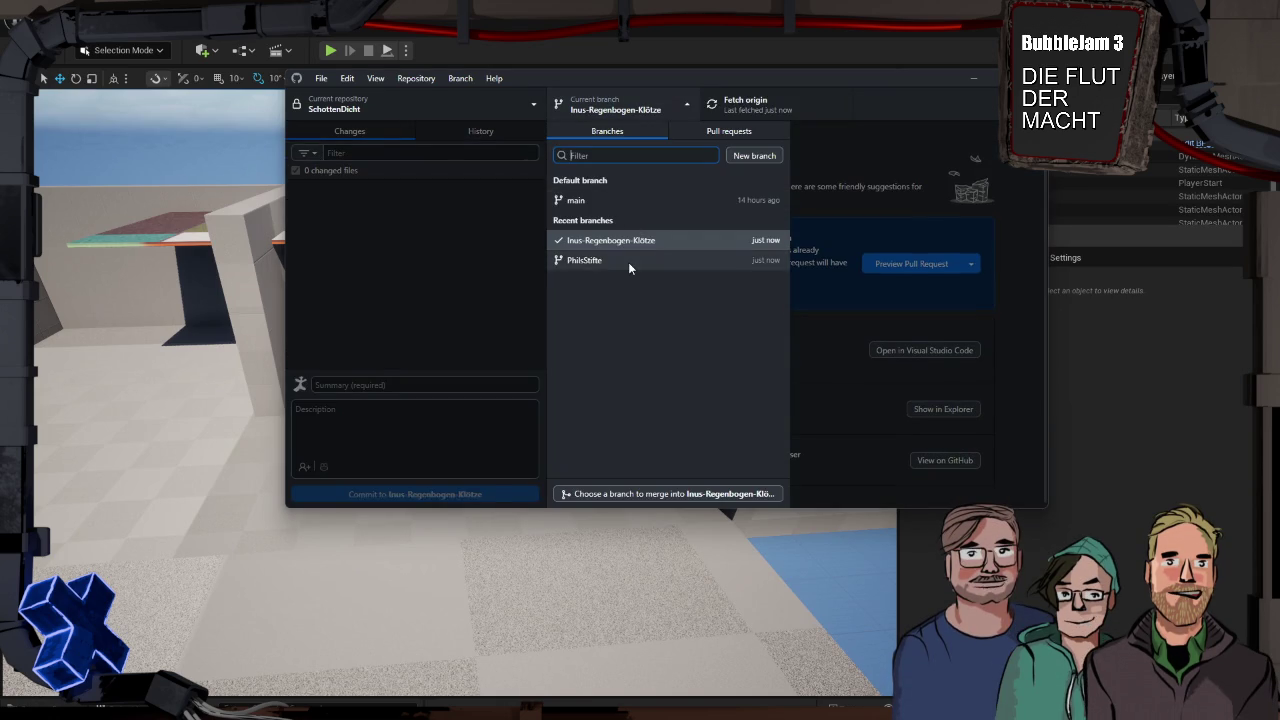
{"action": "left_click", "coordinate": [628, 261]}
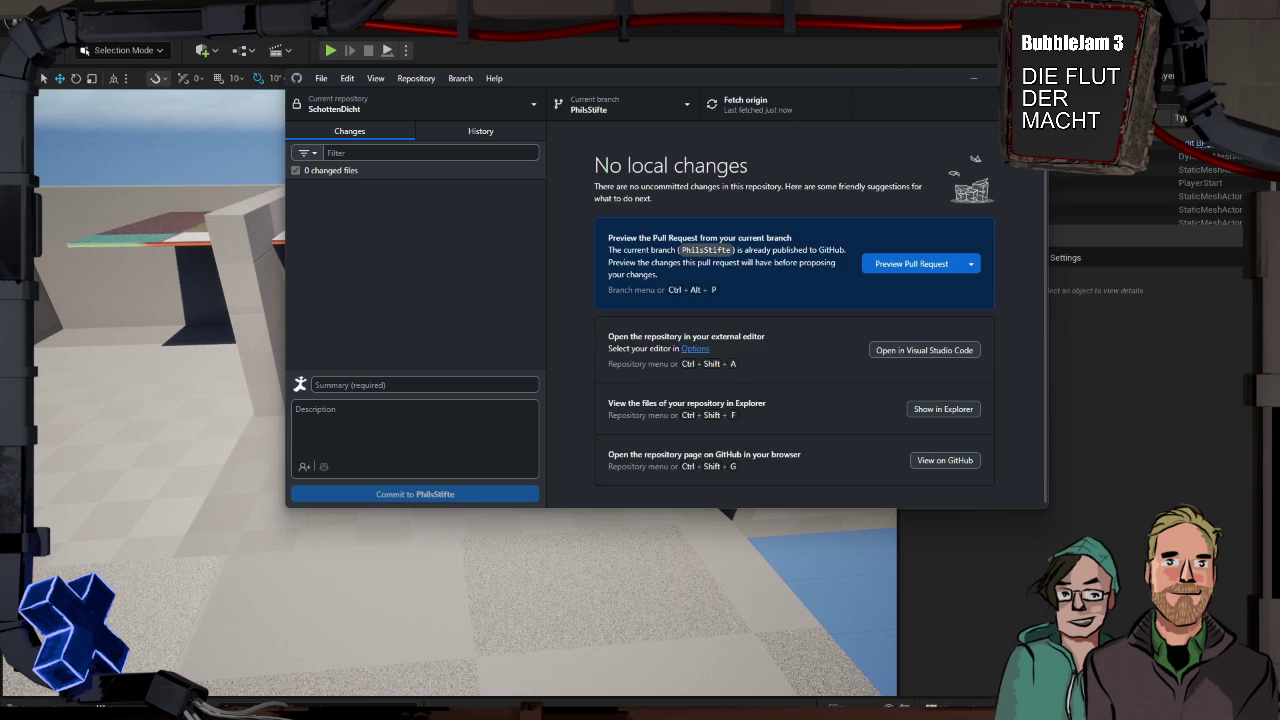
{"action": "key", "text": "alt+F4"}
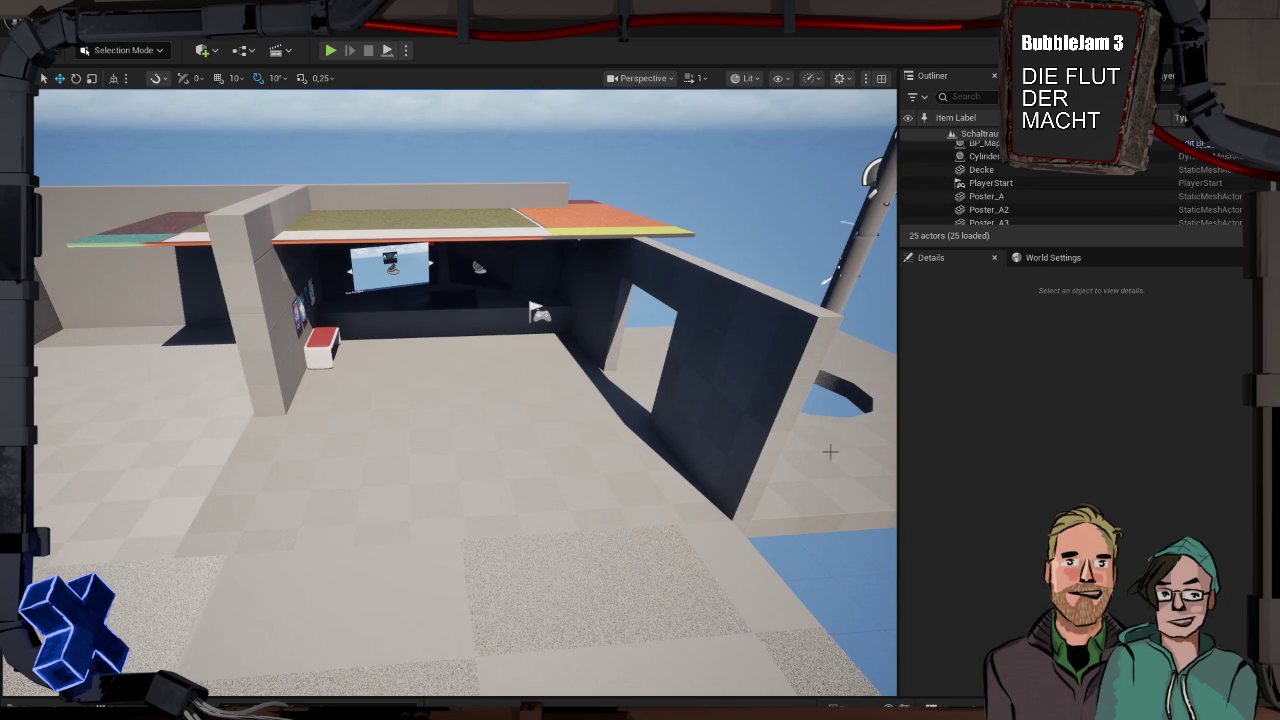
Reopen the Content Drawer to show the LevelBPs/Level folder's four maps
{"action": "key", "text": "ctrl+space"}
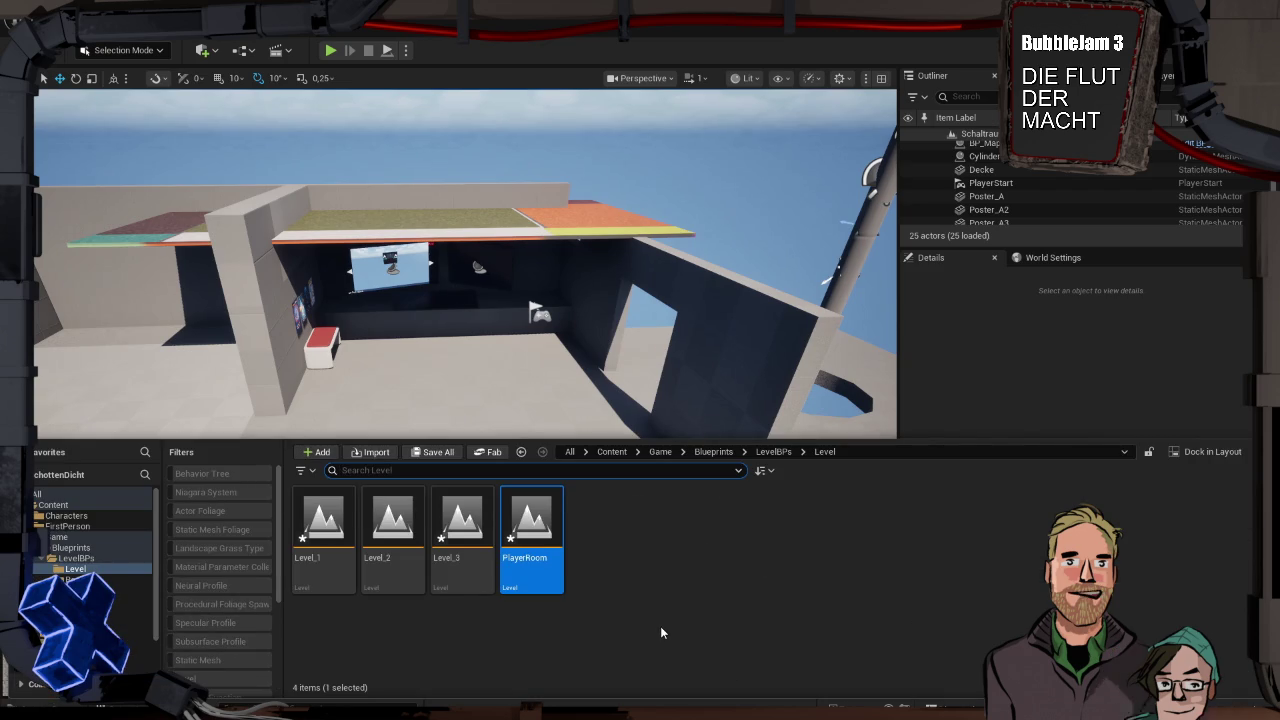
Save DB_LevelAssets, Level_1, Level_3 and PlayerRoom with Save Selected, then switch windows via Task View
{"action": "key", "text": "ctrl+shift+s"}
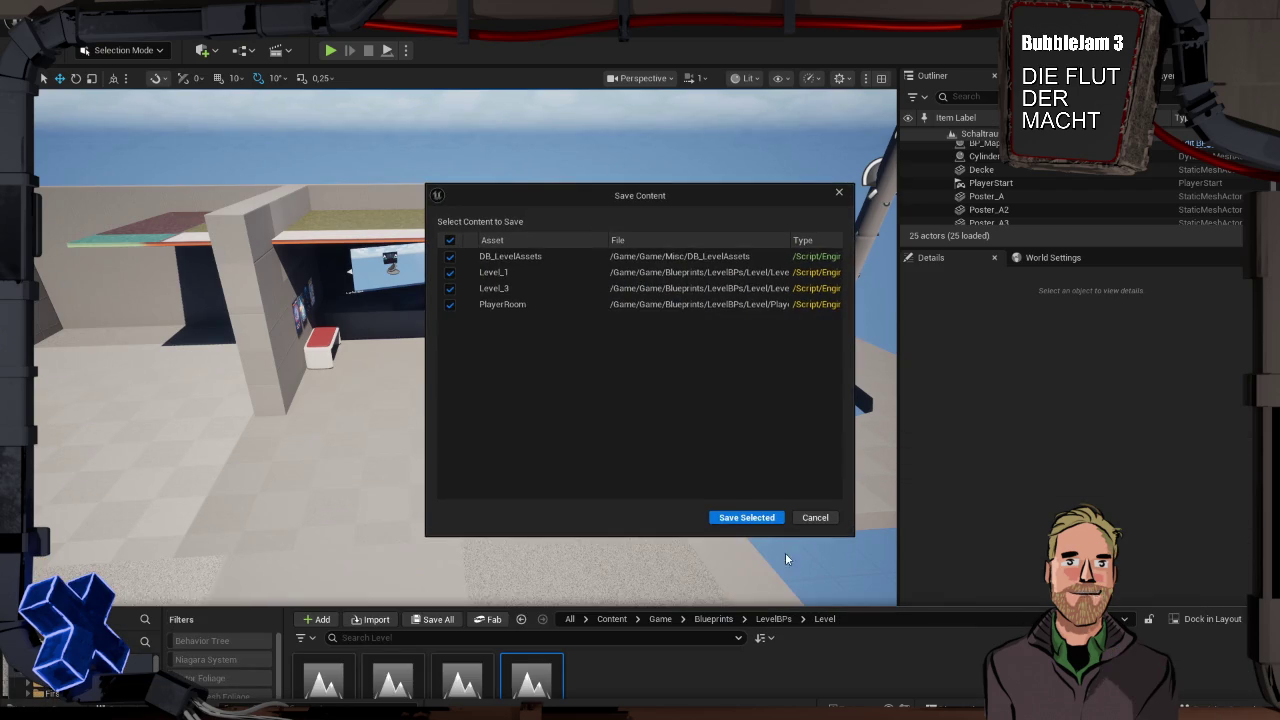
{"action": "left_click", "coordinate": [740, 514]}
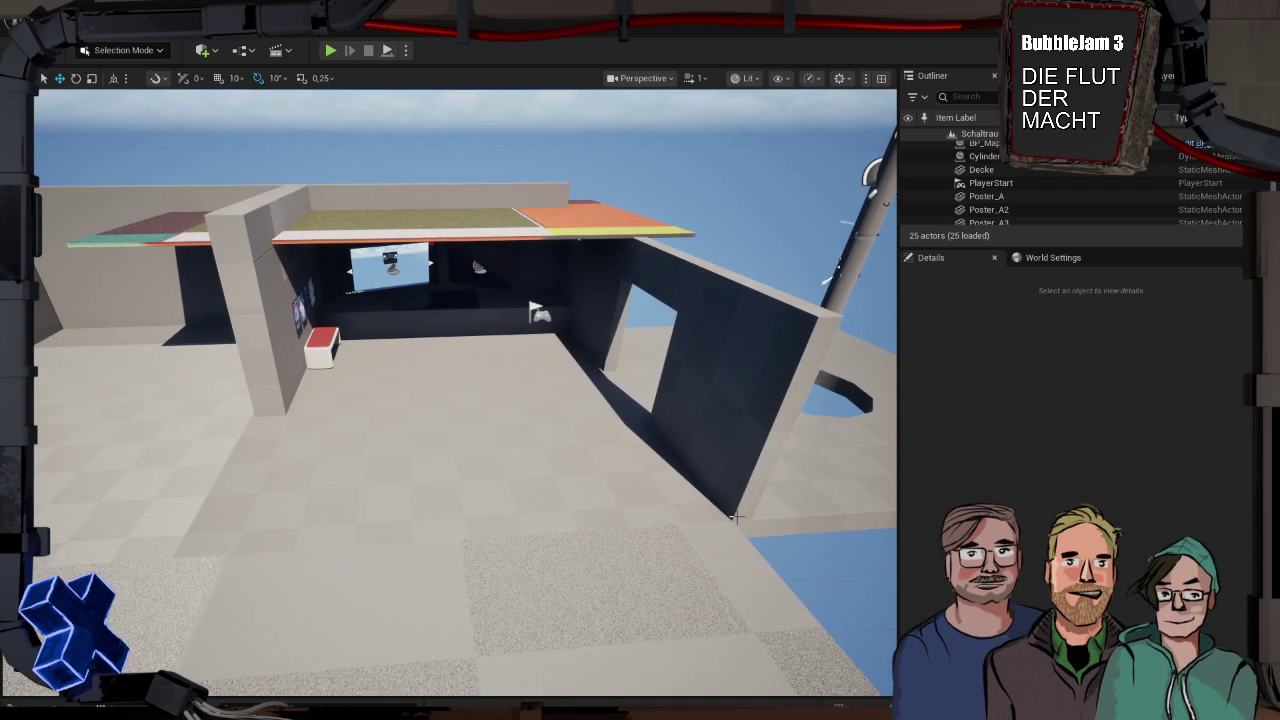
{"action": "key", "text": "super+Tab"}
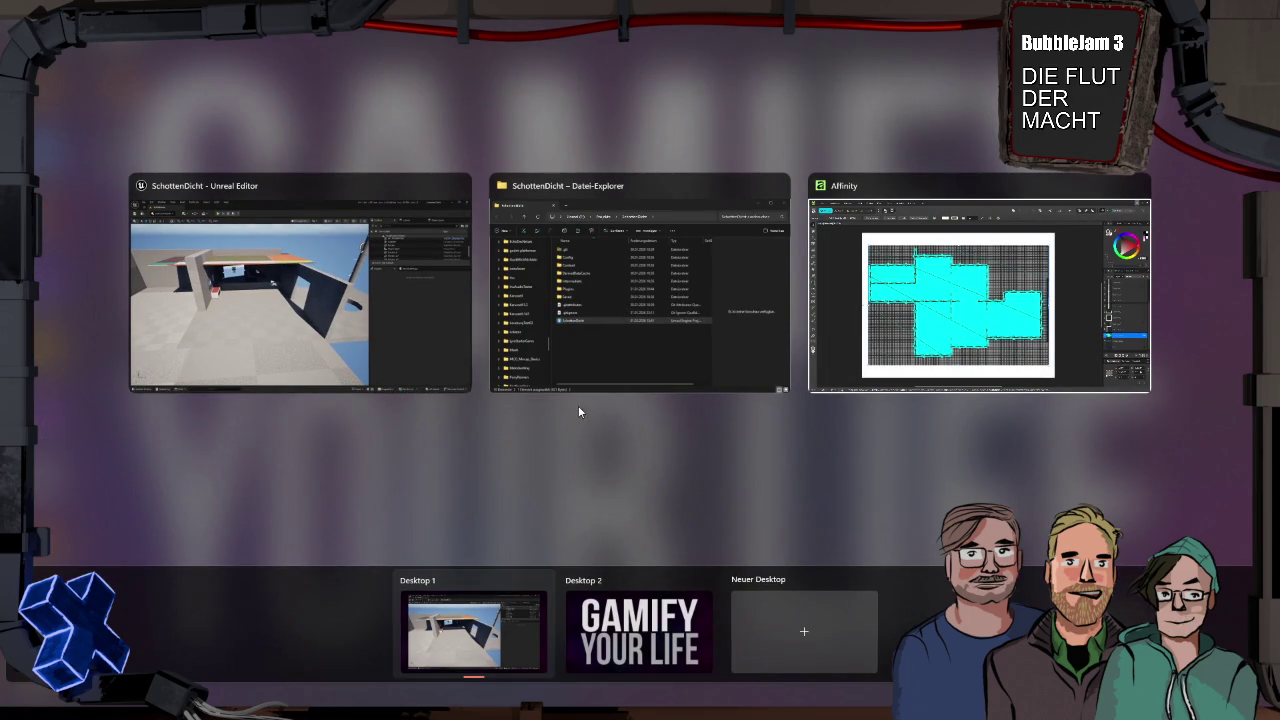
{"action": "left_click", "coordinate": [391, 350]}
Launch GitHub Desktop, commit the three map files as 'level up', and push
{"action": "key", "text": "super"}
{"action": "type", "text": "git"}
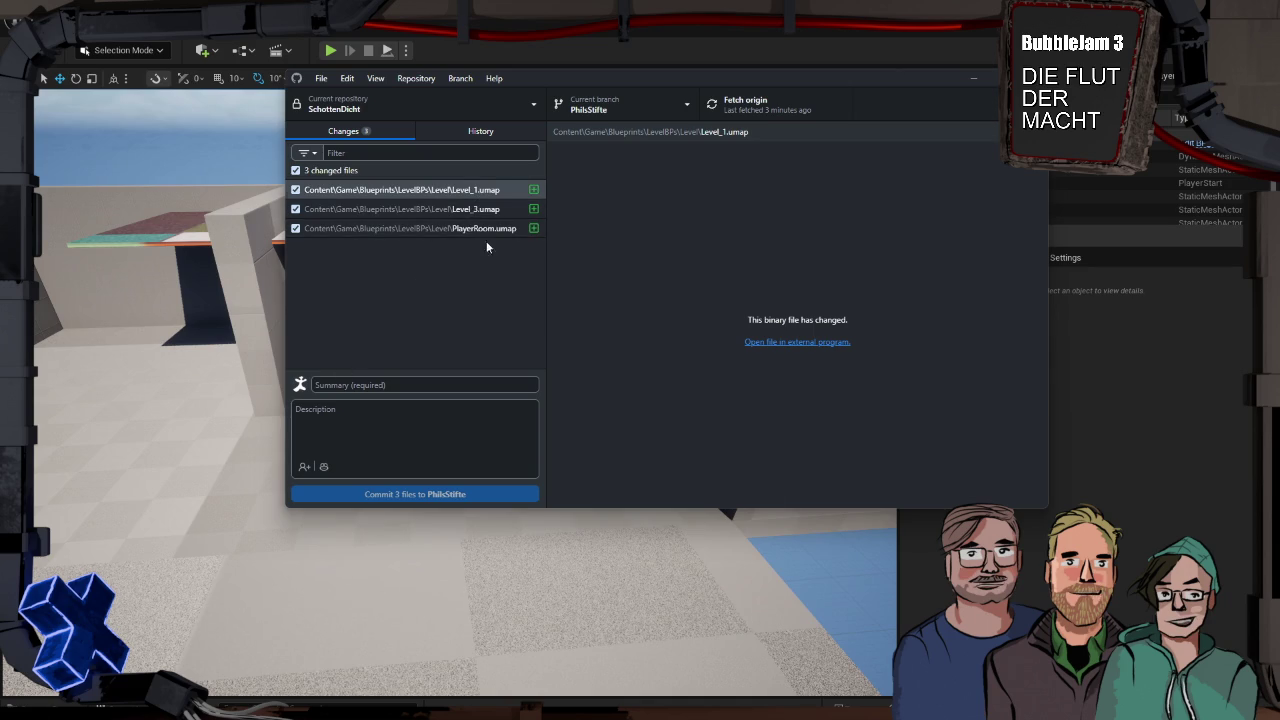
{"action": "left_click", "coordinate": [397, 384]}
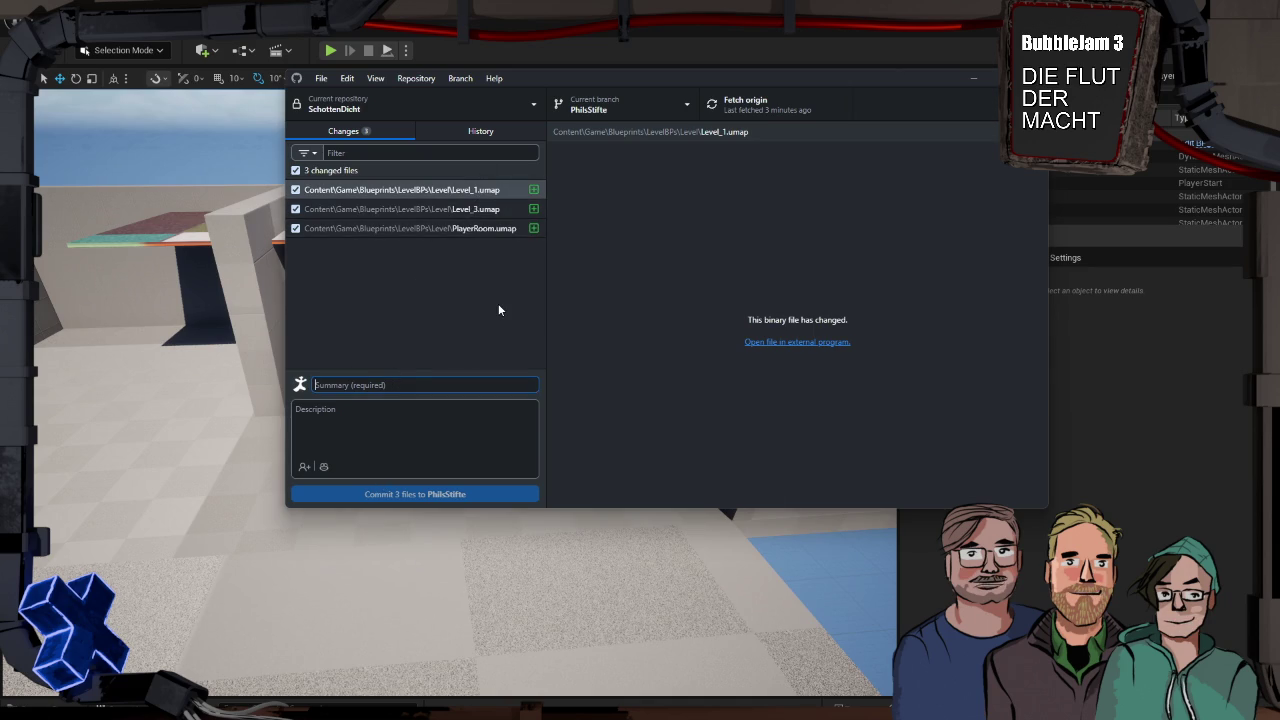
{"action": "type", "text": "level up"}
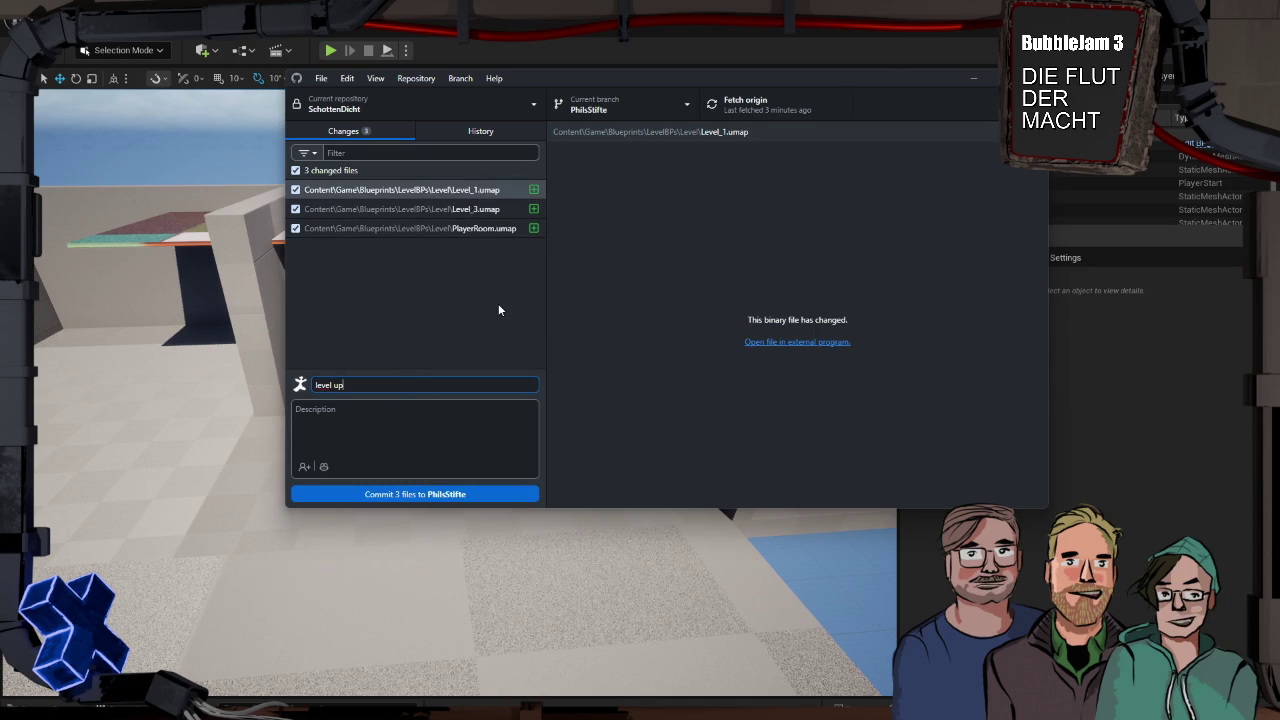
{"action": "left_click", "coordinate": [467, 499]}
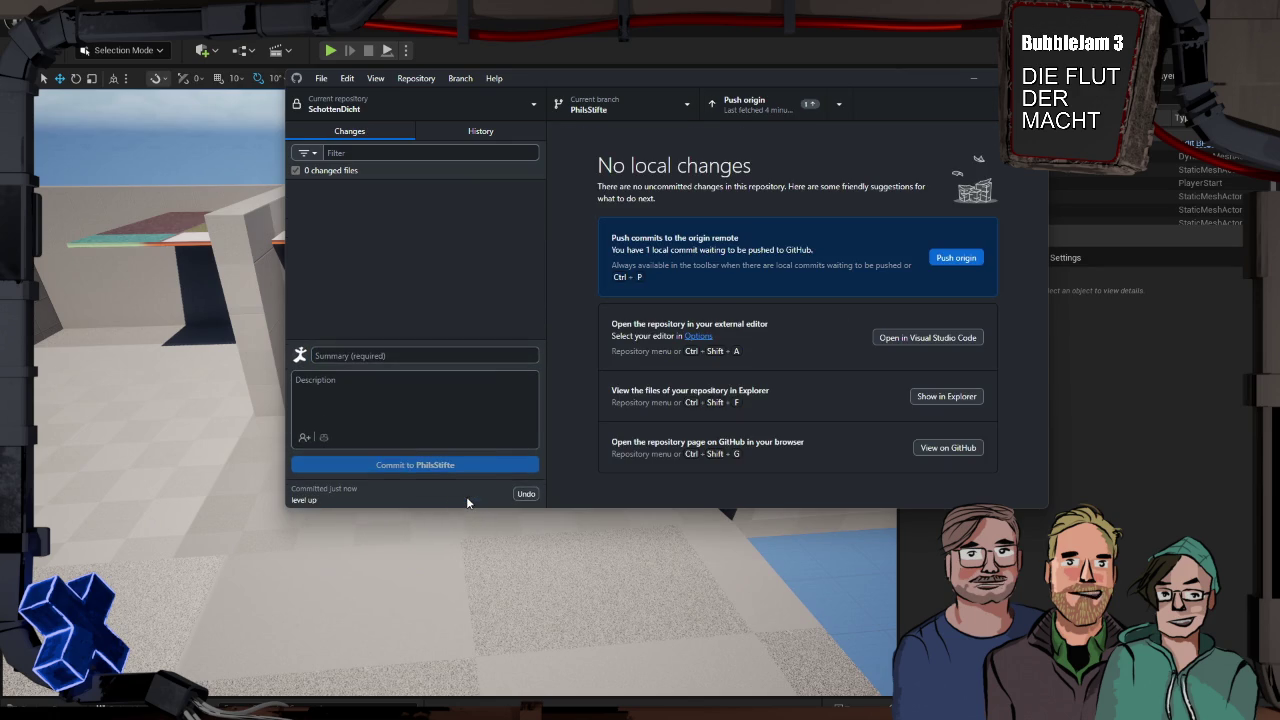
{"action": "left_click", "coordinate": [952, 258]}
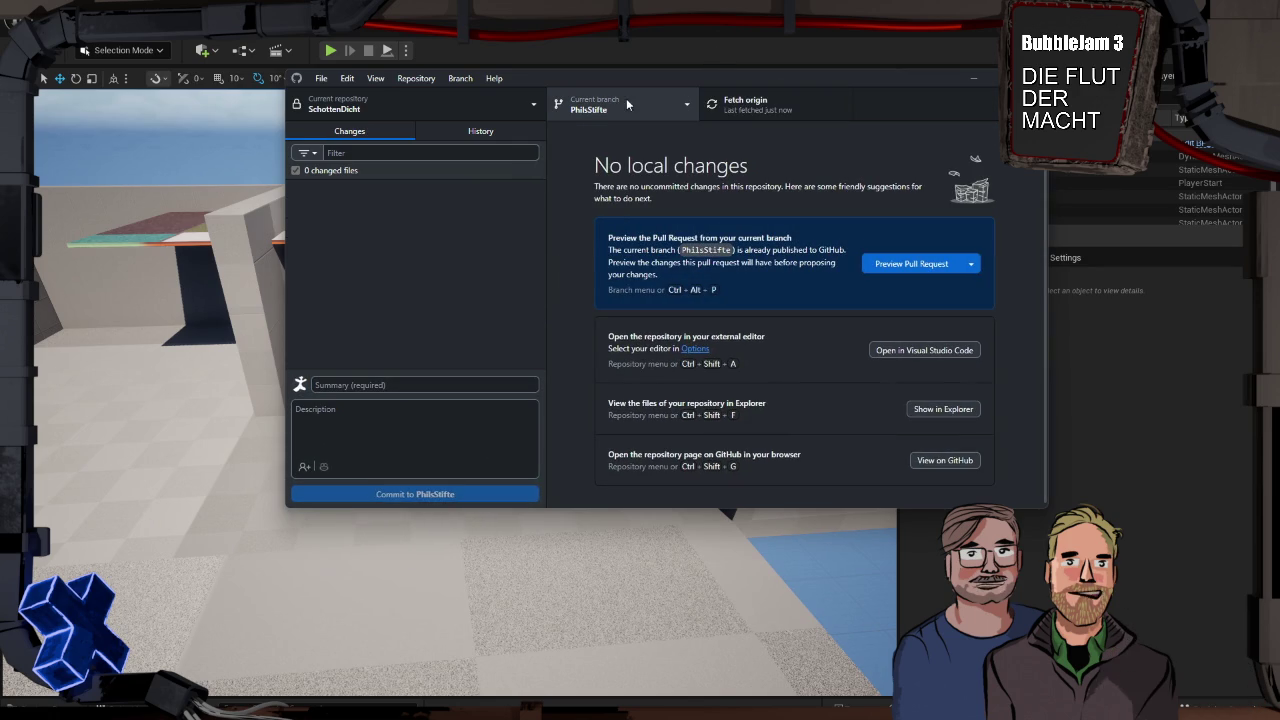
Switch to the other feature branch and merge PhilsStifte into it with a merge commit
{"action": "left_click", "coordinate": [656, 105]}
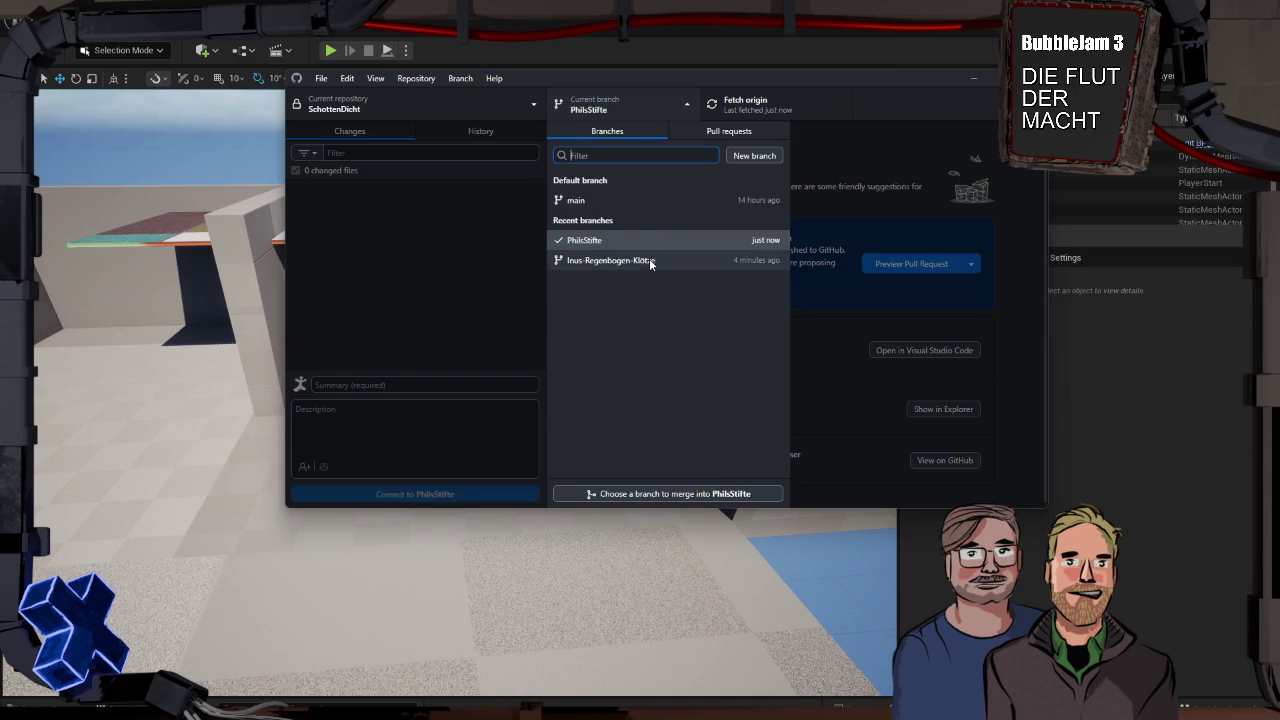
{"action": "left_click", "coordinate": [650, 260]}
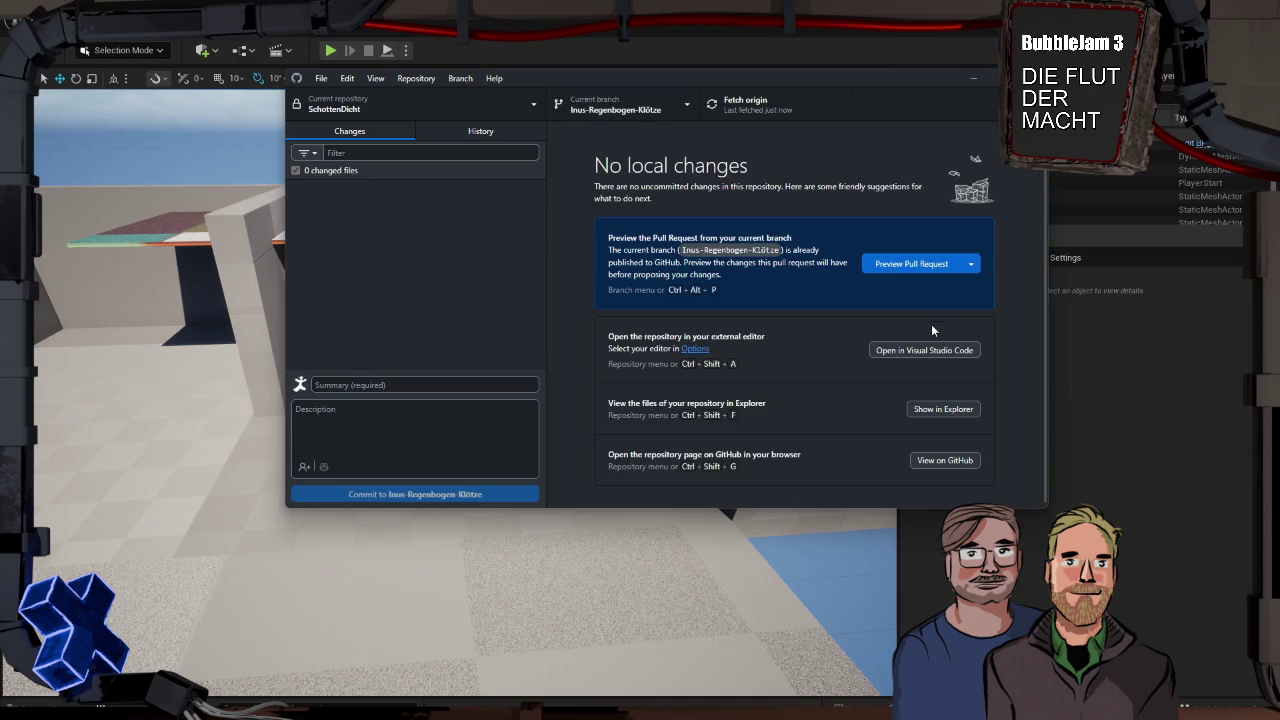
{"action": "left_click", "coordinate": [677, 112]}
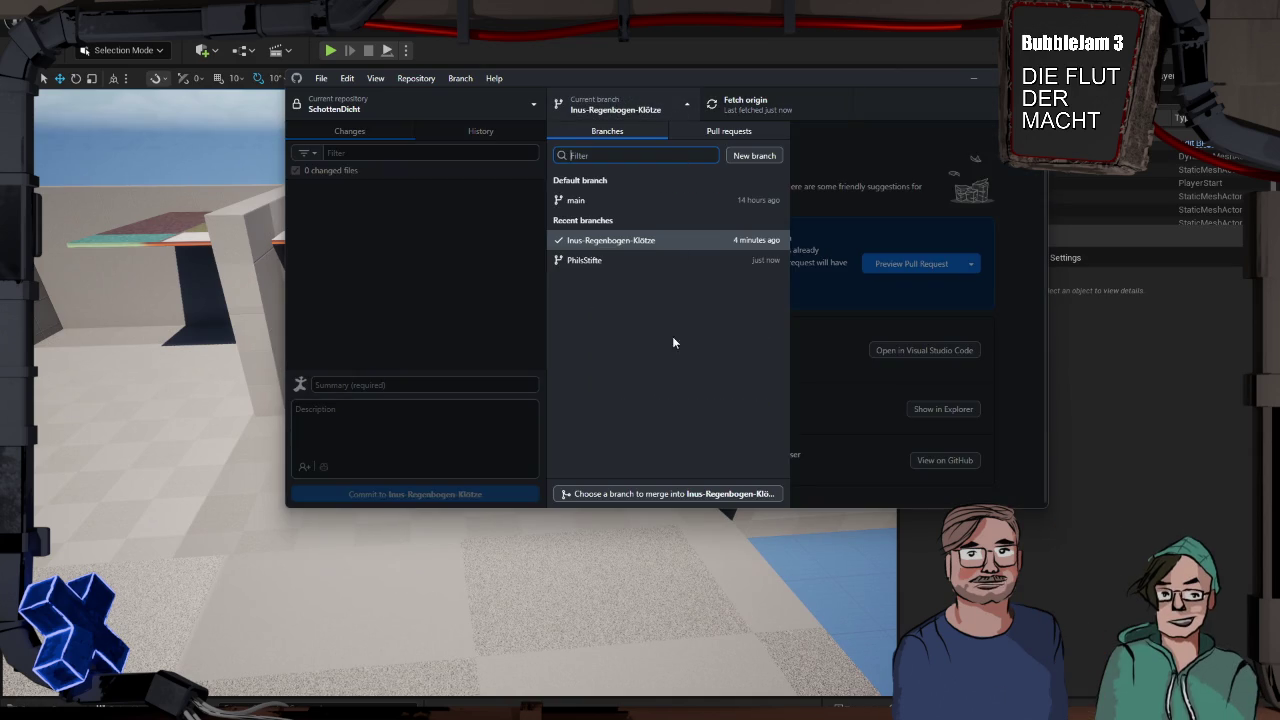
{"action": "left_click", "coordinate": [680, 491]}
{"action": "left_click", "coordinate": [594, 280]}
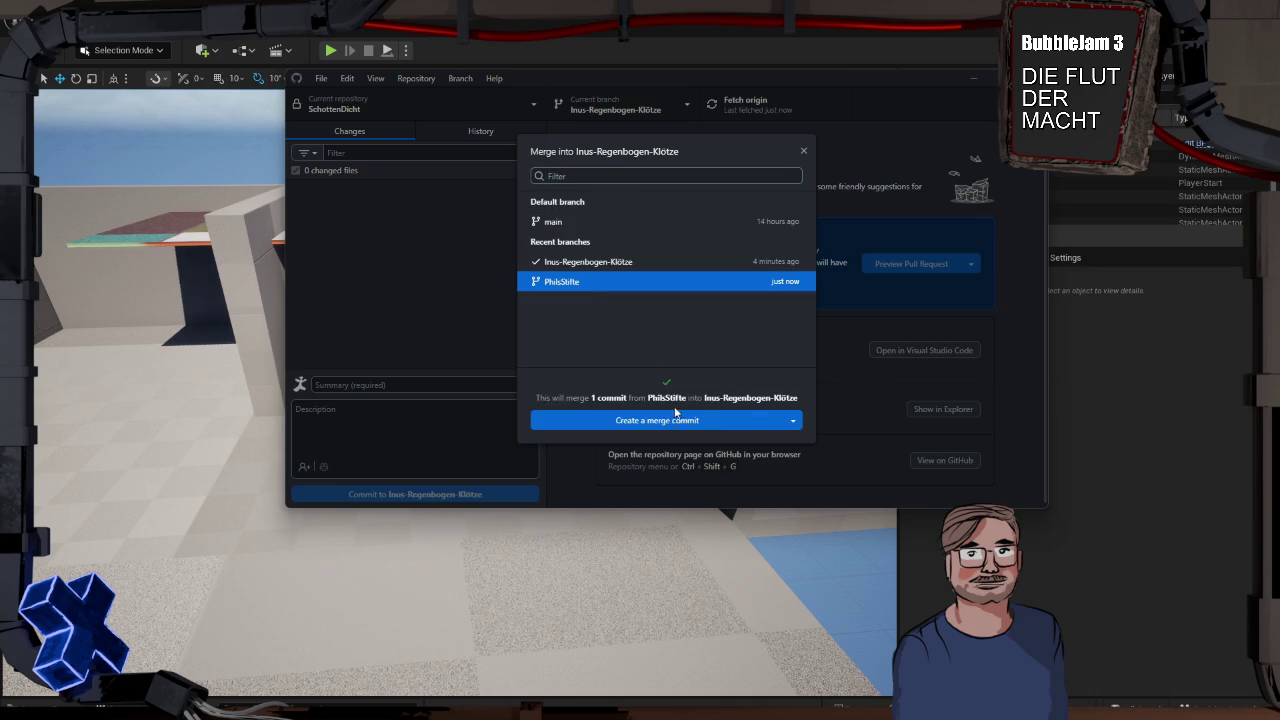
{"action": "left_click", "coordinate": [679, 420]}
Push the merged branch, switch back to PhilsStifte, and return to Unreal
{"action": "left_click", "coordinate": [761, 101]}
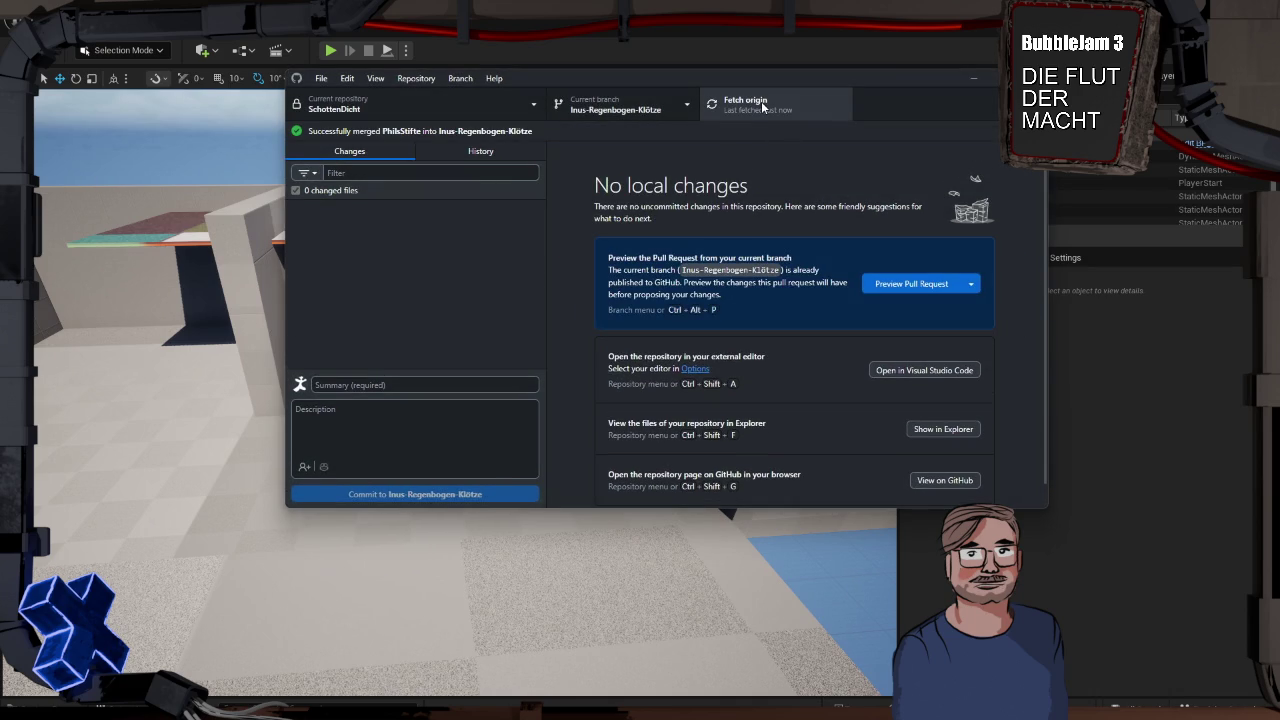
{"action": "left_click", "coordinate": [615, 105]}
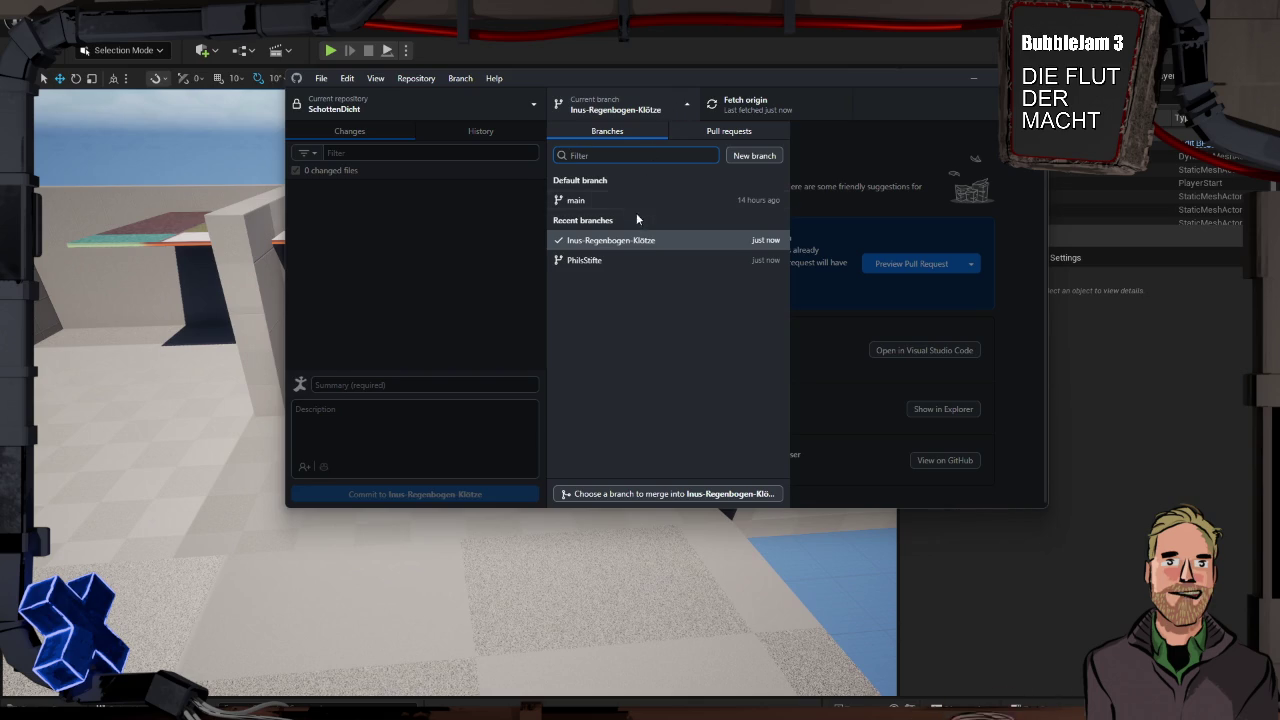
{"action": "left_click", "coordinate": [634, 259]}
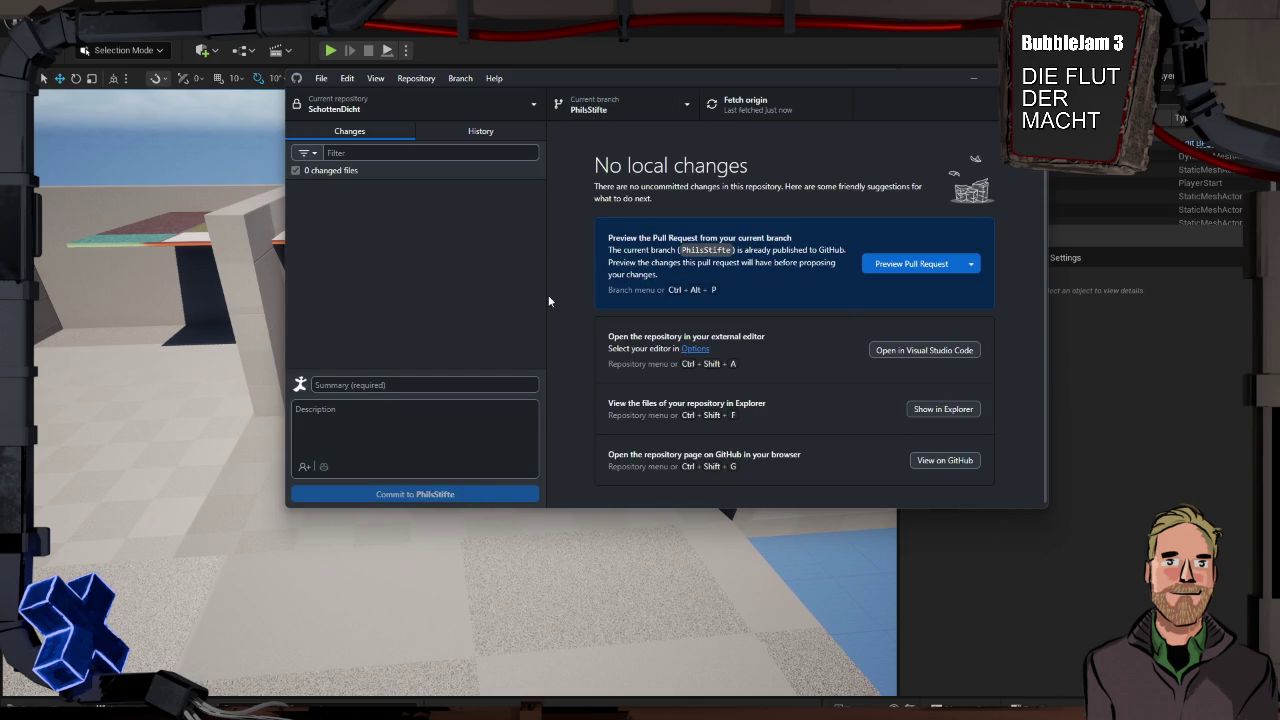
{"action": "key", "text": "alt+Tab"}
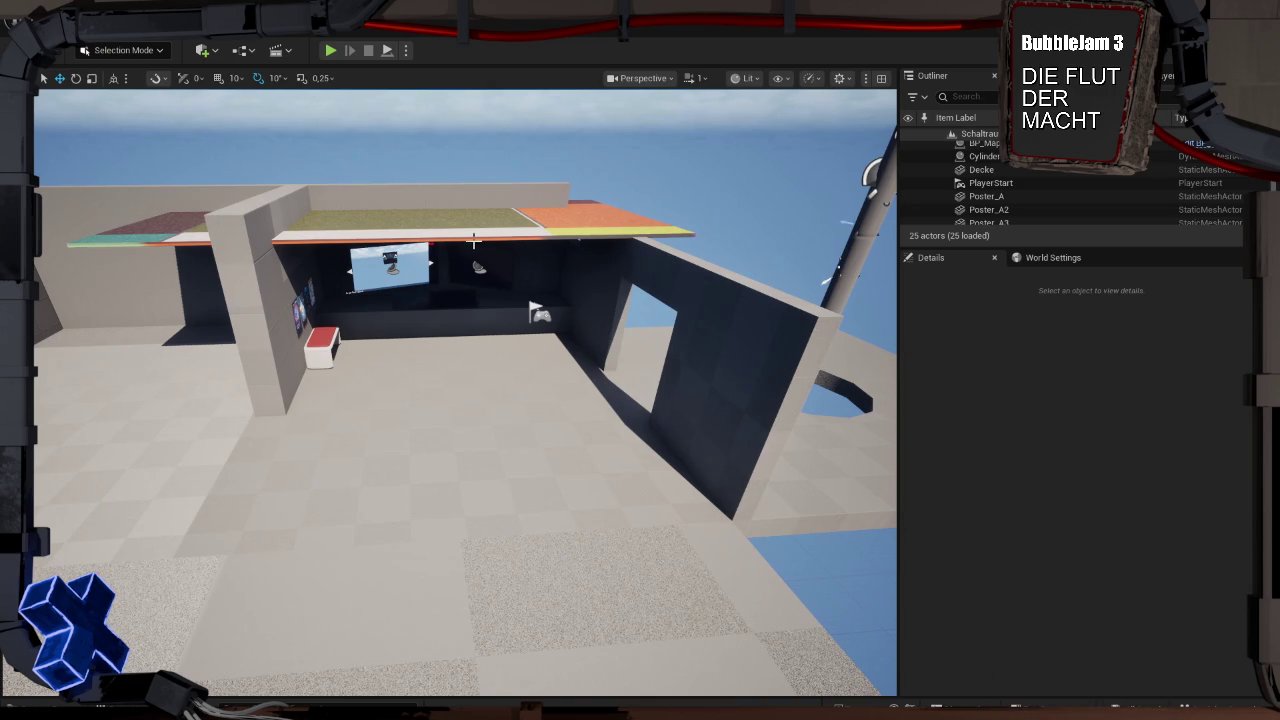
Open the content browser and browse to the Textures folder
{"action": "left_click", "coordinate": [45, 705]}
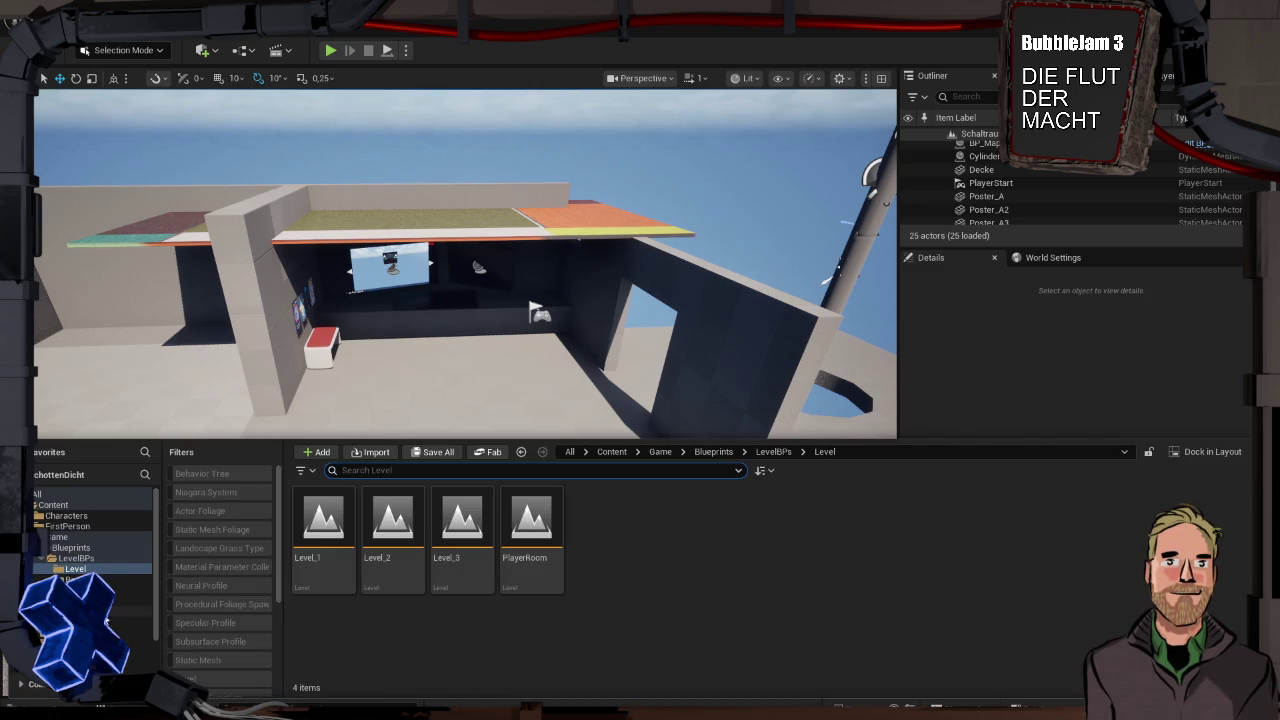
{"action": "left_click", "coordinate": [135, 643]}
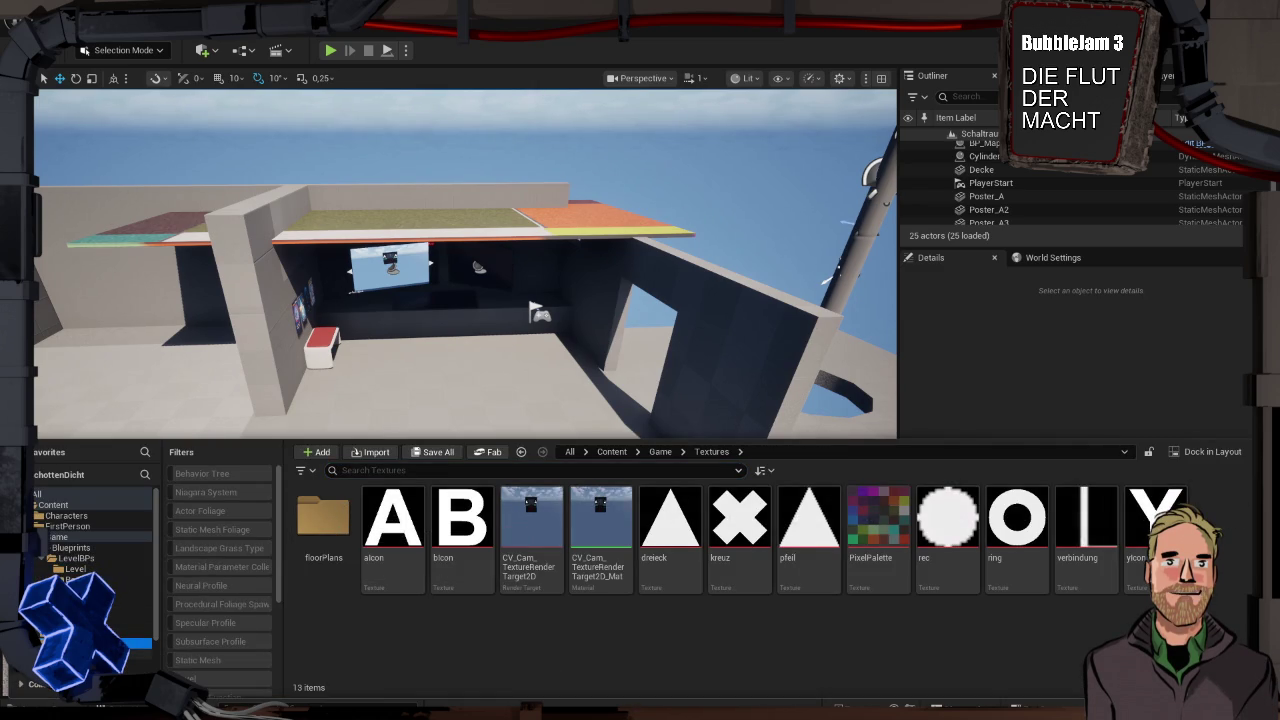
Rename WBP_Level02 in UI/LevelMaps to WBP_Level_2, then close the Content Drawer
{"action": "left_click", "coordinate": [130, 664]}
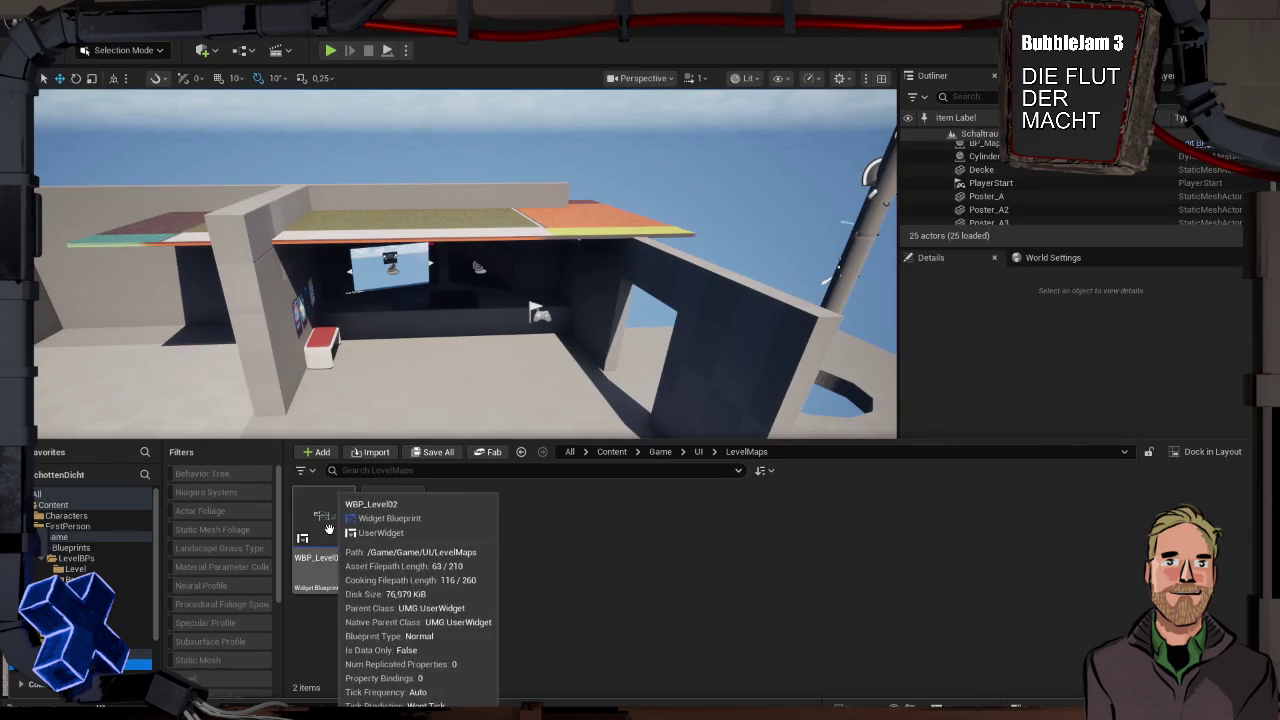
{"action": "left_click", "coordinate": [329, 530]}
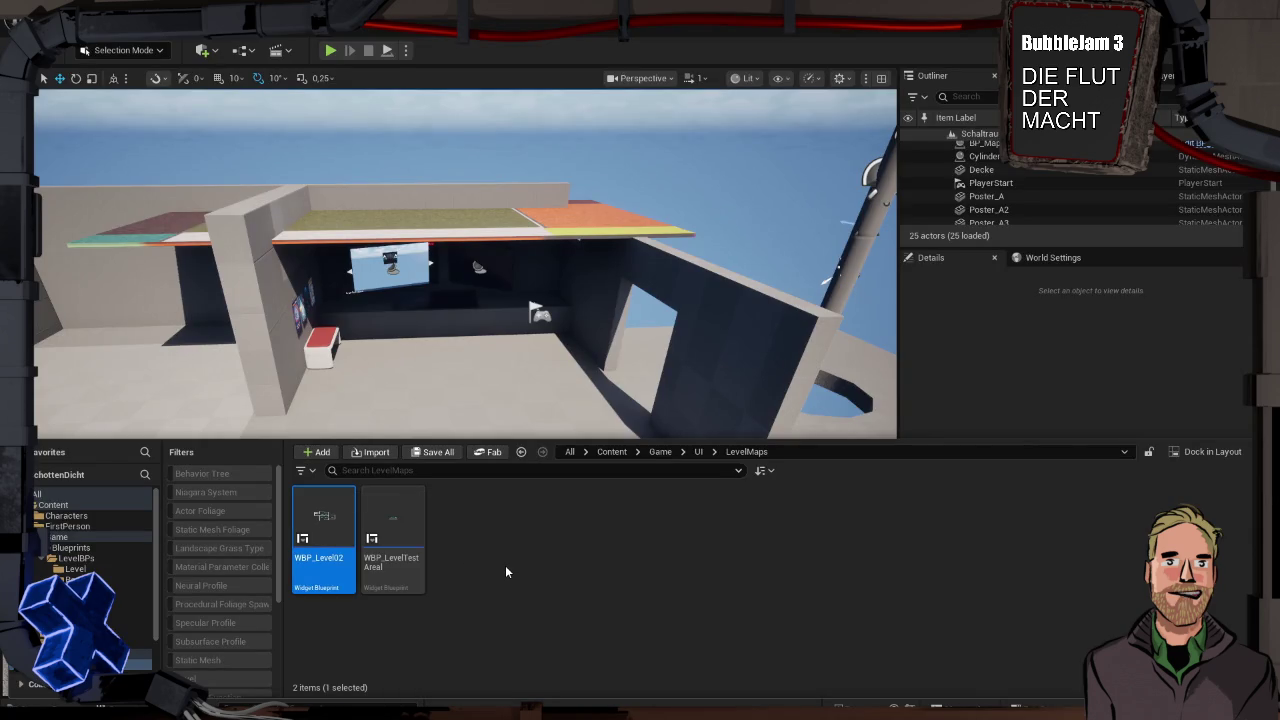
{"action": "key", "text": "F2"}
{"action": "key", "text": "BackSpace"}
{"action": "key", "text": "BackSpace"}
{"action": "type", "text": "_2"}
{"action": "key", "text": "Return"}
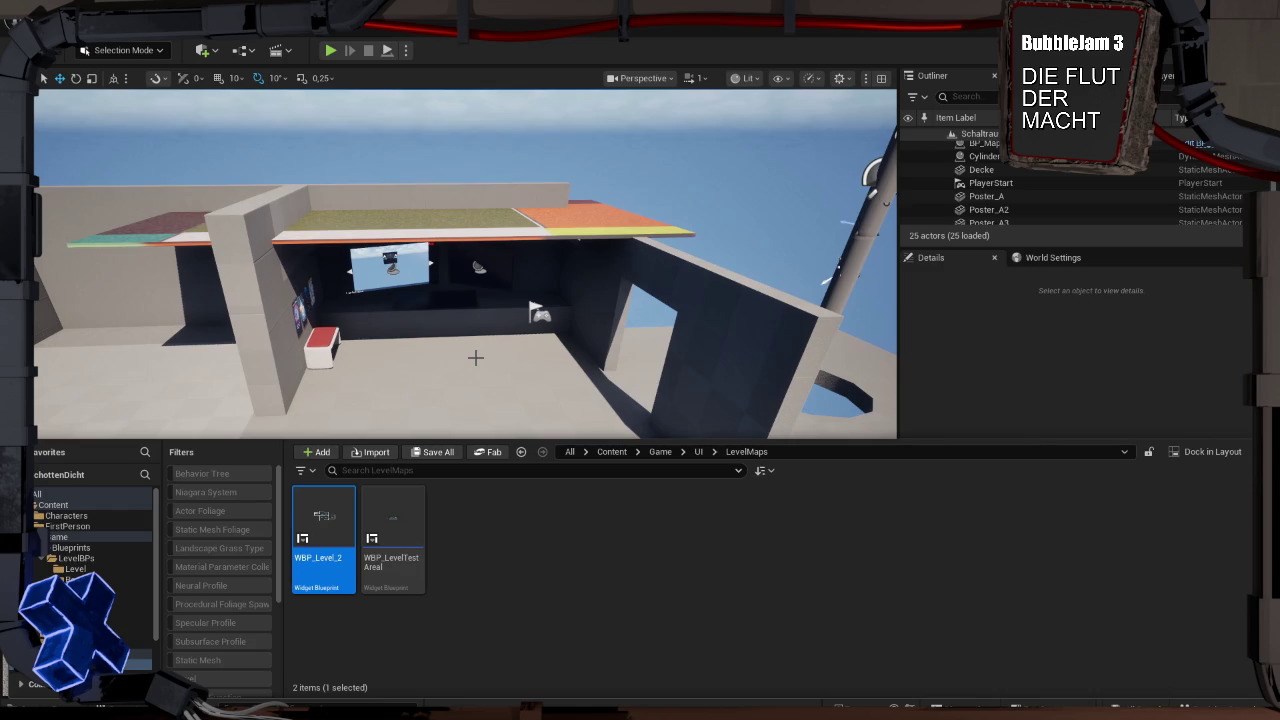
{"action": "key", "text": "ctrl+space"}
Try test-playing the level and inspect the GameInstance blueprint's compile errors
{"action": "right_click", "coordinate": [482, 274]}
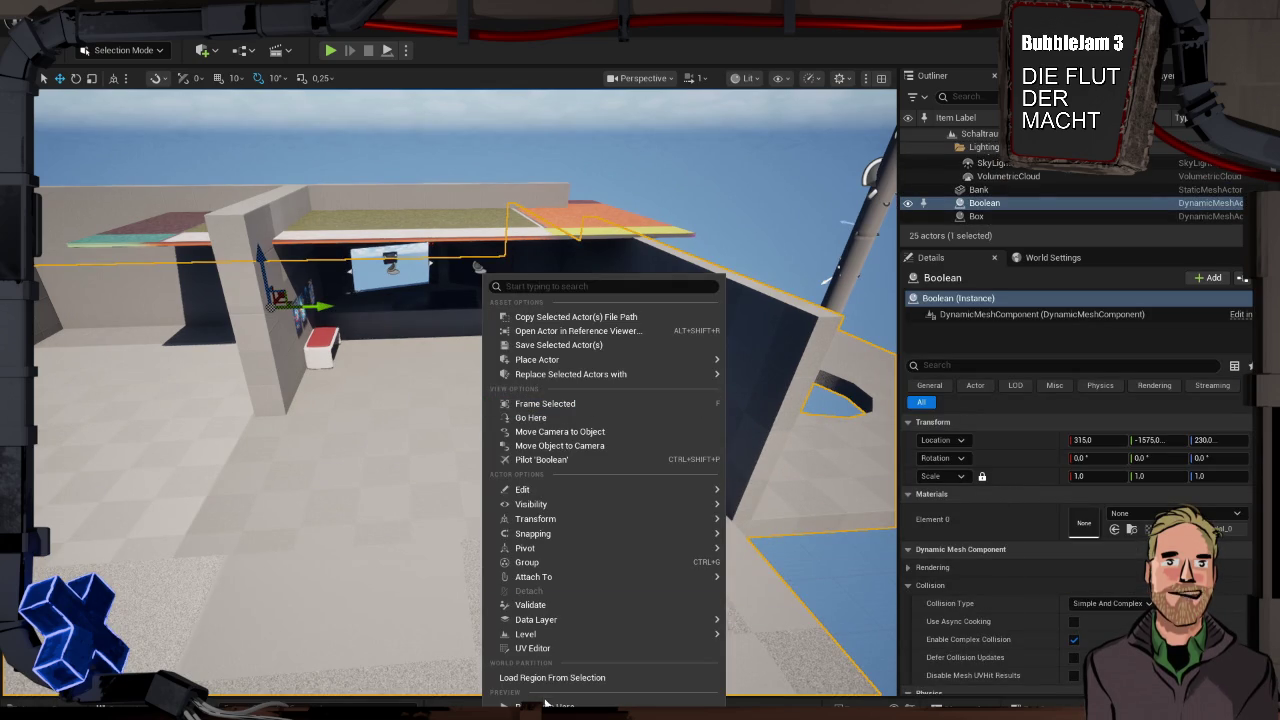
{"action": "left_click", "coordinate": [545, 705]}
{"action": "key", "text": "alt+p"}
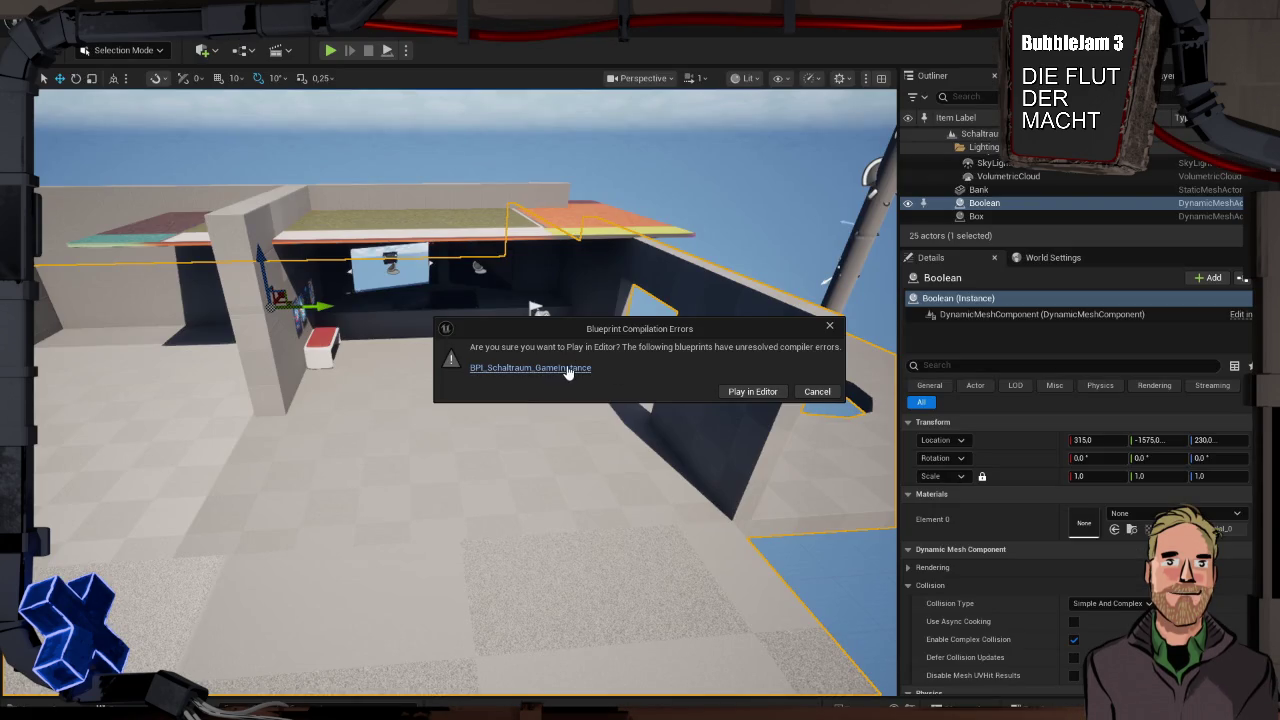
{"action": "left_click", "coordinate": [567, 371]}
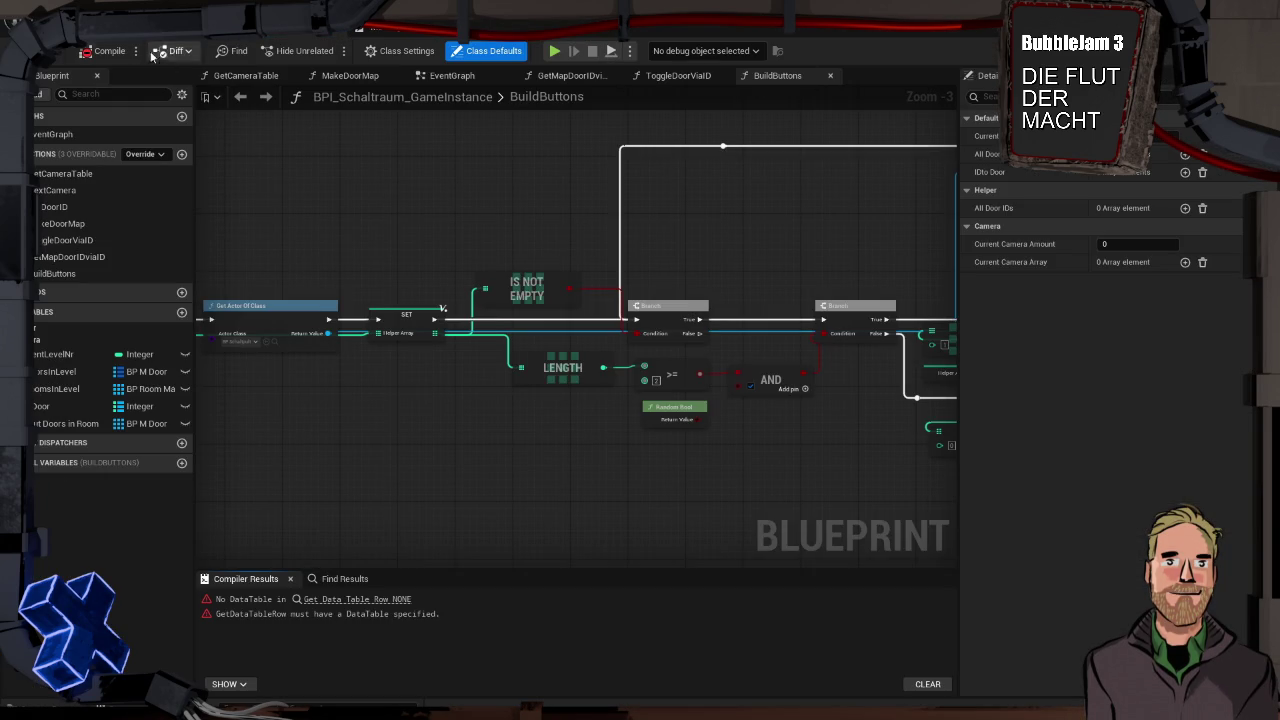
In BPI_Schaltraum_GameInstance, delete the unused GetCameraTable function, recompile, and start Play in Editor
{"action": "left_click", "coordinate": [108, 50]}
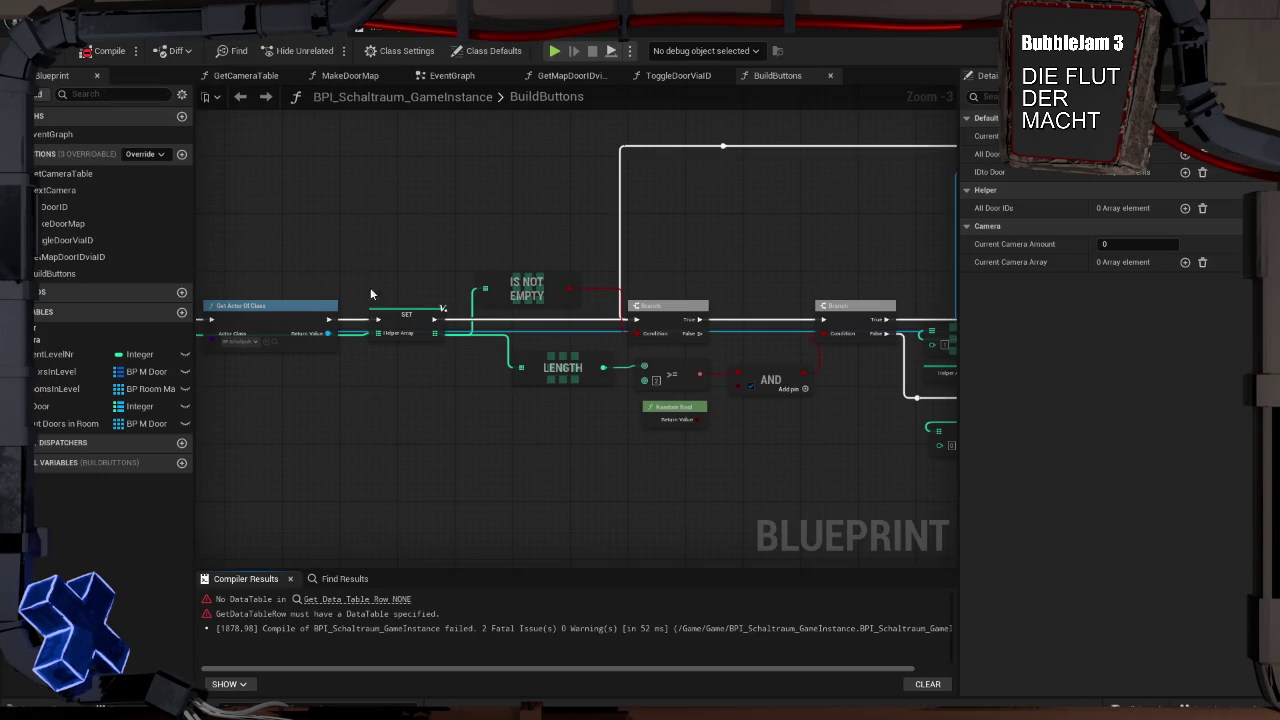
{"action": "left_click", "coordinate": [360, 599]}
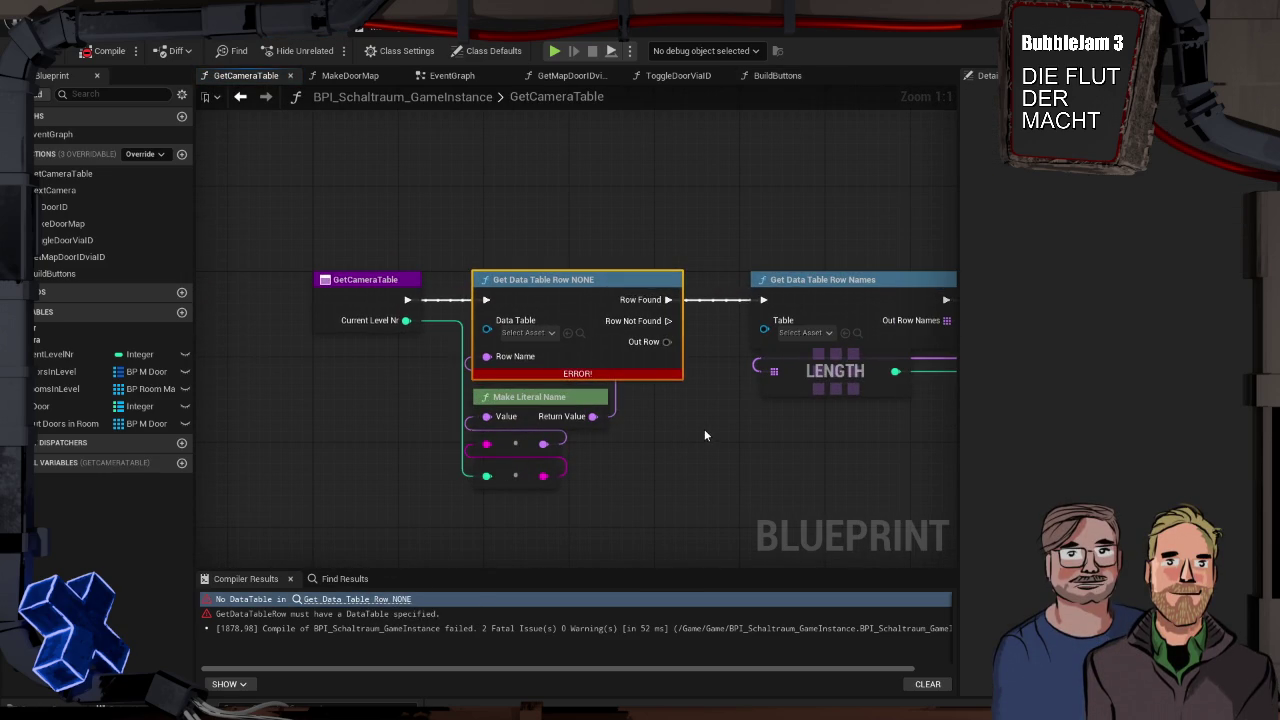
{"action": "left_click_drag", "start_coordinate": [711, 427], "coordinate": [630, 427]}
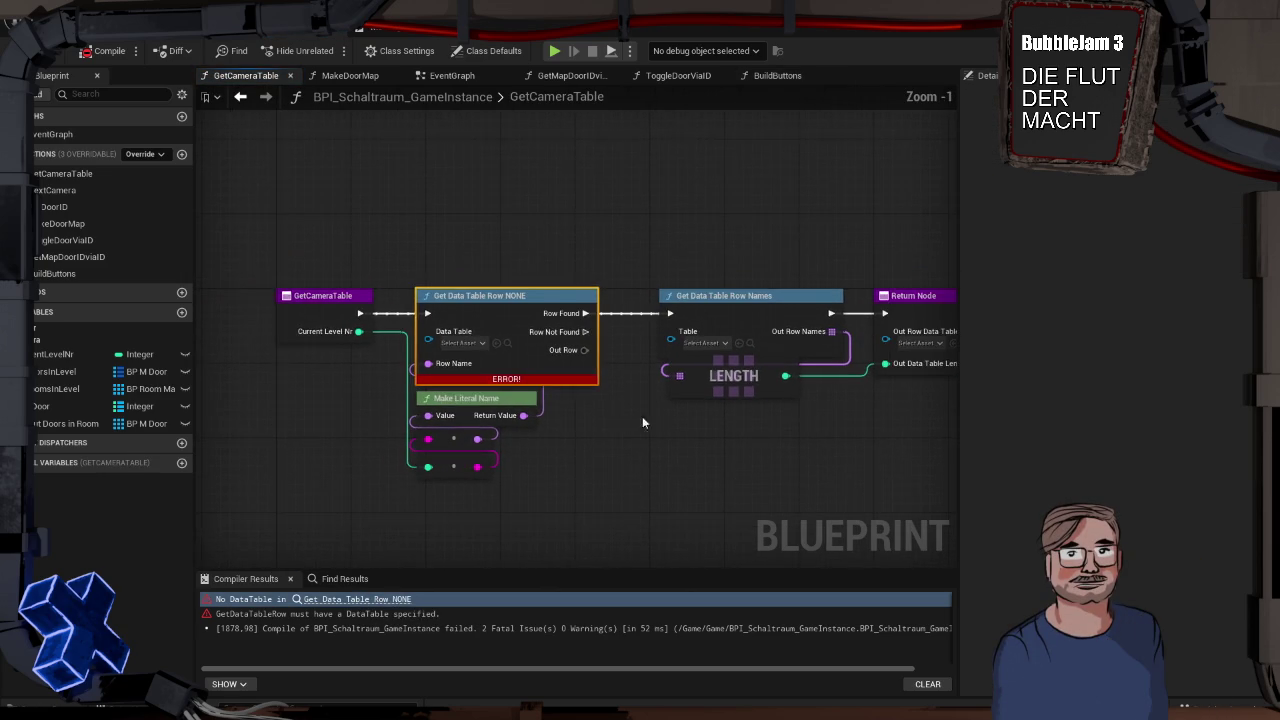
{"action": "scroll", "coordinate": [622, 415], "scroll_direction": "down", "scroll_amount": 1}
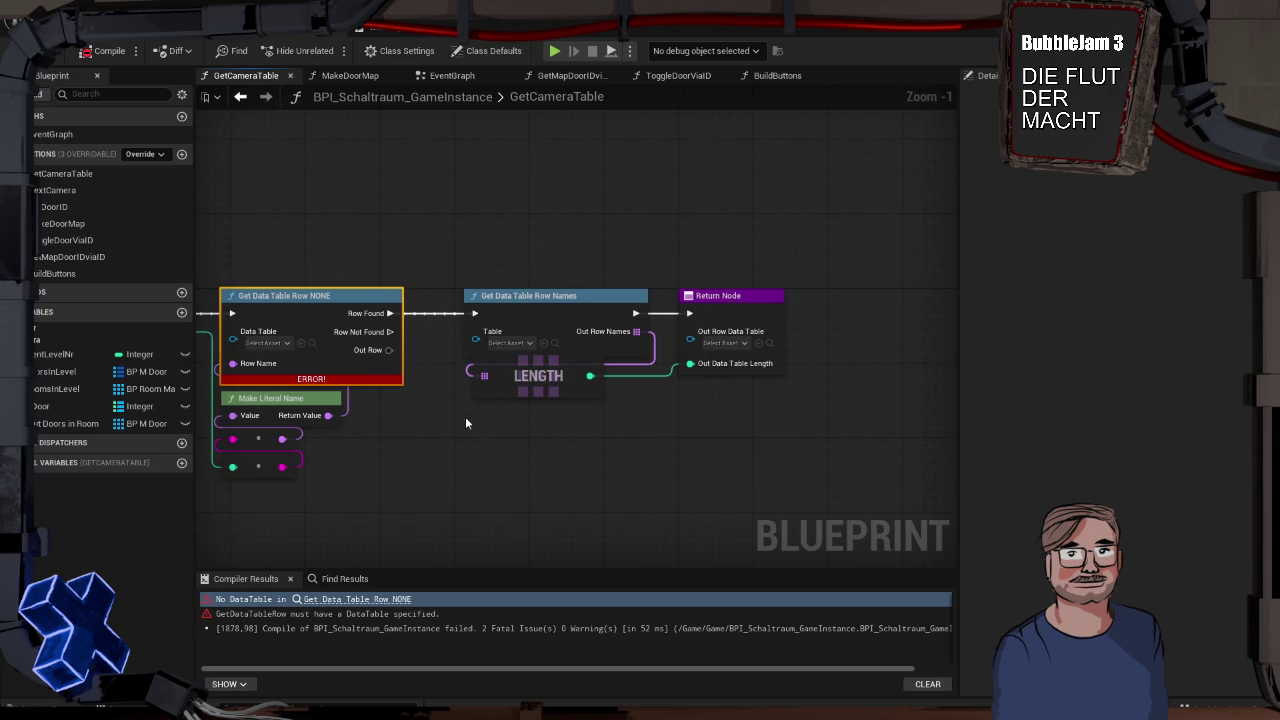
{"action": "left_click", "coordinate": [82, 175]}
{"action": "key", "text": "Delete"}
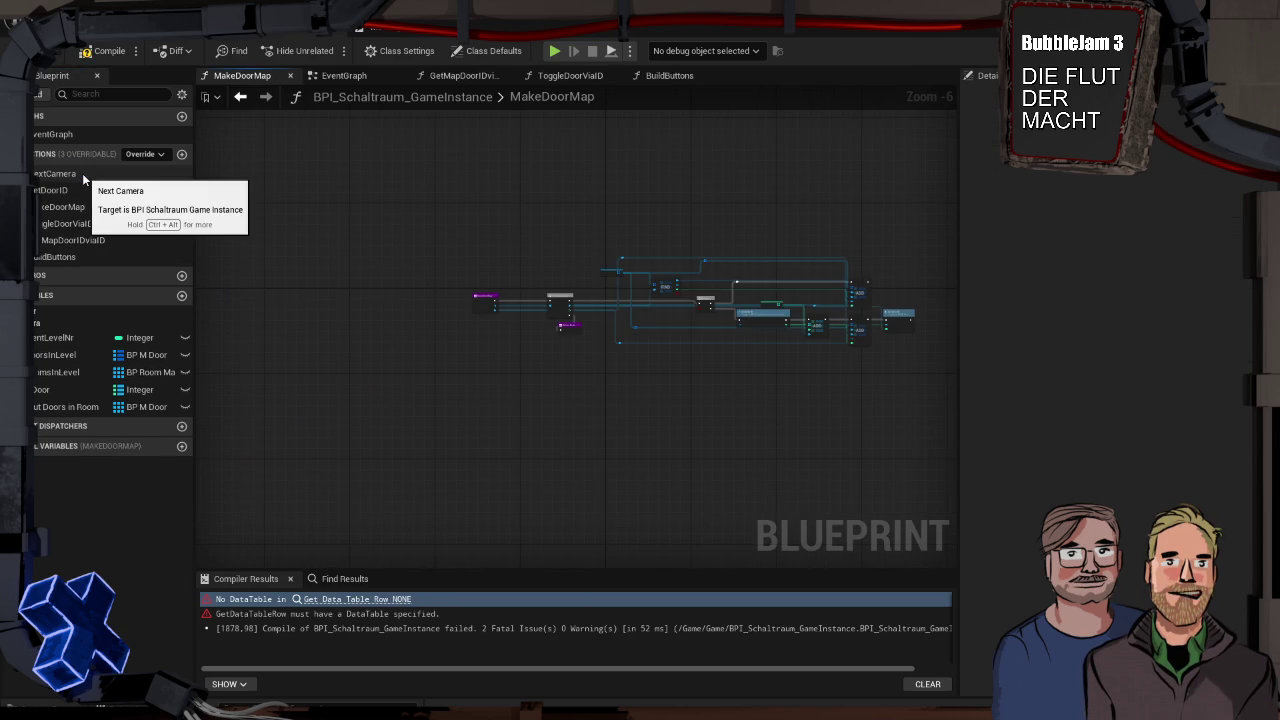
{"action": "left_click", "coordinate": [105, 50]}
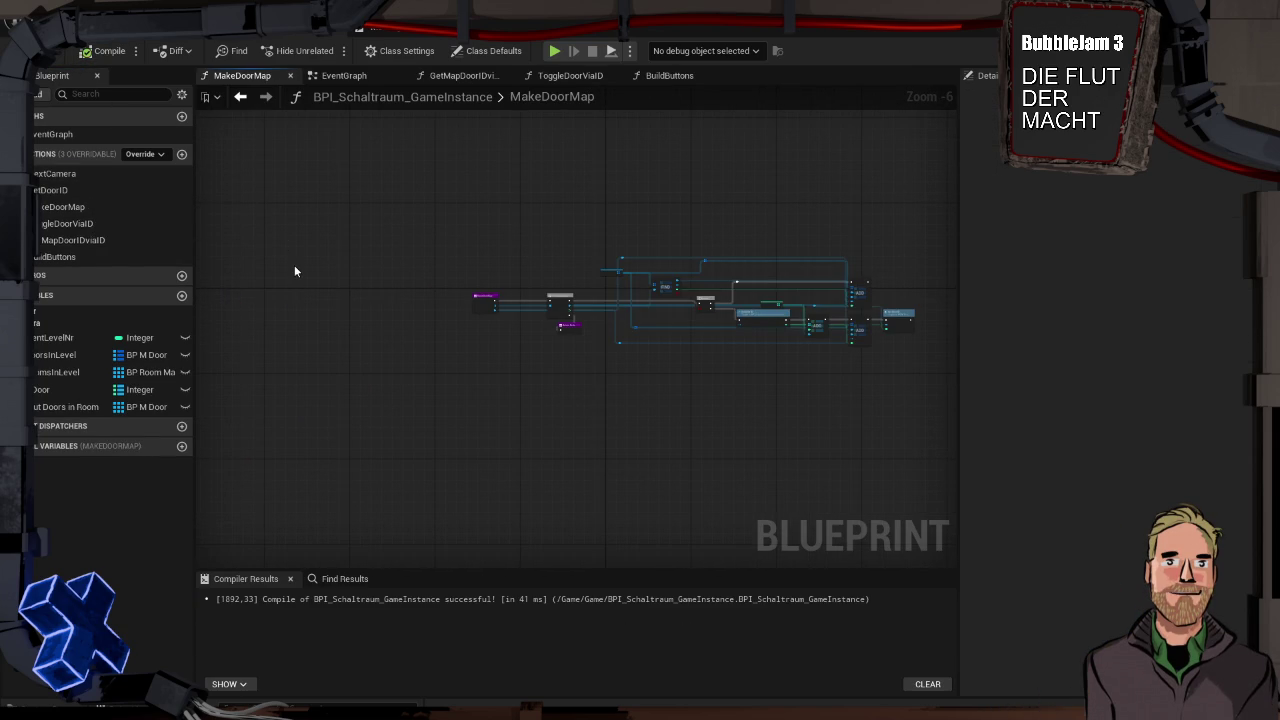
{"action": "key", "text": "alt+p"}
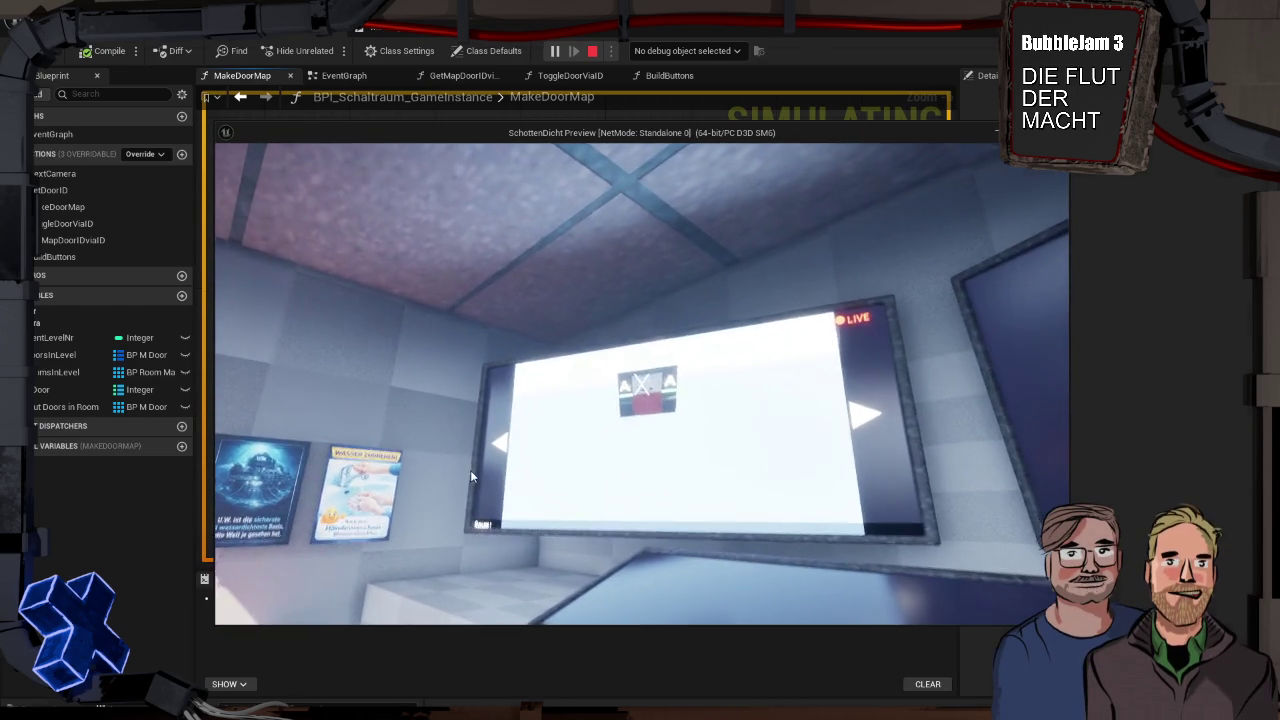
Stop the game preview, dismiss the error log, and orbit the view over the level
{"action": "key", "text": "Escape"}
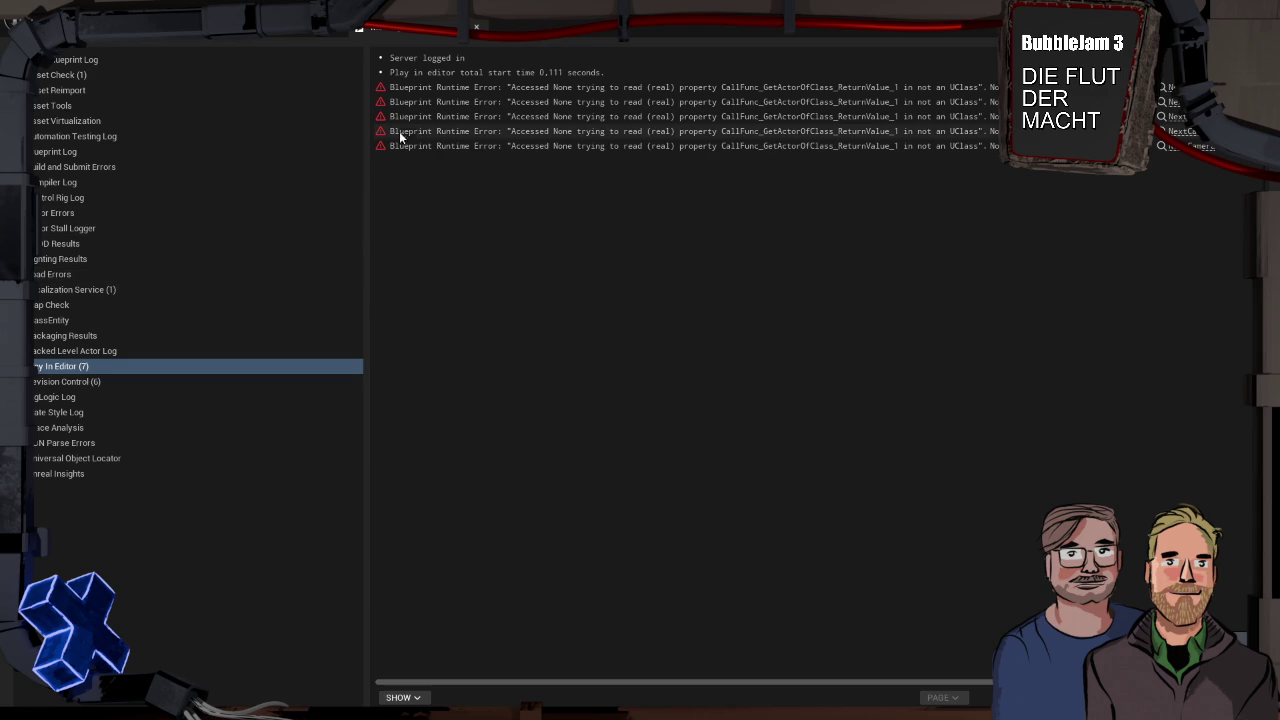
{"action": "left_click", "coordinate": [166, 50]}
{"action": "left_click_drag", "start_coordinate": [672, 289], "coordinate": [672, 289]}
{"action": "left_click_drag", "start_coordinate": [531, 507], "coordinate": [531, 507]}
{"action": "left_click_drag", "start_coordinate": [670, 291], "coordinate": [670, 291]}
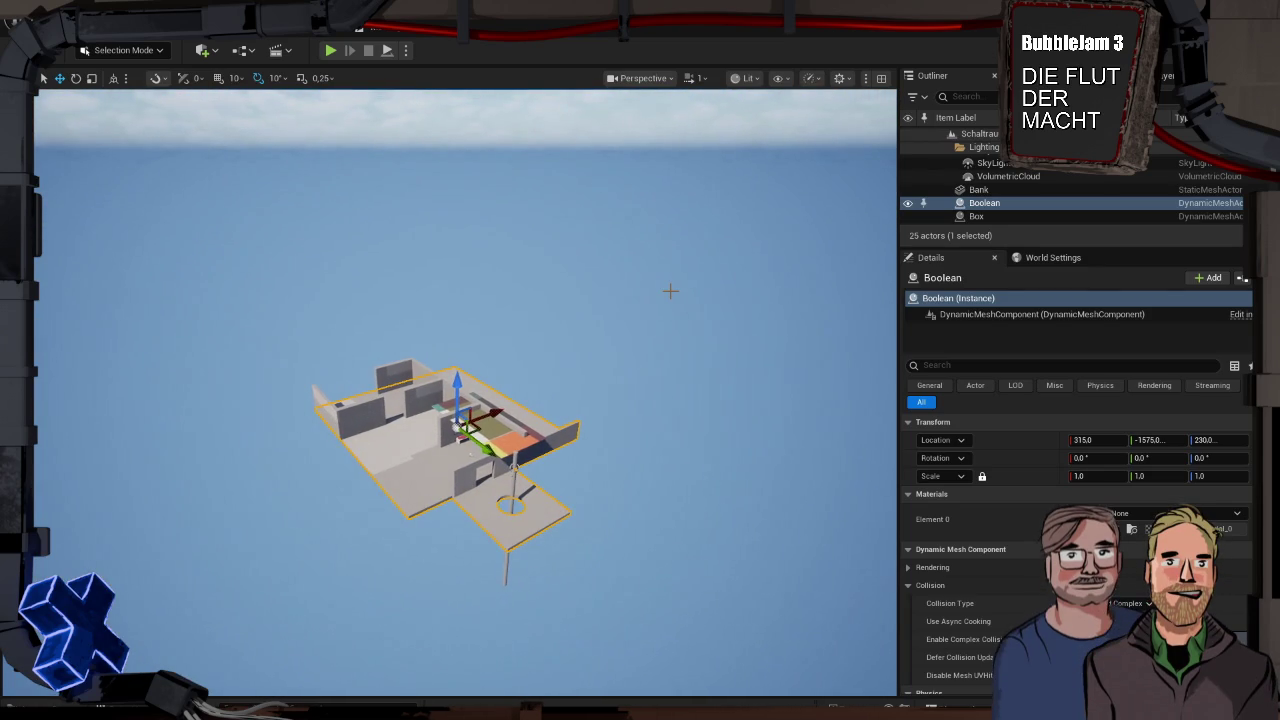
Test-play the level again, stop it, and frame the view on the Boolean plate
{"action": "key", "text": "alt+p"}
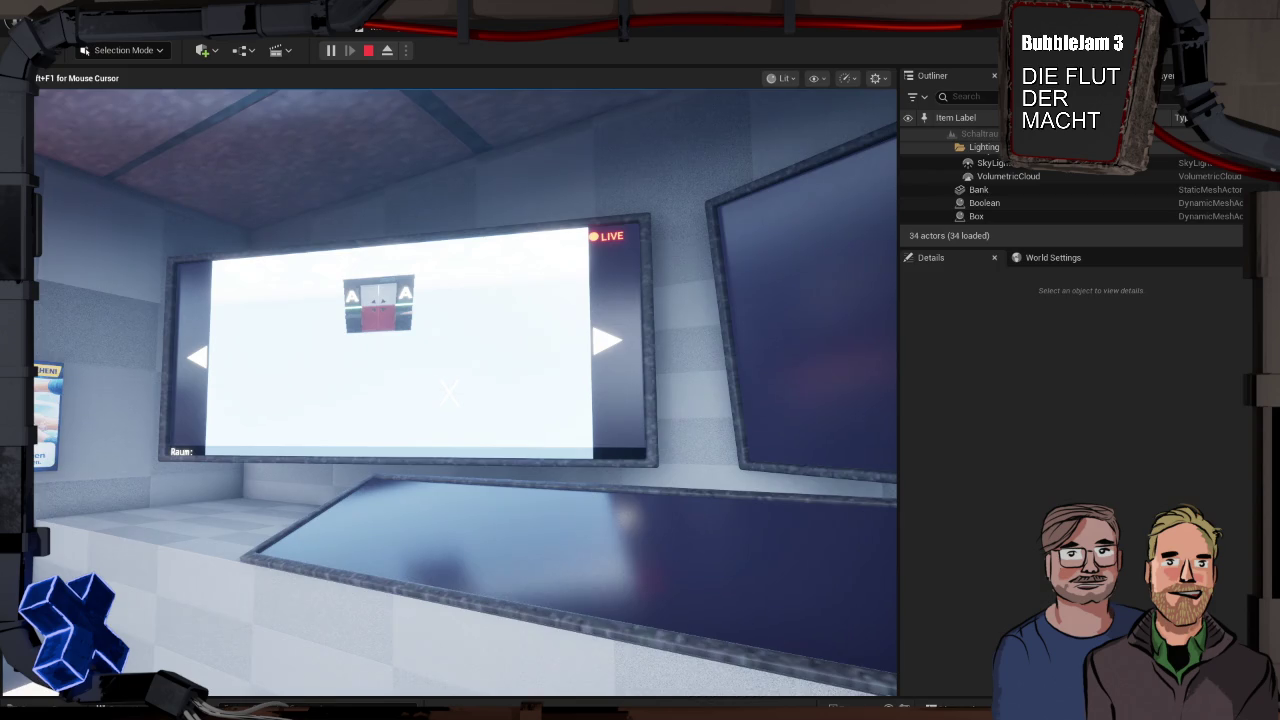
{"action": "key", "text": "Escape"}
{"action": "left_click_drag", "start_coordinate": [623, 363], "coordinate": [623, 363]}
{"action": "key", "text": "f"}
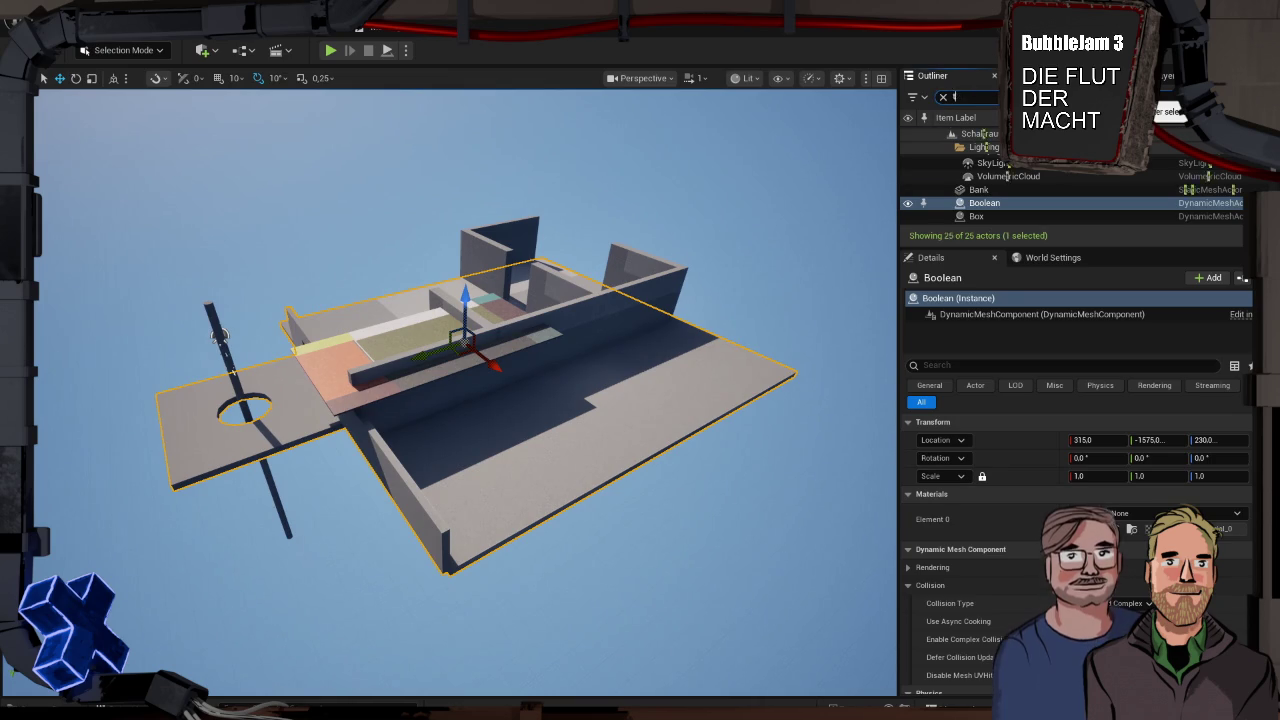
Filter the Outliner actors with 'tor' and scroll through the results
{"action": "type", "text": "tor"}
{"action": "scroll", "coordinate": [1069, 176], "scroll_direction": "down", "scroll_amount": 4}
{"action": "scroll", "coordinate": [1070, 180], "scroll_direction": "up", "scroll_amount": 1}
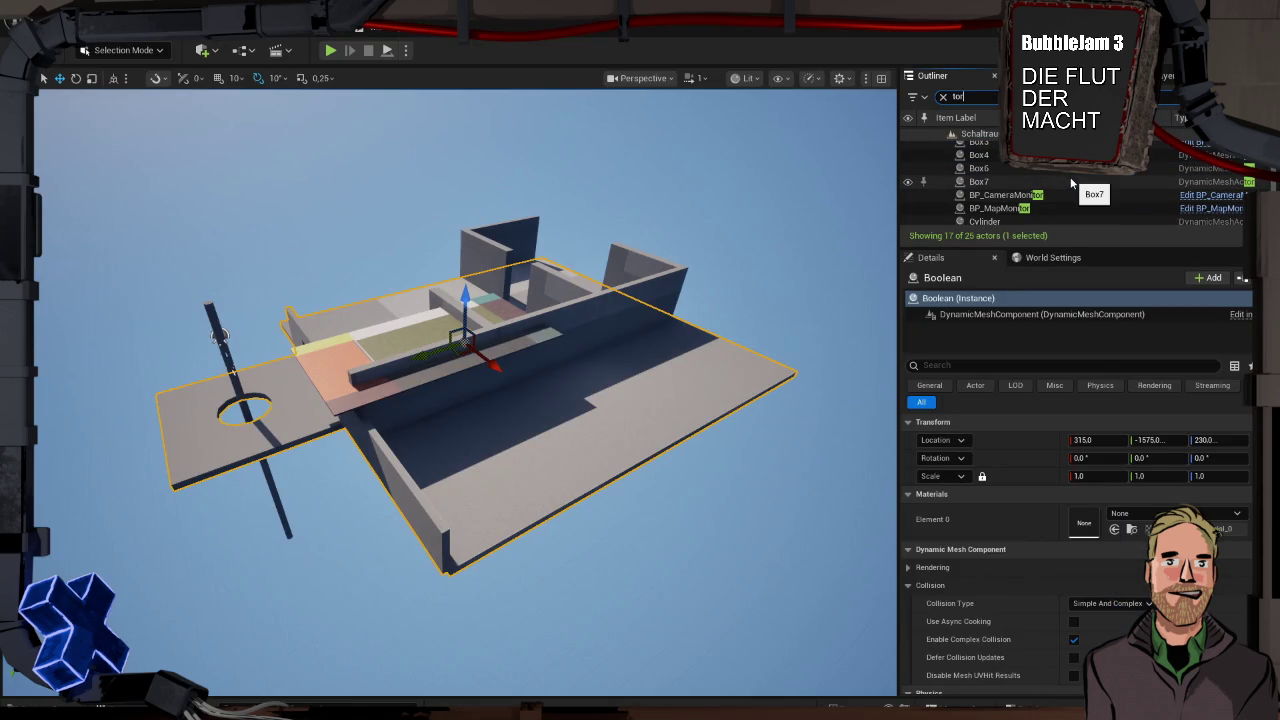
{"action": "scroll", "coordinate": [1071, 183], "scroll_direction": "down", "scroll_amount": 3}
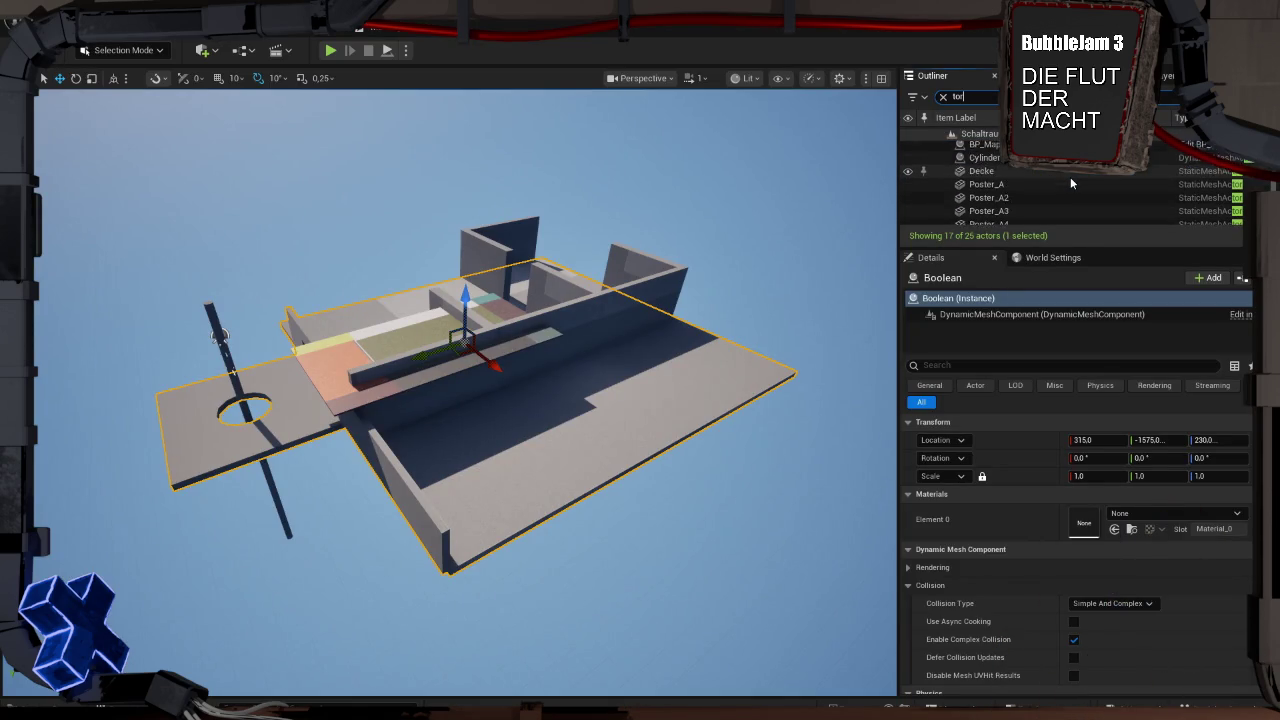
{"action": "scroll", "coordinate": [1070, 183], "scroll_direction": "up", "scroll_amount": 5}
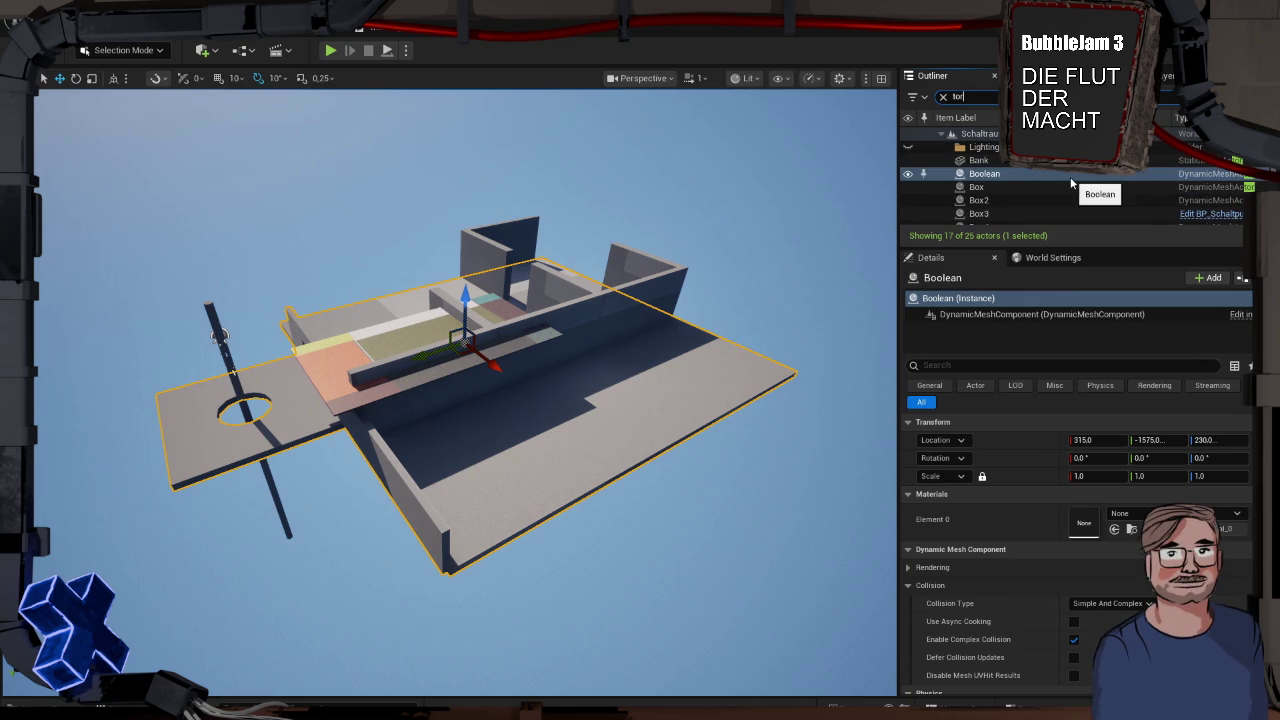
Clear the actor search and move the view inside the room toward the monitors
{"action": "left_click", "coordinate": [942, 97]}
{"action": "left_click", "coordinate": [455, 274]}
{"action": "mouse_move", "coordinate": [455, 274]}
{"action": "left_mouse_down"}
{"action": "mouse_move", "coordinate": [325, 325]}
{"action": "mouse_move", "coordinate": [325, 225]}
{"action": "mouse_move", "coordinate": [348, 210]}
{"action": "left_mouse_up"}
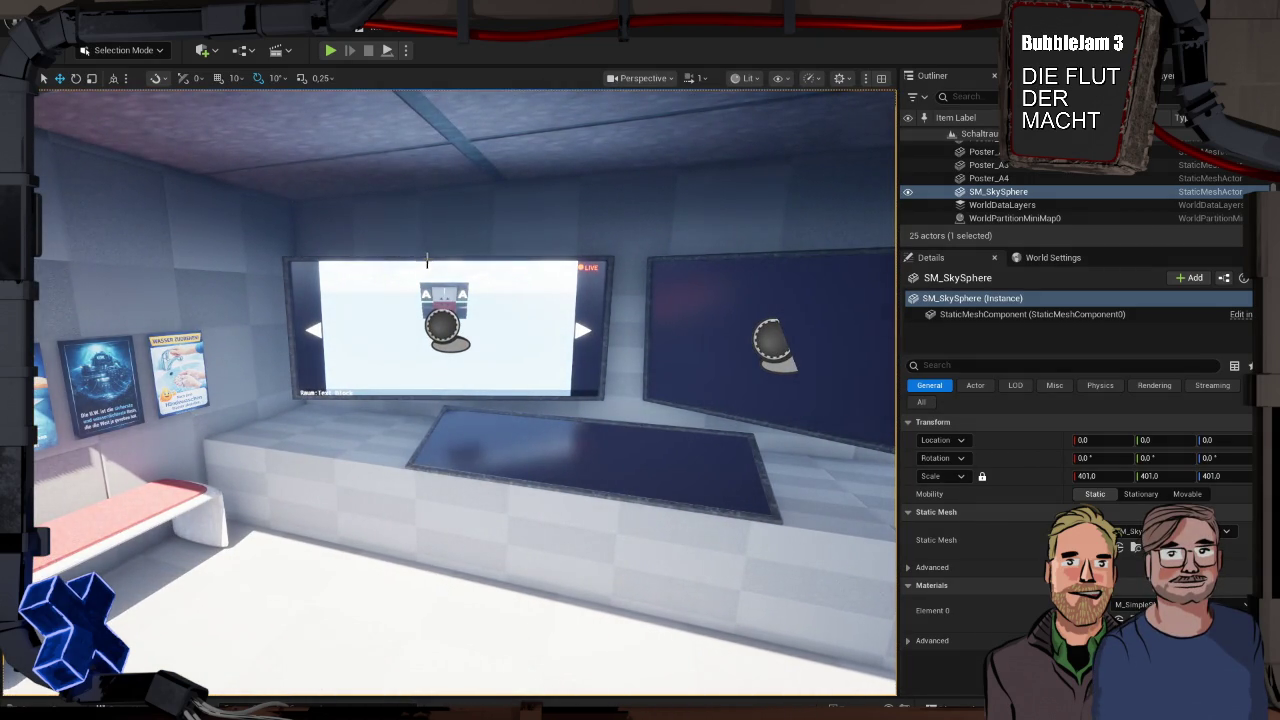
{"action": "left_click_drag", "start_coordinate": [535, 305], "coordinate": [490, 365]}
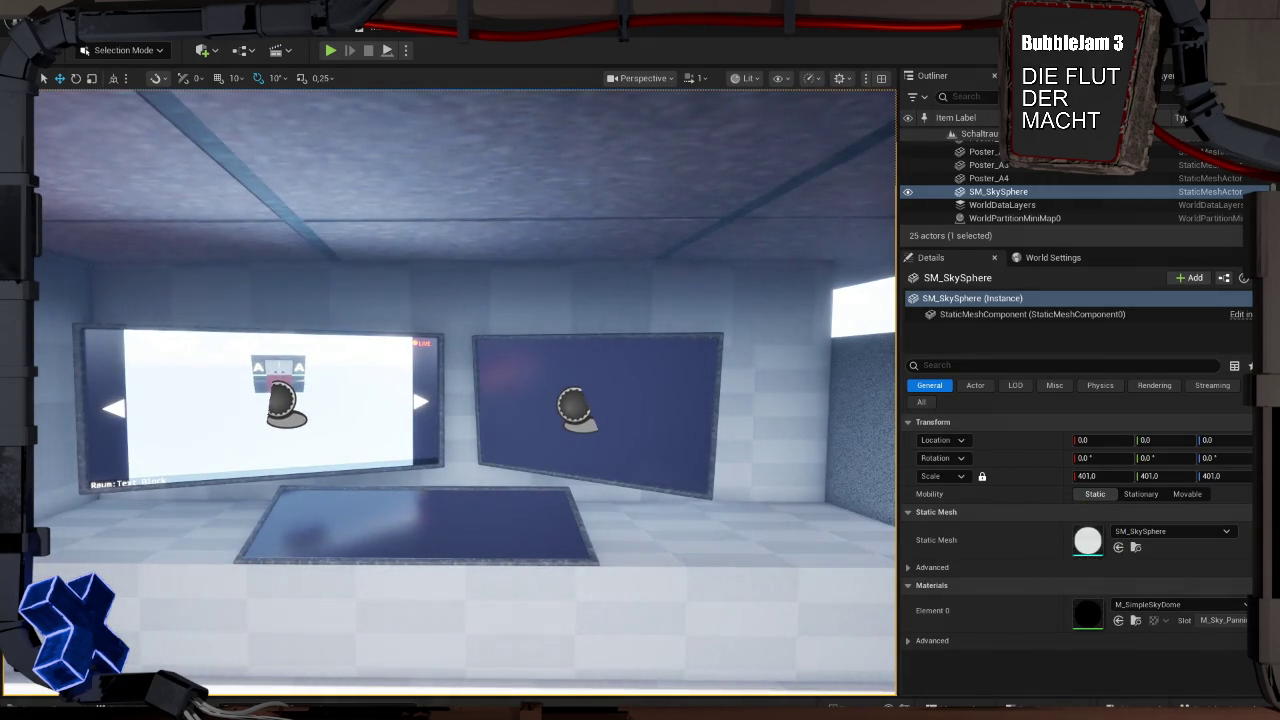
{"action": "mouse_move", "coordinate": [490, 365]}
{"action": "left_mouse_down"}
{"action": "mouse_move", "coordinate": [486, 480]}
{"action": "mouse_move", "coordinate": [545, 320]}
{"action": "left_mouse_up"}
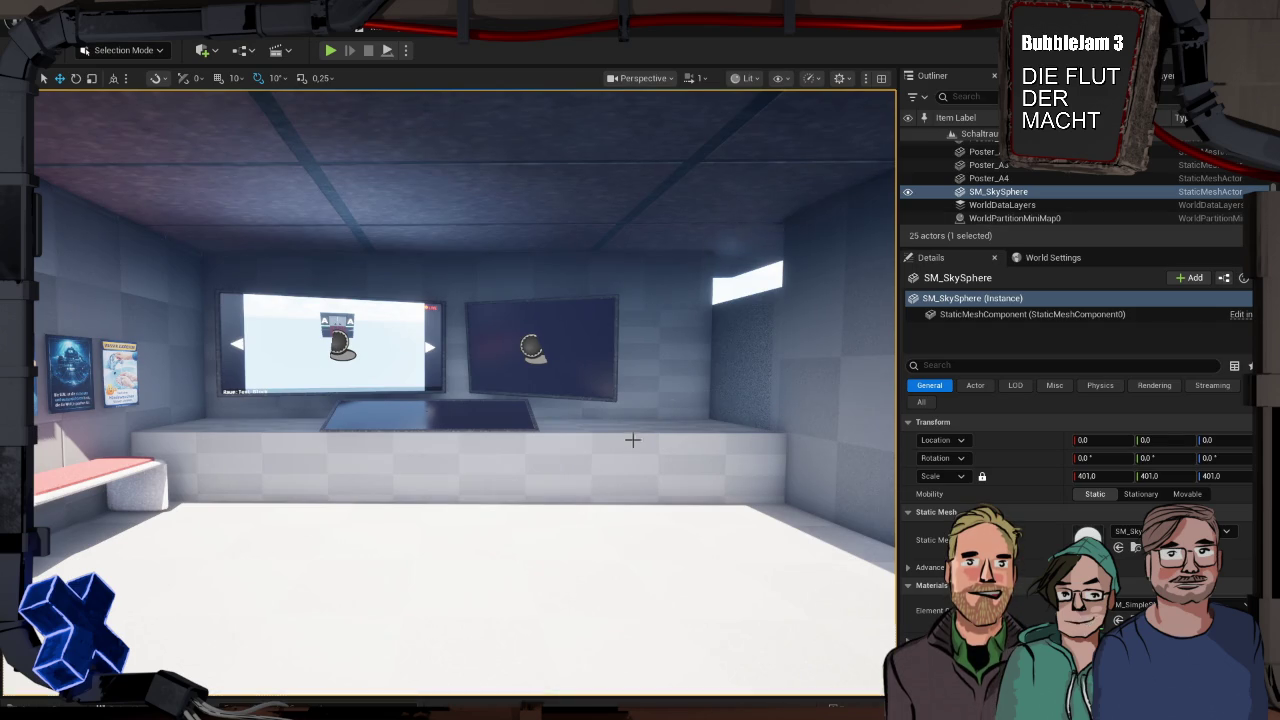
Review the two level-map widgets in the LevelMaps folder of the Content Drawer, then close it
{"action": "mouse_move", "coordinate": [465, 390]}
{"action": "left_mouse_down"}
{"action": "mouse_move", "coordinate": [400, 360]}
{"action": "mouse_move", "coordinate": [400, 390]}
{"action": "left_mouse_up"}
{"action": "scroll", "coordinate": [464, 393], "scroll_direction": "down", "scroll_amount": 10}
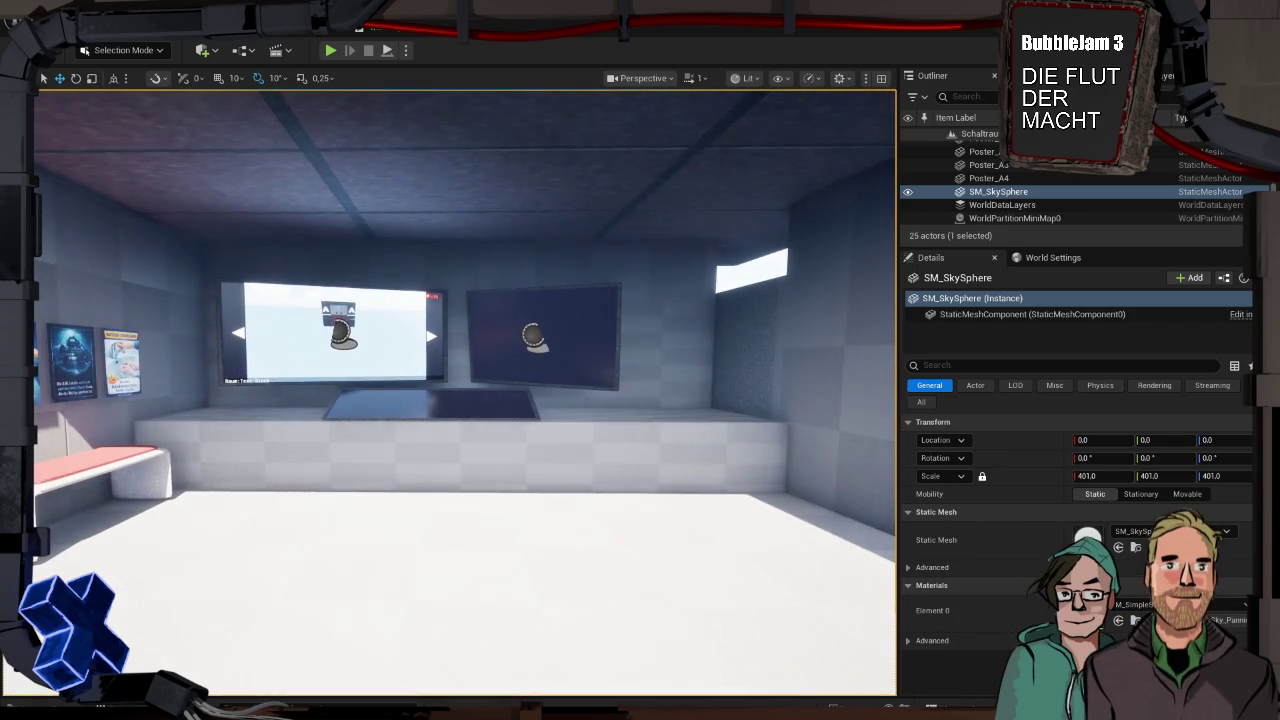
{"action": "scroll", "coordinate": [464, 393], "scroll_direction": "up", "scroll_amount": 10}
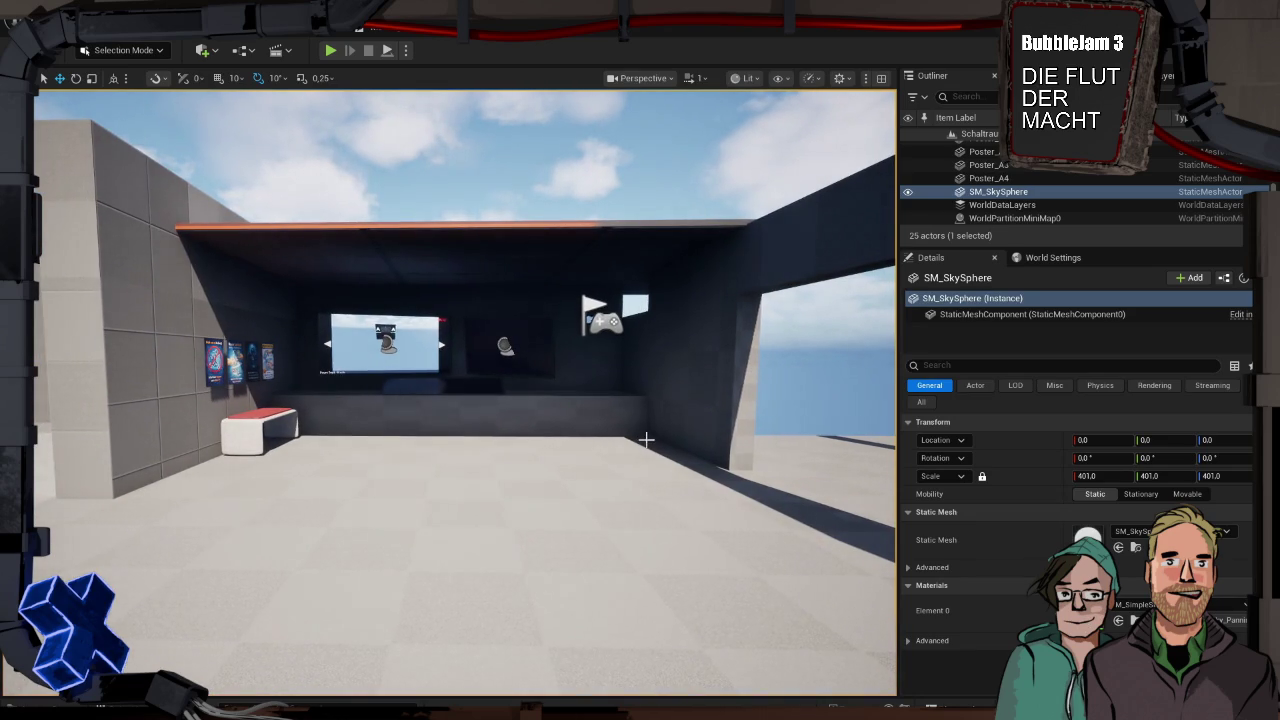
{"action": "key", "text": "ctrl+space"}
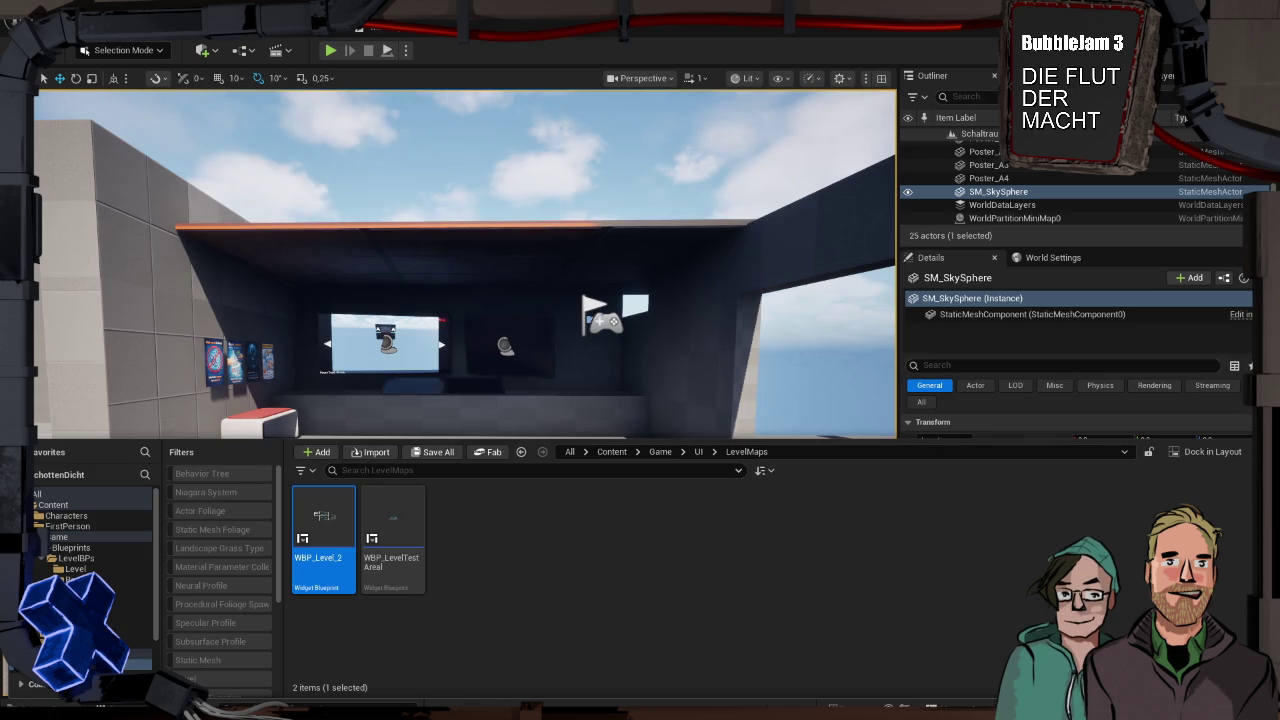
{"action": "left_click", "coordinate": [517, 407]}
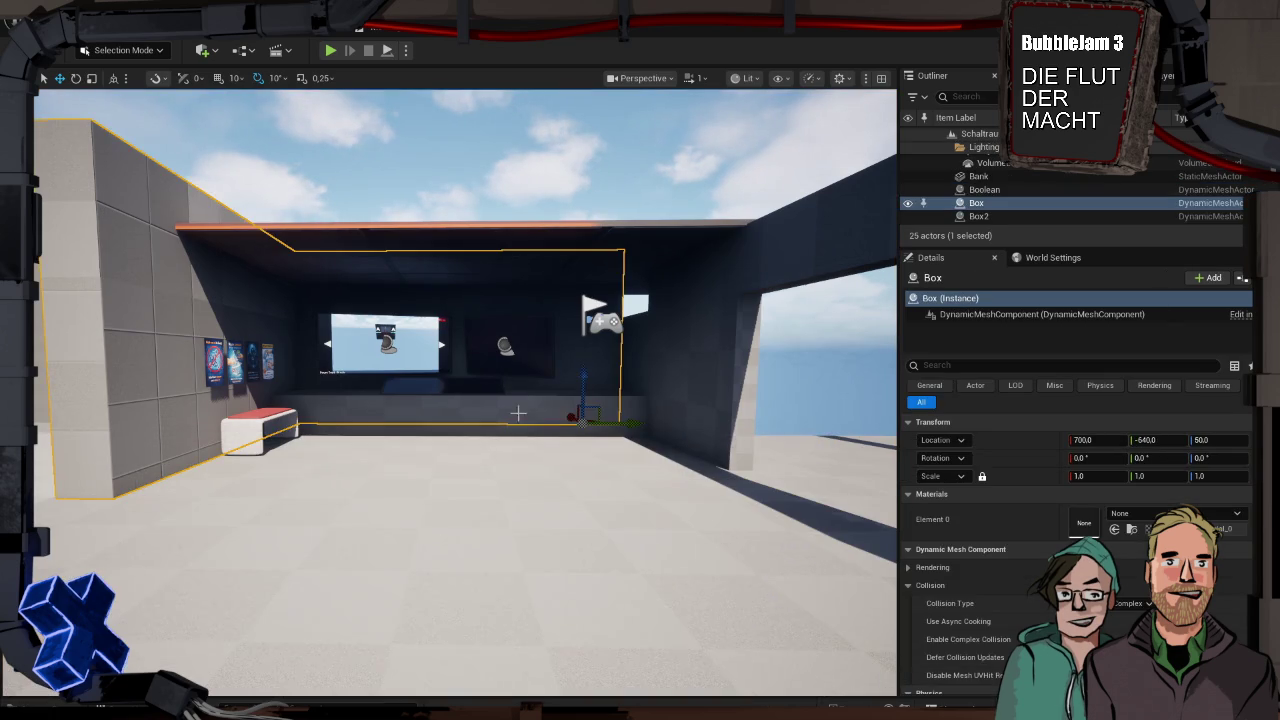
Test-play the level, walking forward toward the two-screen desk, then stop the session
{"action": "key", "text": "alt+p"}
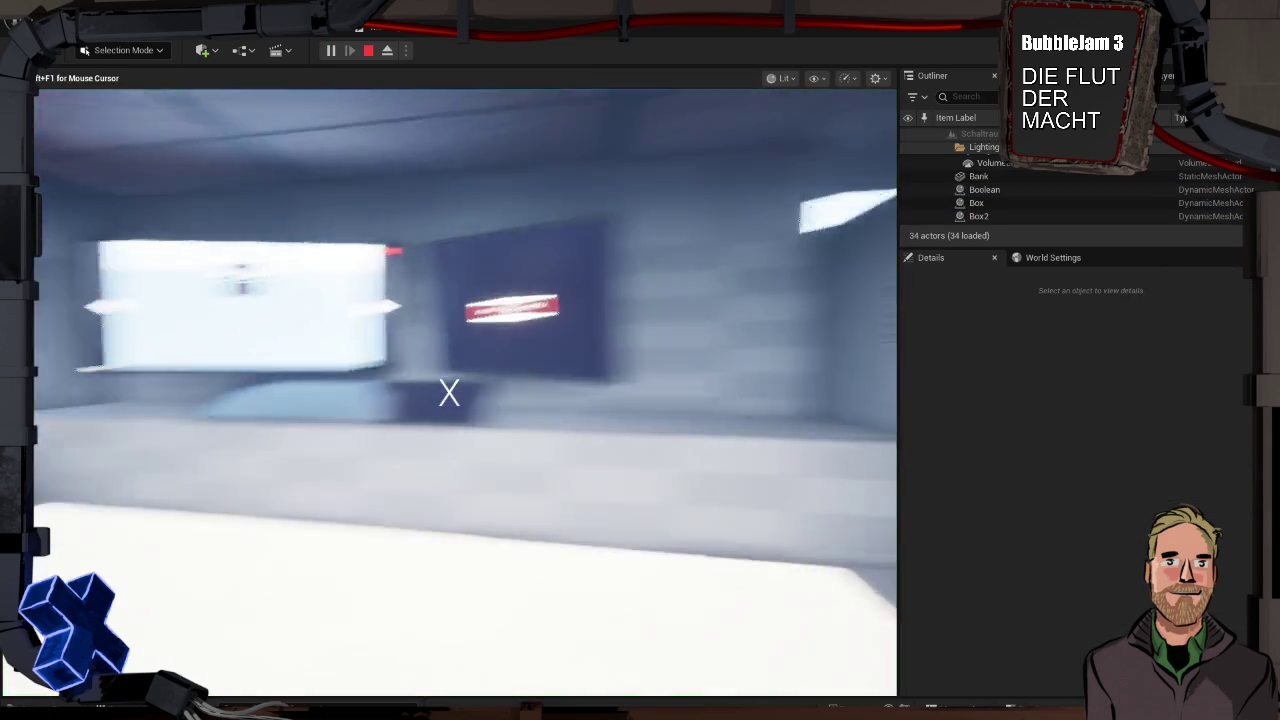
{"action": "key", "text": "w"}
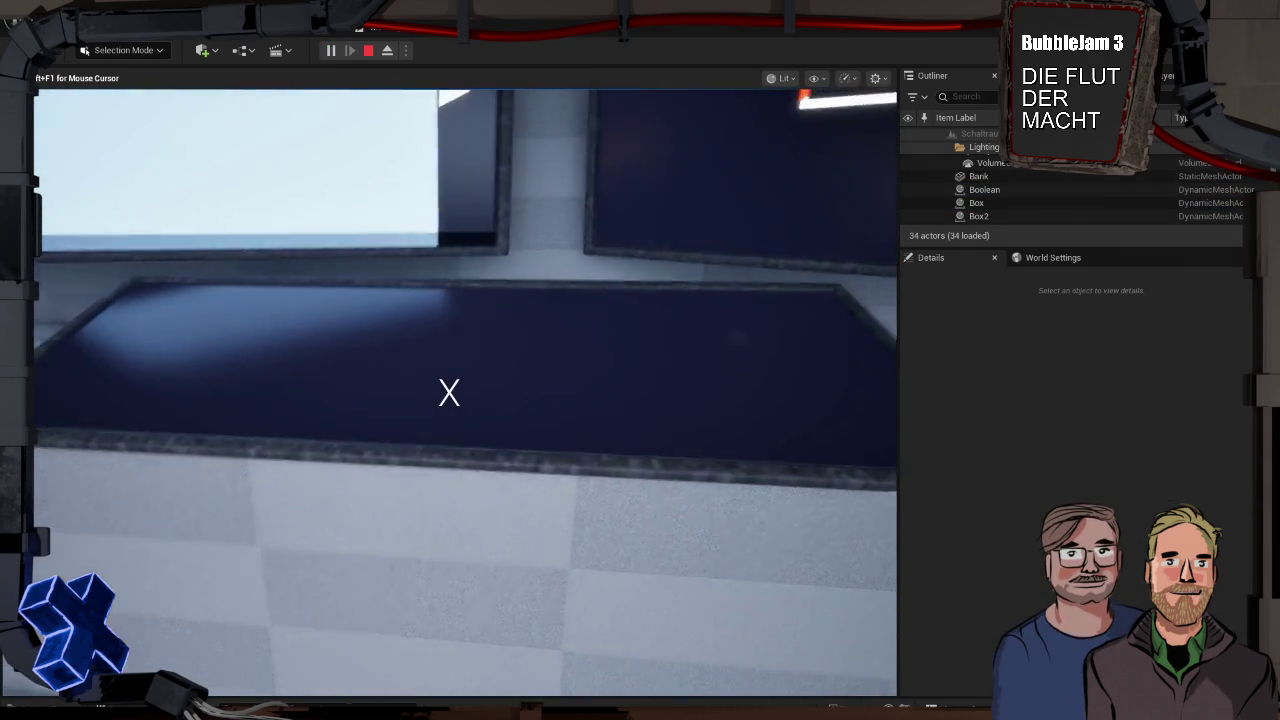
{"action": "key", "text": "Escape"}
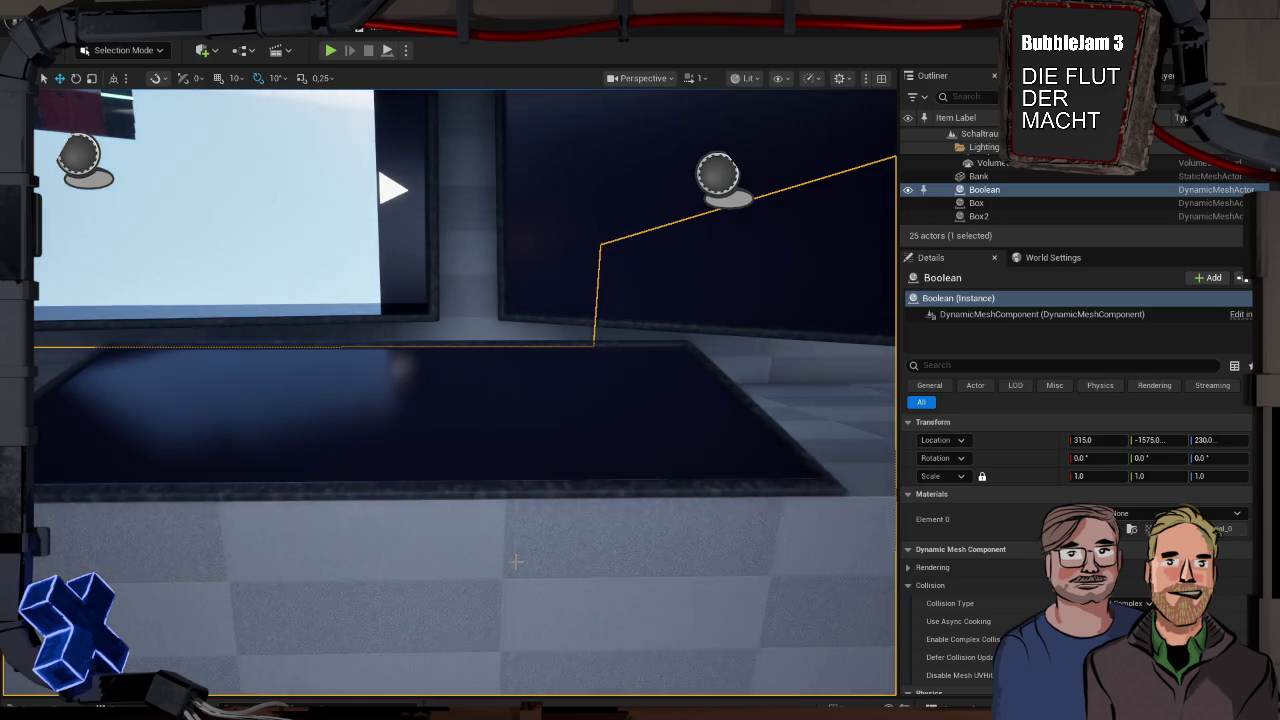
{"action": "mouse_move", "coordinate": [515, 542]}
{"action": "left_mouse_down"}
{"action": "mouse_move", "coordinate": [515, 580]}
{"action": "mouse_move", "coordinate": [515, 450]}
{"action": "mouse_move", "coordinate": [515, 560]}
{"action": "mouse_move", "coordinate": [517, 540]}
{"action": "left_mouse_up"}
{"action": "mouse_move", "coordinate": [640, 483]}
{"action": "left_mouse_down"}
{"action": "mouse_move", "coordinate": [640, 390]}
{"action": "mouse_move", "coordinate": [640, 480]}
{"action": "mouse_move", "coordinate": [620, 430]}
{"action": "mouse_move", "coordinate": [726, 423]}
{"action": "left_mouse_up"}
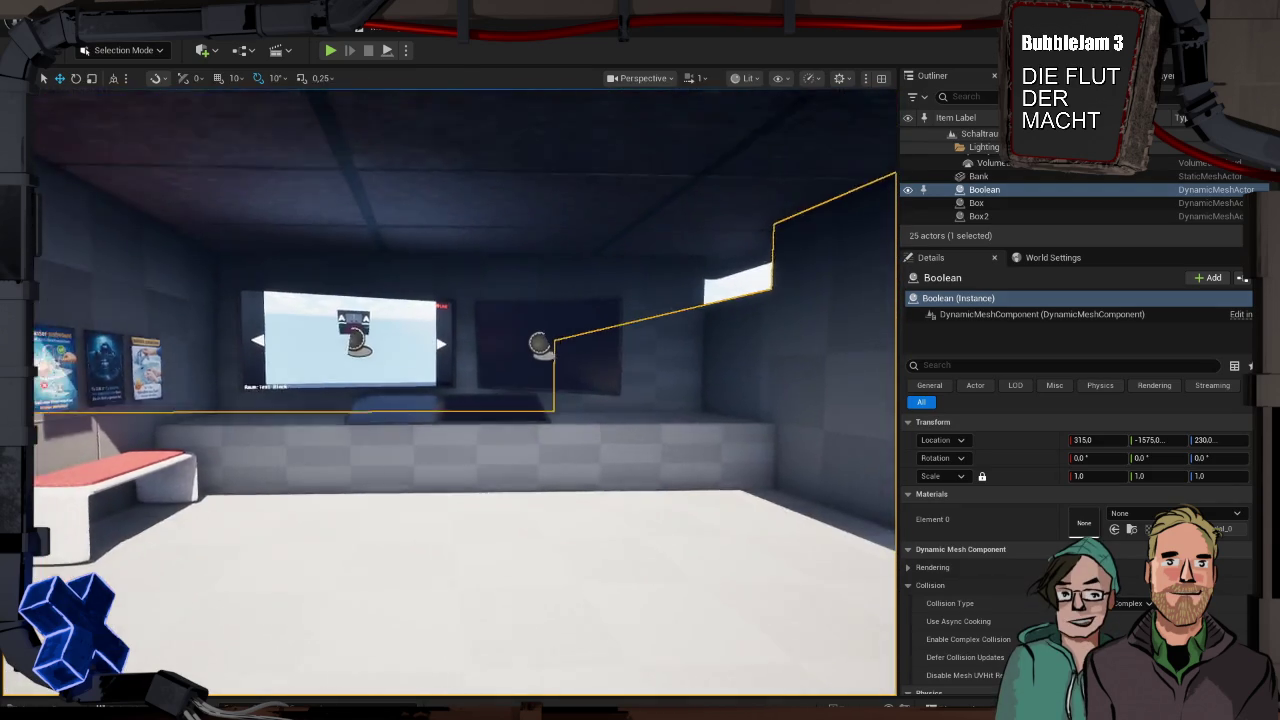
{"action": "scroll", "coordinate": [539, 467], "scroll_direction": "down", "scroll_amount": 5}
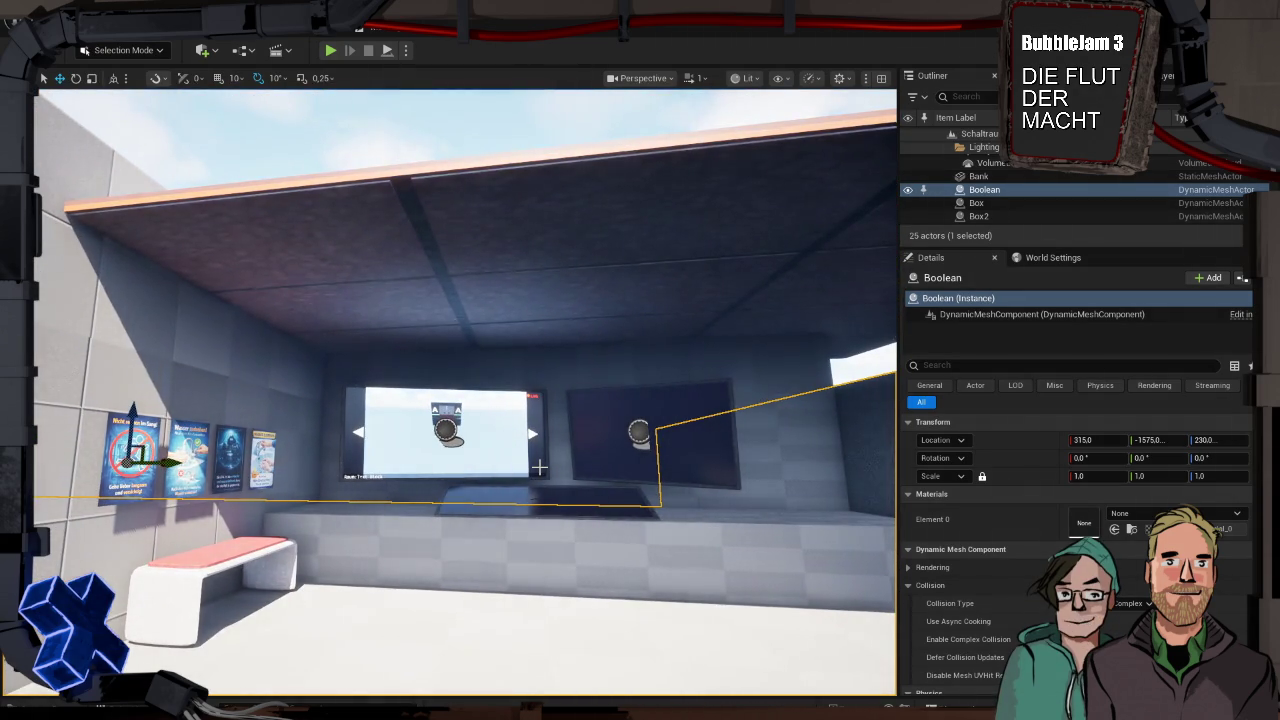
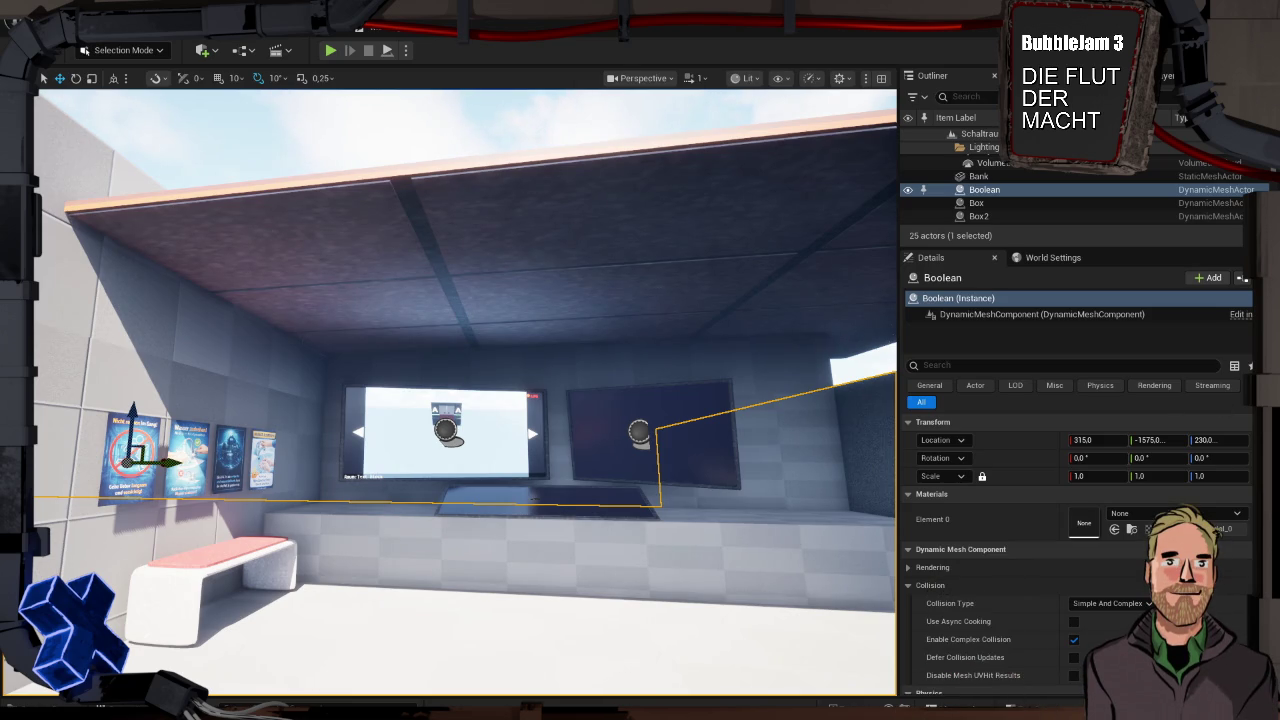
Open BPI_Schaltraum_GameInstance from the Game folder in the Content Drawer
{"action": "mouse_move", "coordinate": [624, 347]}
{"action": "left_mouse_down"}
{"action": "mouse_move", "coordinate": [624, 460]}
{"action": "mouse_move", "coordinate": [660, 510]}
{"action": "mouse_move", "coordinate": [747, 365]}
{"action": "left_mouse_up"}
{"action": "key", "text": "ctrl+space"}
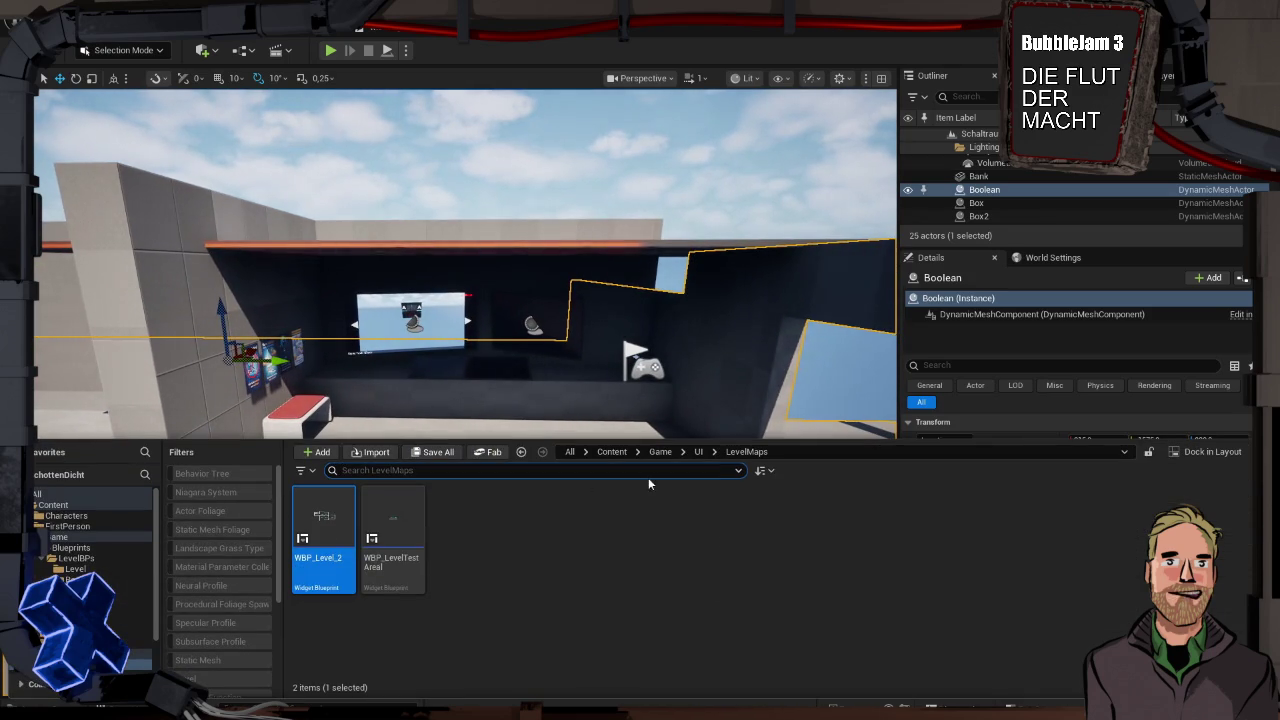
{"action": "mouse_move", "coordinate": [327, 520]}
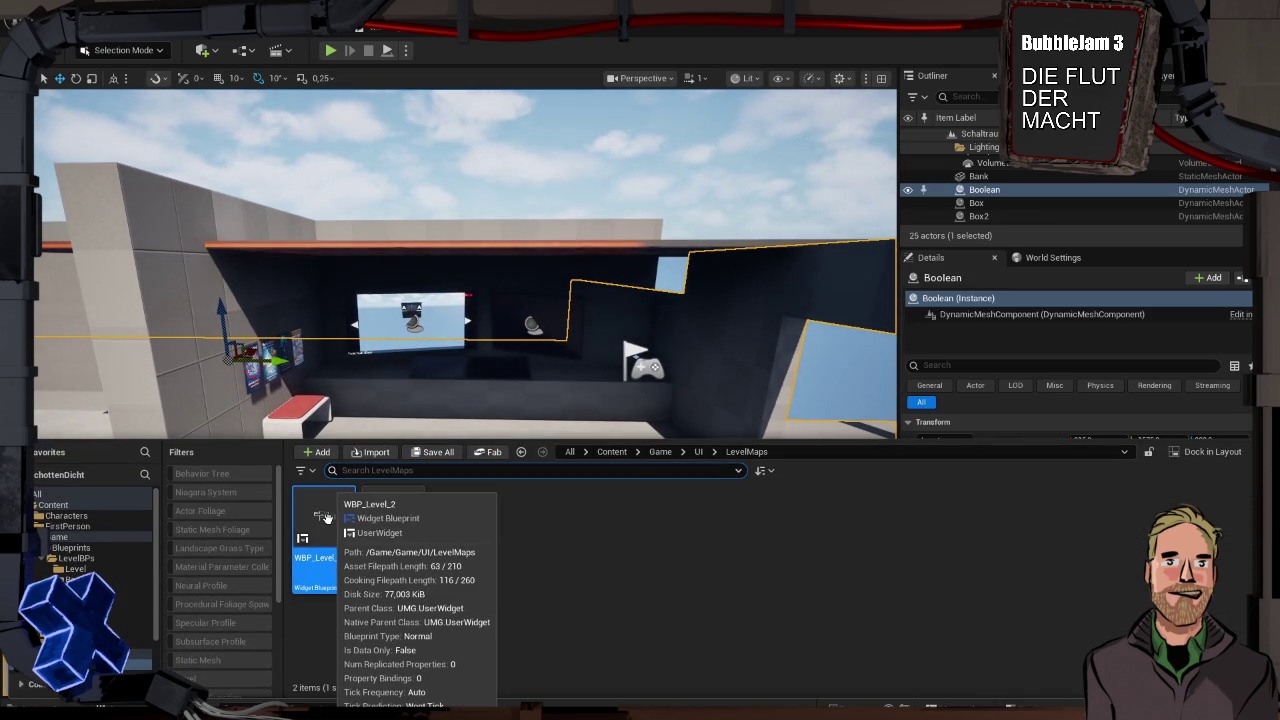
{"action": "mouse_move", "coordinate": [376, 497]}
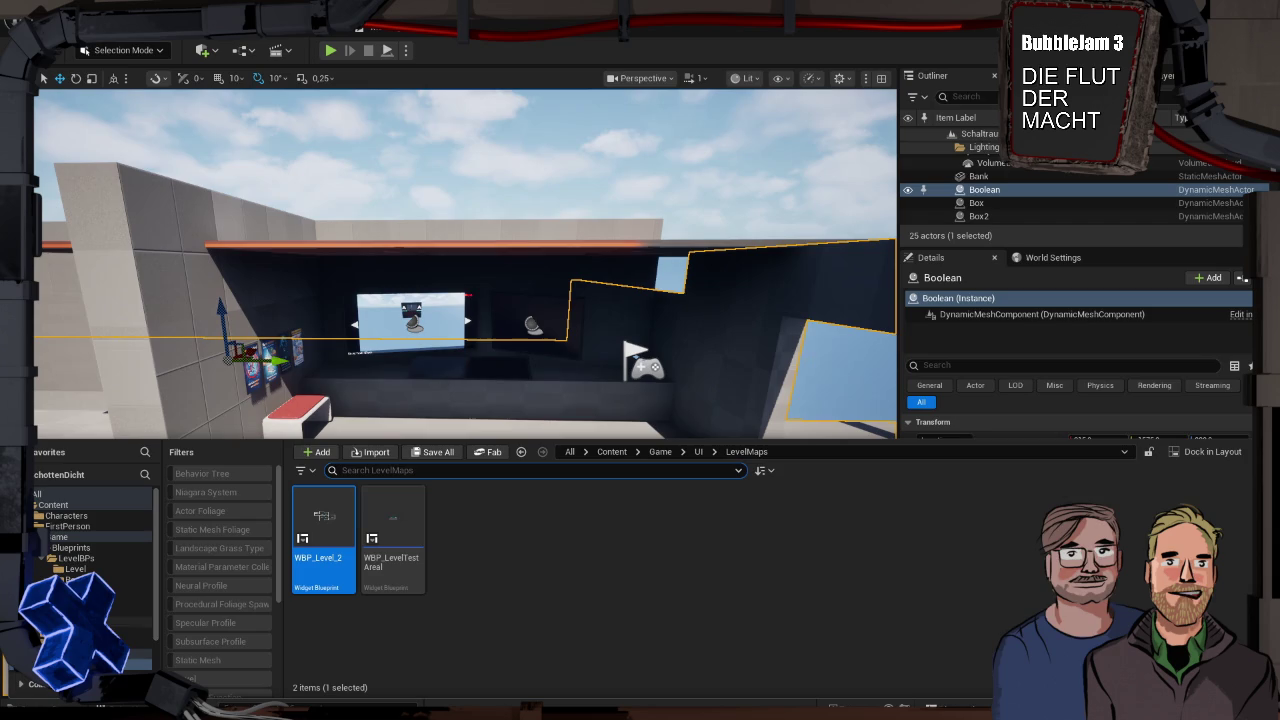
{"action": "left_click", "coordinate": [88, 537]}
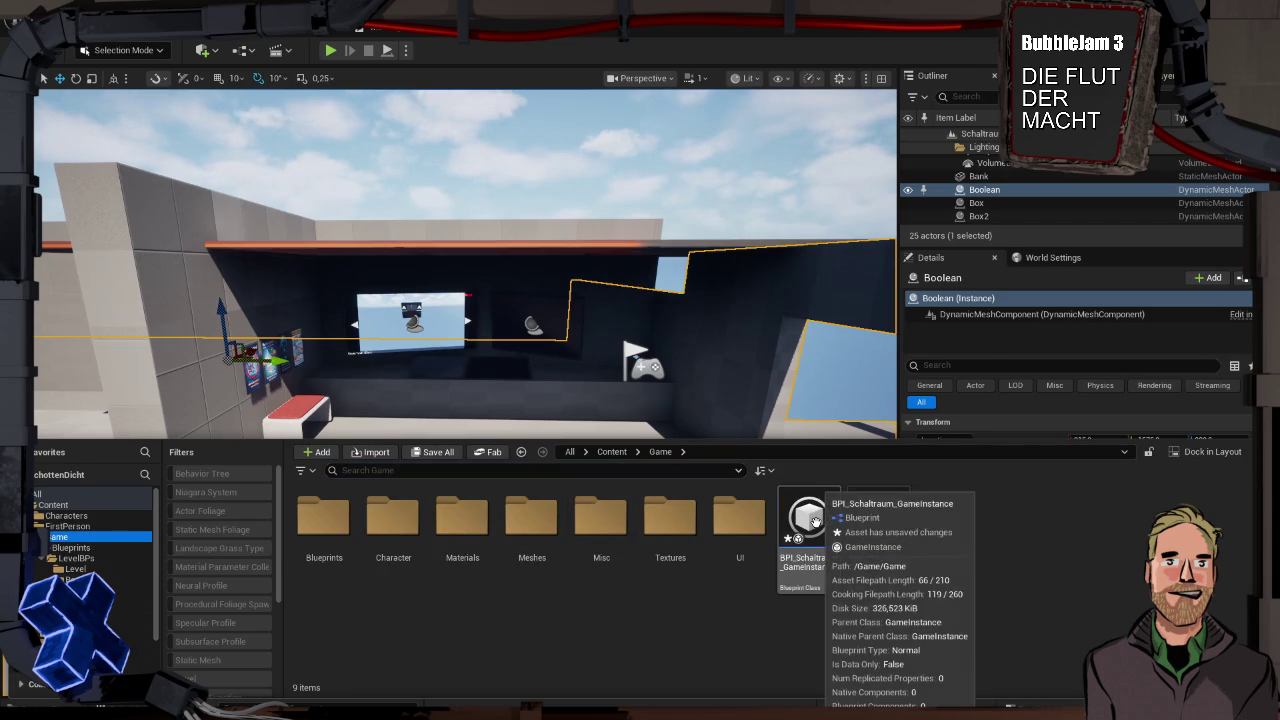
{"action": "double_click", "coordinate": [812, 520]}
Set CurrentLevelNr's default value to 2 and compile the game instance blueprint
{"action": "left_click", "coordinate": [57, 340]}
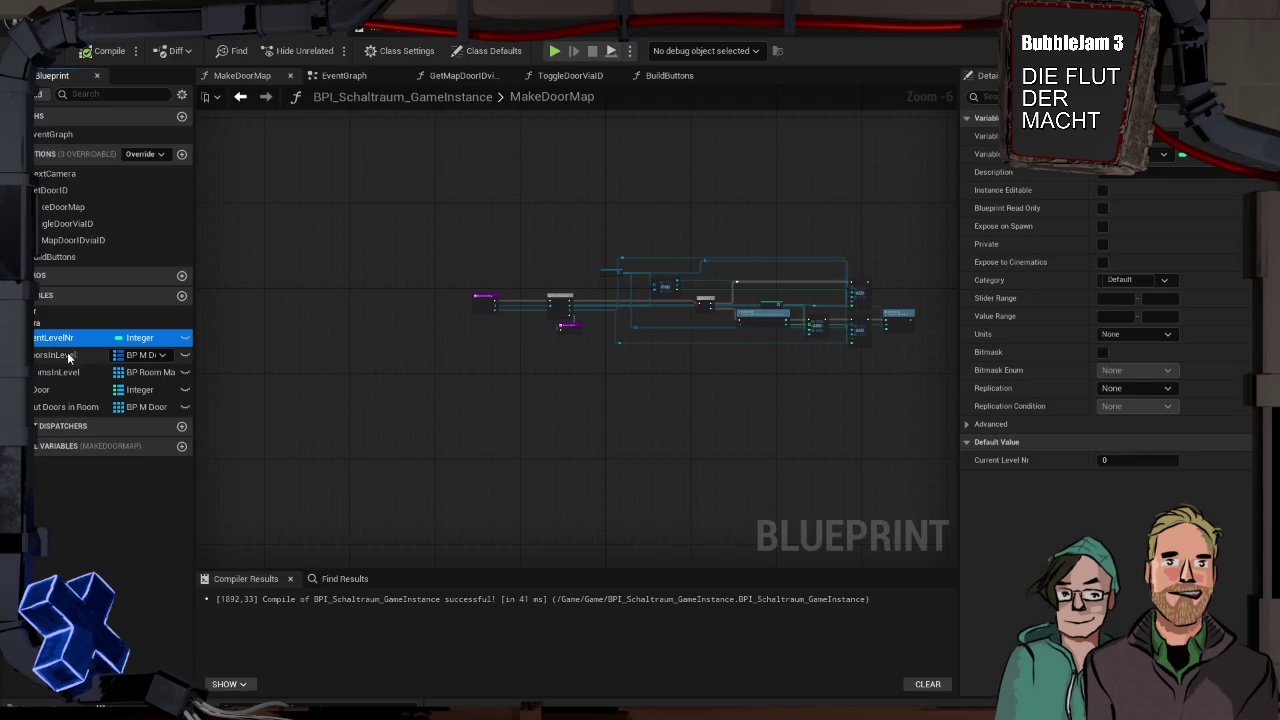
{"action": "left_click", "coordinate": [1133, 460]}
{"action": "type", "text": "2"}
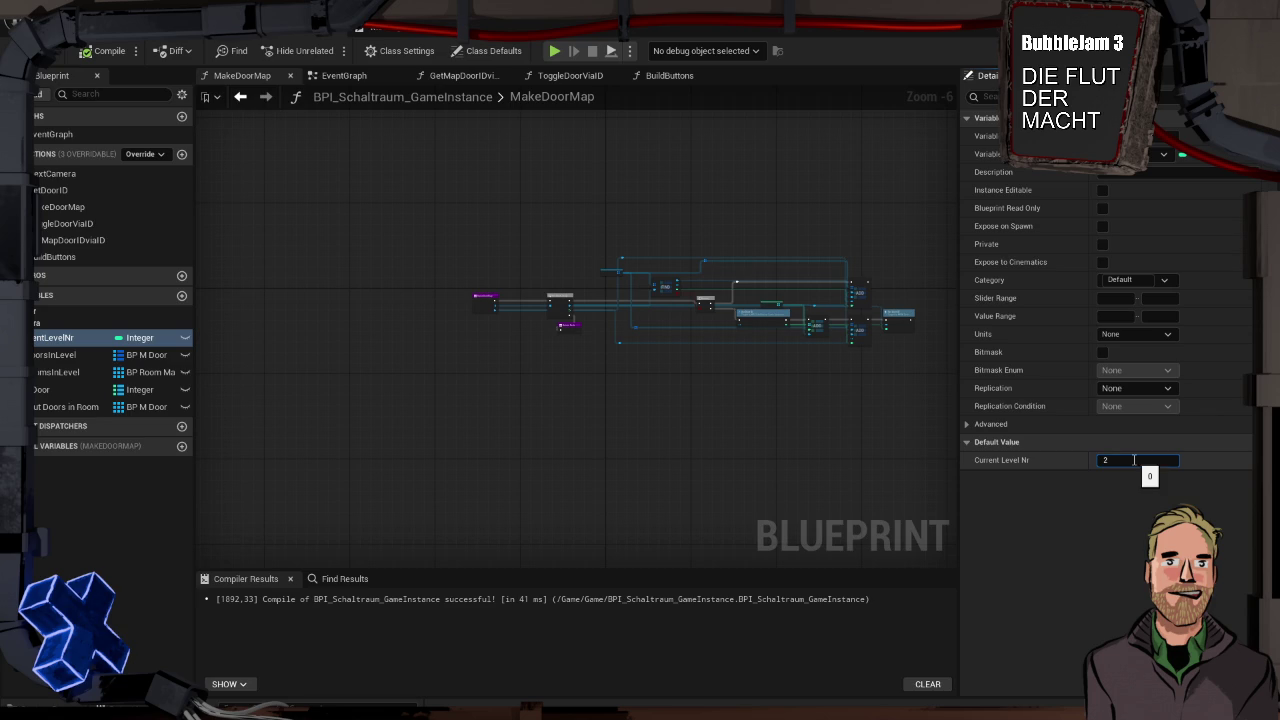
{"action": "key", "text": "Return"}
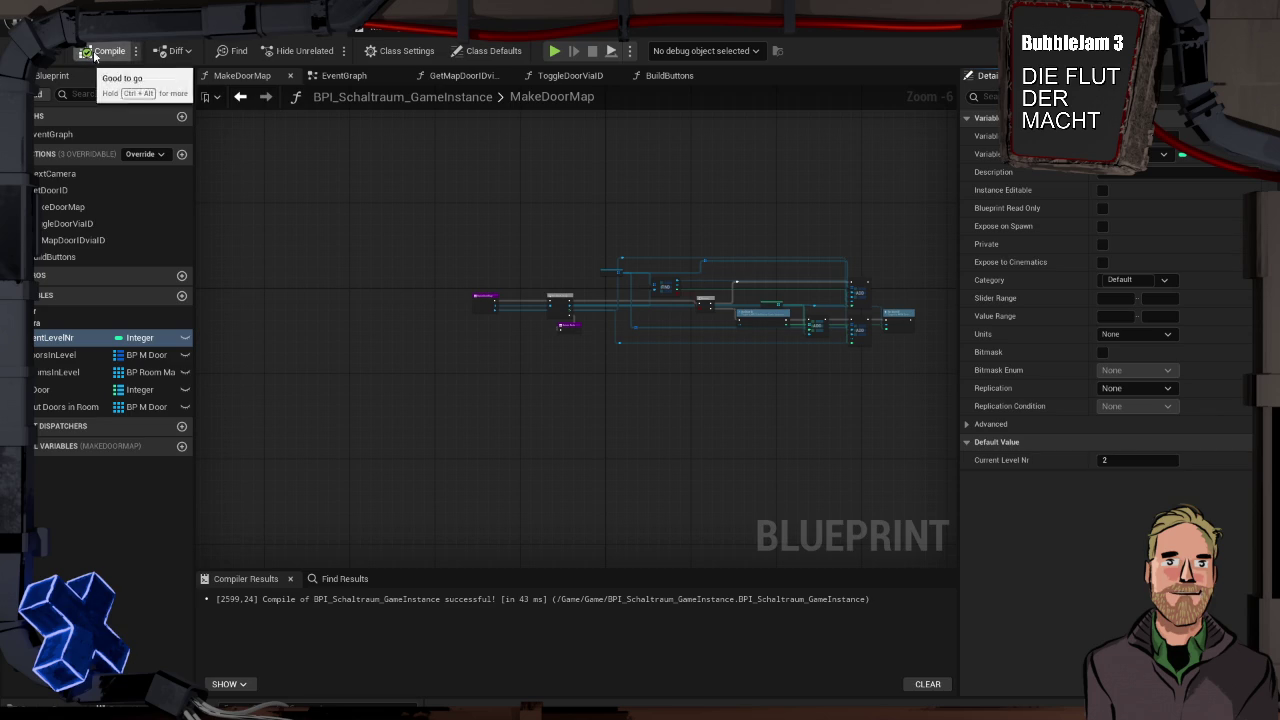
{"action": "left_click", "coordinate": [104, 51]}
Switch to the EventGraph and frame the Event Init and Delay nodes
{"action": "scroll", "coordinate": [504, 316], "scroll_direction": "up", "scroll_amount": 6}
{"action": "scroll", "coordinate": [504, 316], "scroll_direction": "down", "scroll_amount": 2}
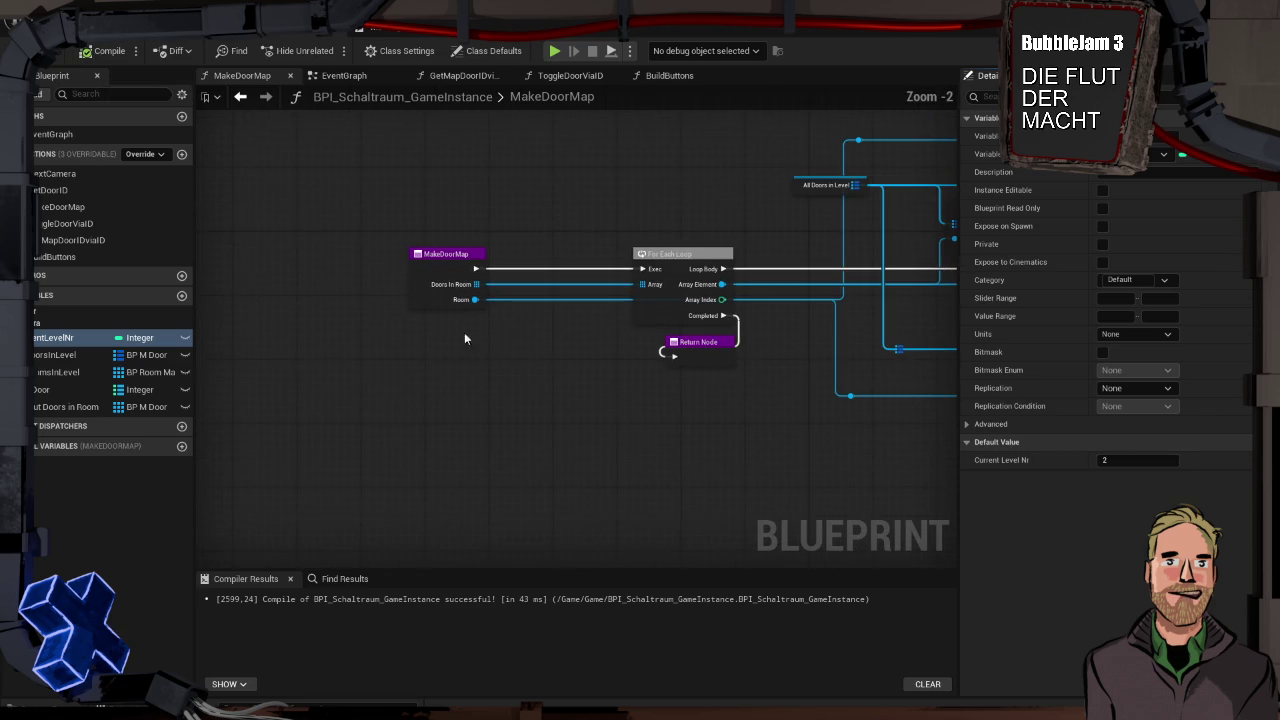
{"action": "left_click", "coordinate": [365, 77]}
{"action": "scroll", "coordinate": [737, 354], "scroll_direction": "down", "scroll_amount": 8}
{"action": "scroll", "coordinate": [743, 300], "scroll_direction": "up", "scroll_amount": 3}
{"action": "scroll", "coordinate": [743, 300], "scroll_direction": "up", "scroll_amount": 7}
{"action": "mouse_move", "coordinate": [728, 307]}
{"action": "left_mouse_down"}
{"action": "mouse_move", "coordinate": [343, 229]}
{"action": "mouse_move", "coordinate": [380, 246]}
{"action": "left_mouse_up"}
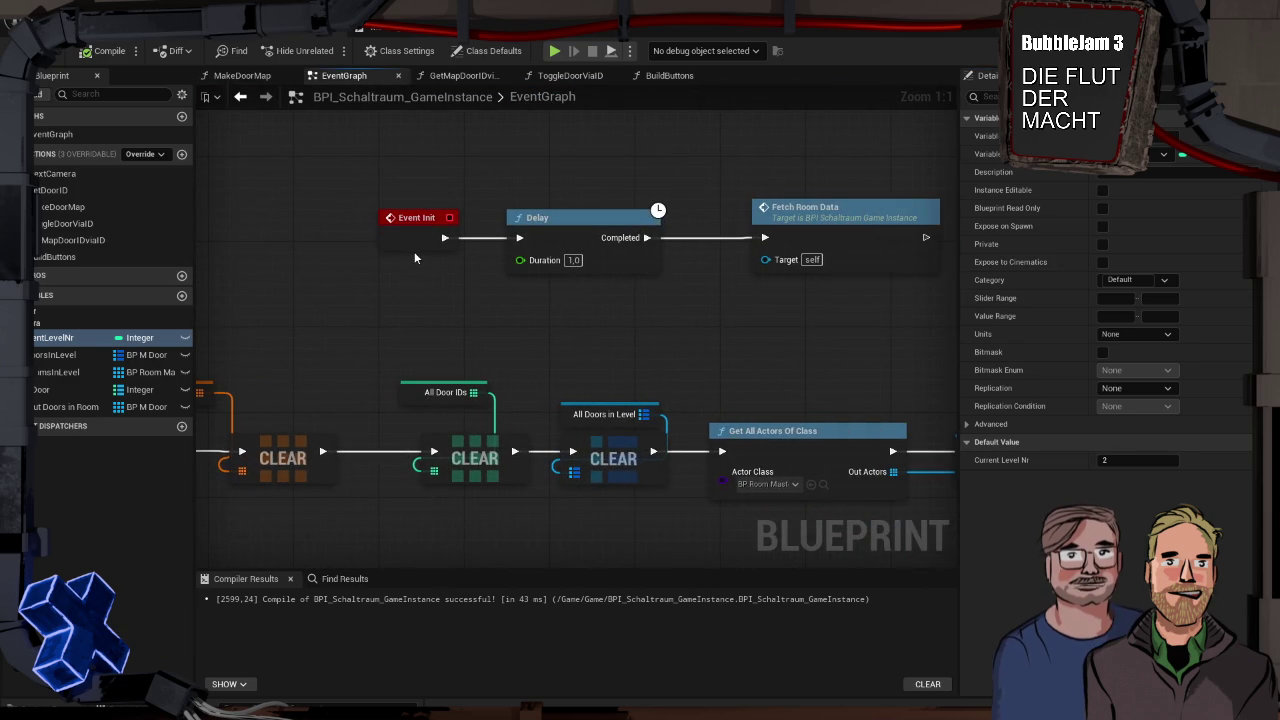
Delete the Event Init node and clear space to the left of the Delay node
{"action": "scroll", "coordinate": [440, 252], "scroll_direction": "down", "scroll_amount": 1}
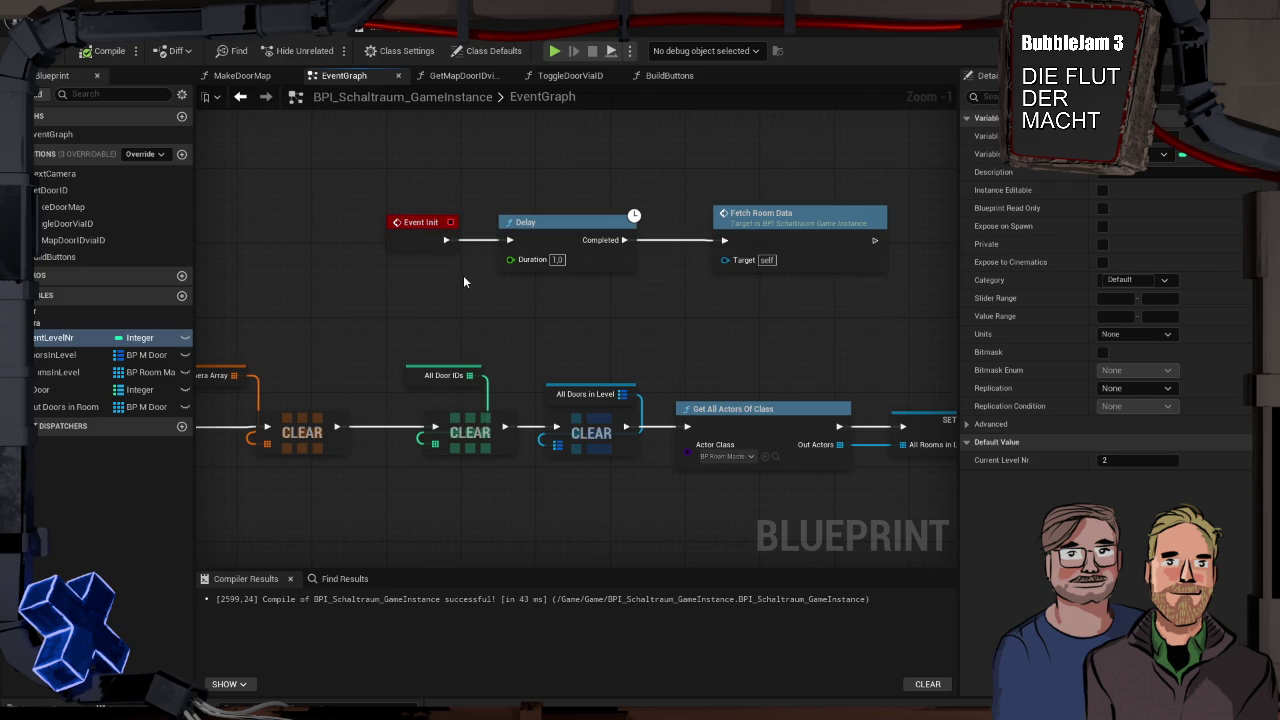
{"action": "mouse_move", "coordinate": [464, 279]}
{"action": "left_mouse_down"}
{"action": "mouse_move", "coordinate": [720, 268]}
{"action": "mouse_move", "coordinate": [407, 261]}
{"action": "mouse_move", "coordinate": [575, 264]}
{"action": "left_mouse_up"}
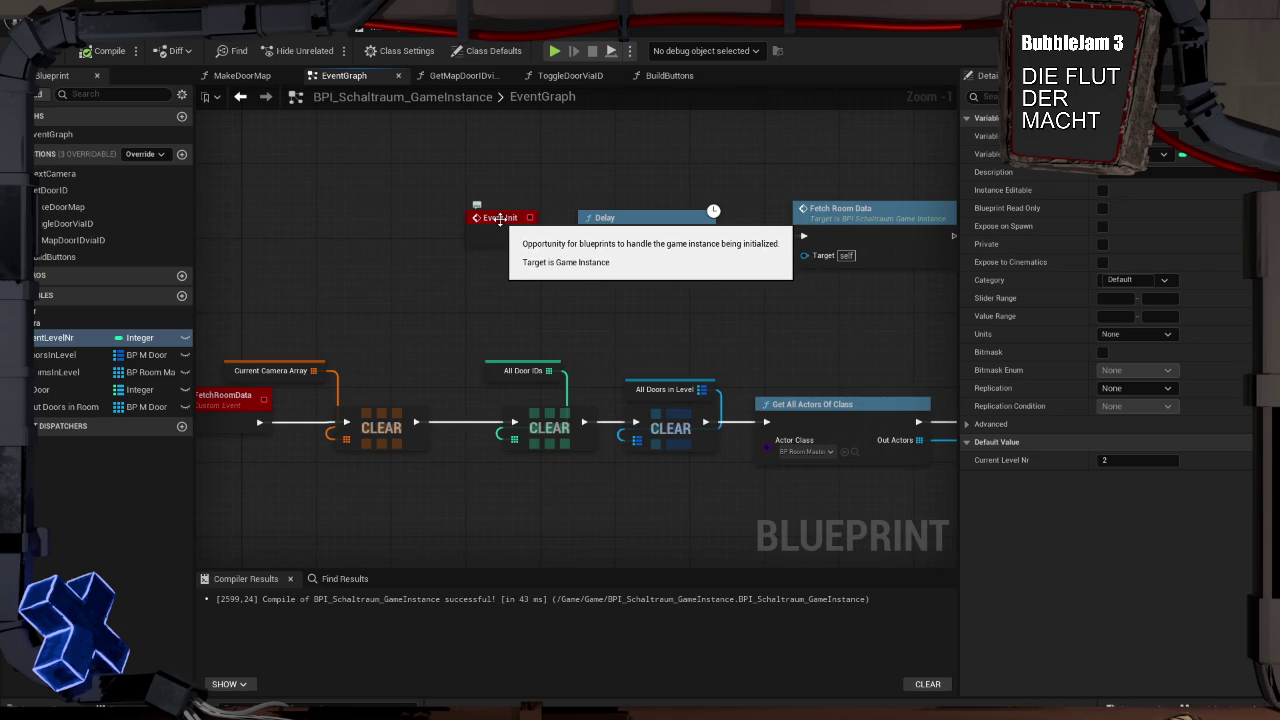
{"action": "left_click", "coordinate": [500, 220]}
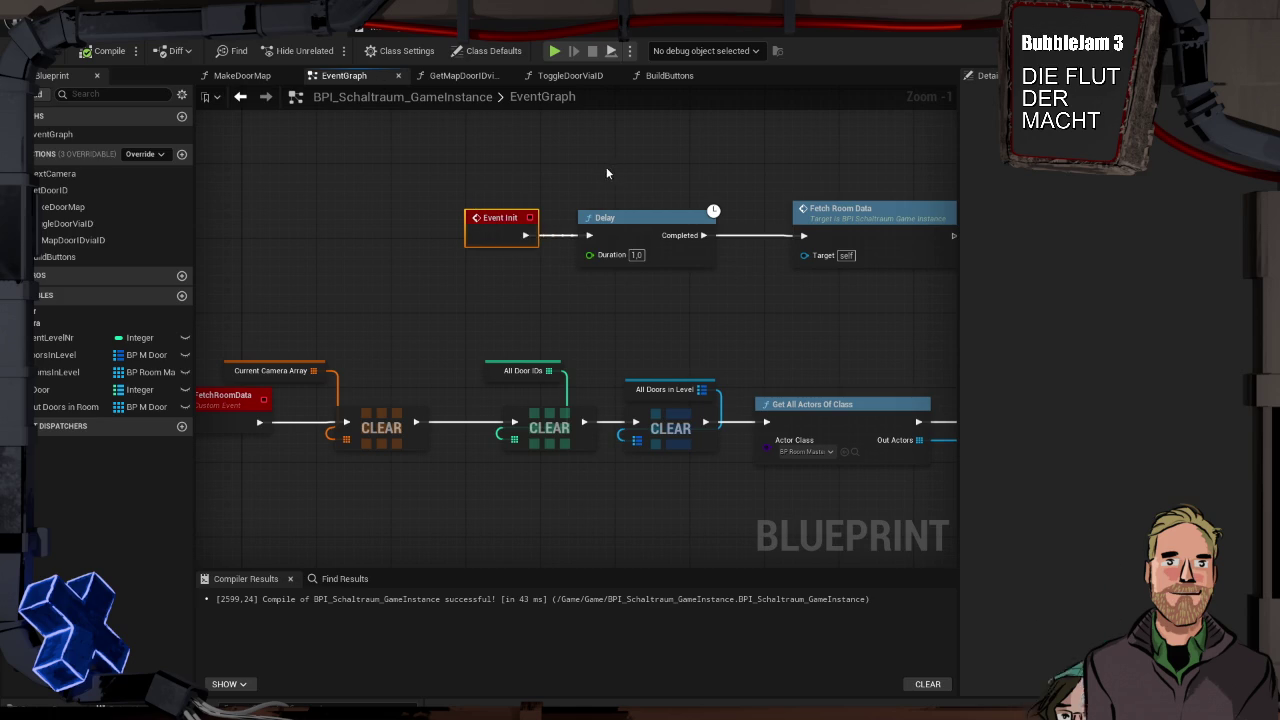
{"action": "left_click_drag", "start_coordinate": [437, 178], "coordinate": [537, 280]}
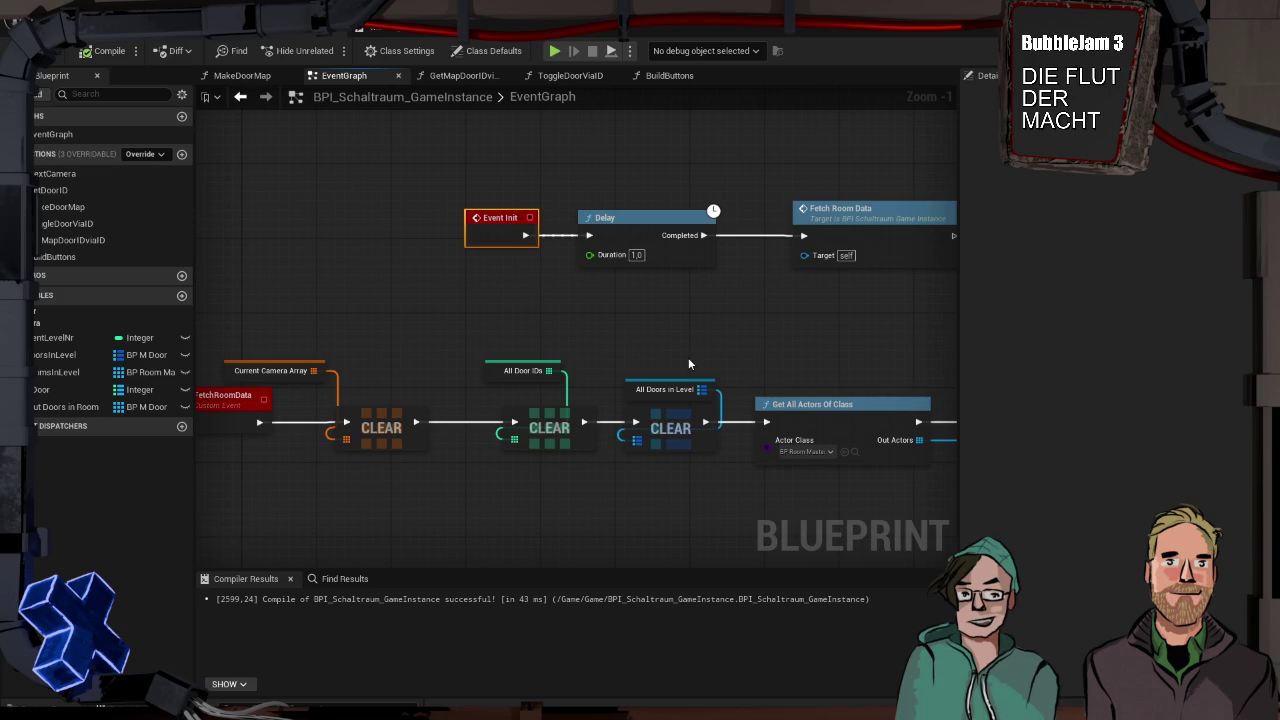
{"action": "key", "text": "Delete"}
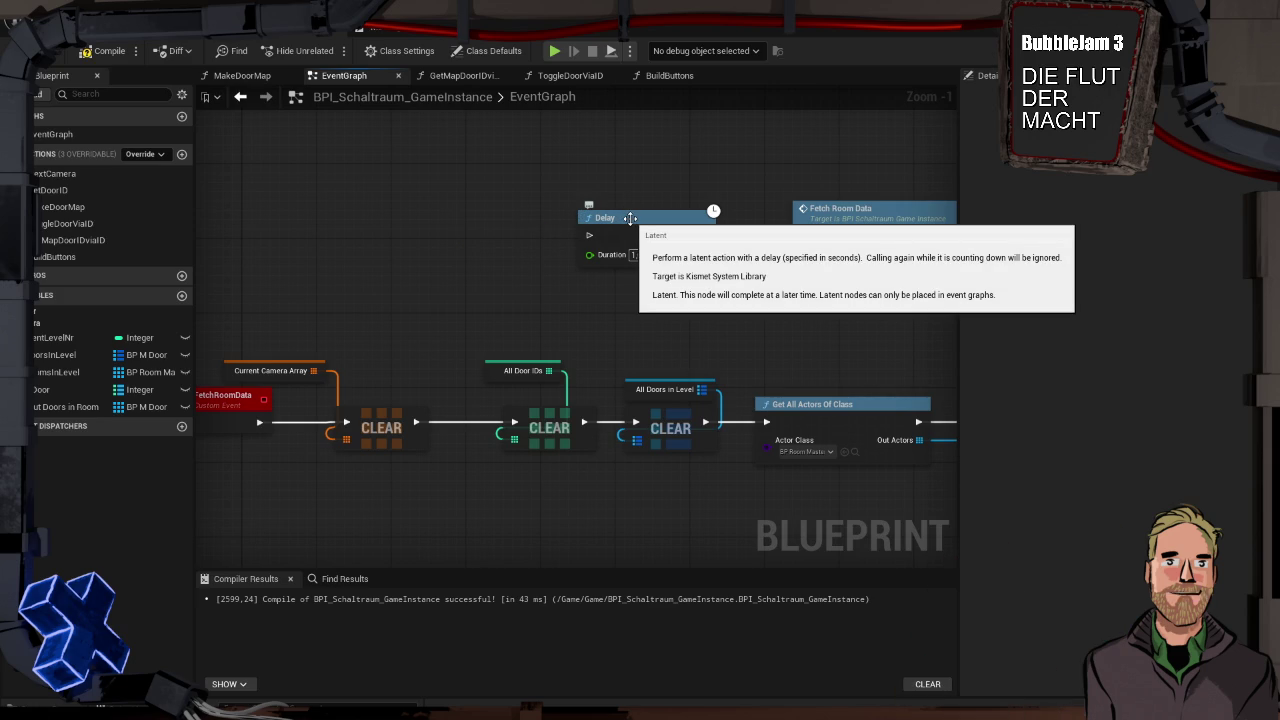
{"action": "left_click", "coordinate": [624, 220]}
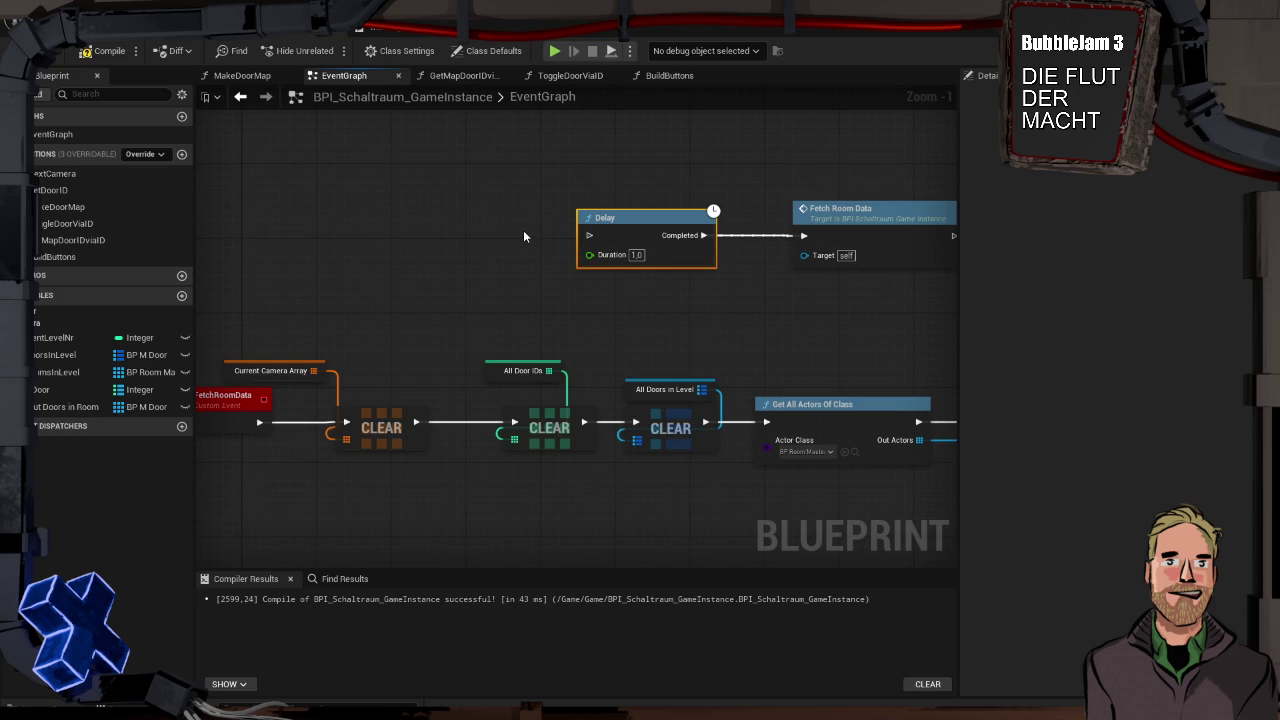
{"action": "left_click_drag", "start_coordinate": [523, 236], "coordinate": [637, 214]}
{"action": "right_click", "coordinate": [421, 228]}
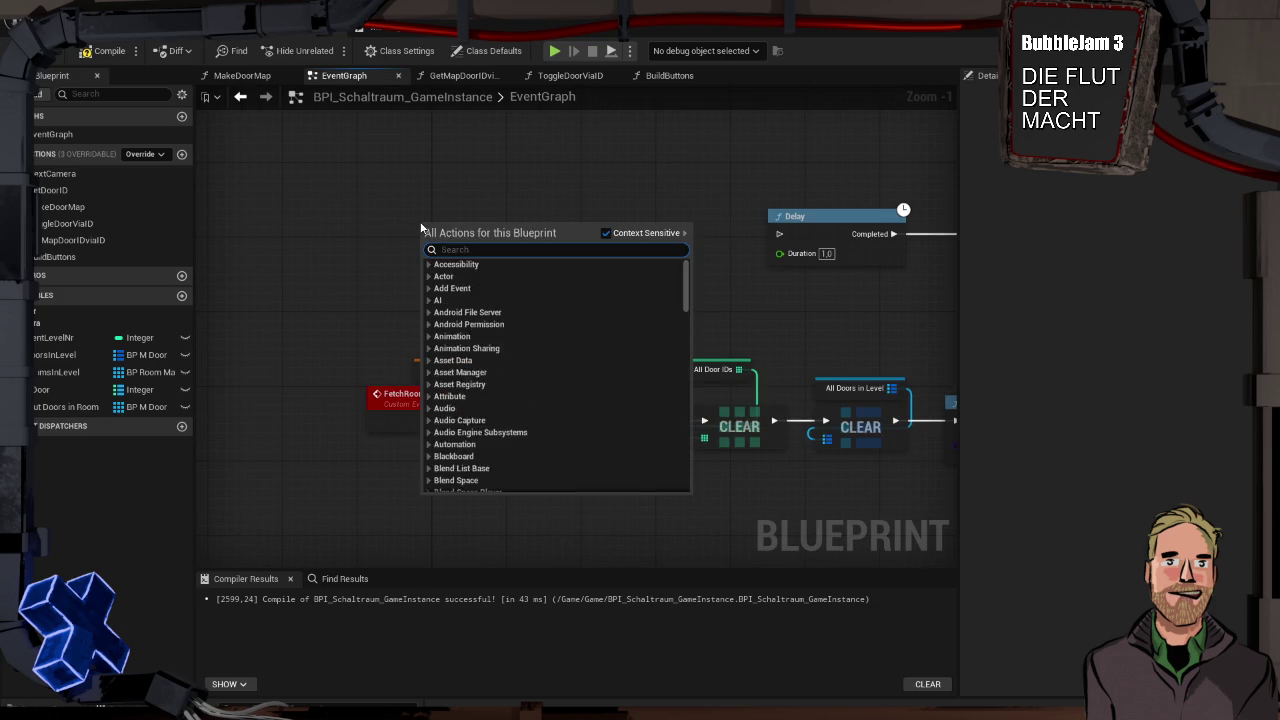
Add a Custom Event node named LoadNextLevel
{"action": "type", "text": "custom"}
{"action": "key", "text": "Return"}
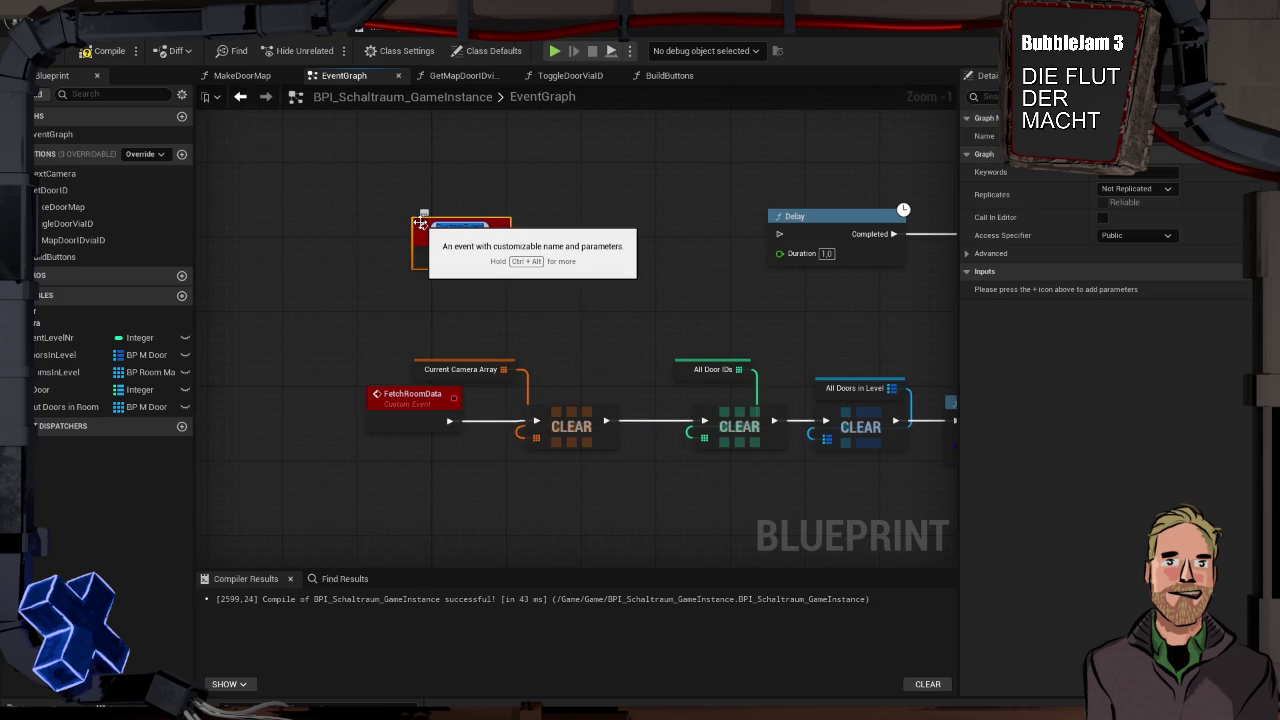
{"action": "key", "text": "BackSpace"}
{"action": "type", "text": "Level"}
{"action": "key", "text": "Return"}
Place a Current Level Nr getter in the graph, adding and then removing a ++ node
{"action": "mouse_move", "coordinate": [60, 338]}
{"action": "left_mouse_down"}
{"action": "mouse_move", "coordinate": [400, 176]}
{"action": "mouse_move", "coordinate": [549, 243]}
{"action": "left_mouse_up"}
{"action": "left_click", "coordinate": [453, 220]}
{"action": "type", "text": "++"}
{"action": "key", "text": "Return"}
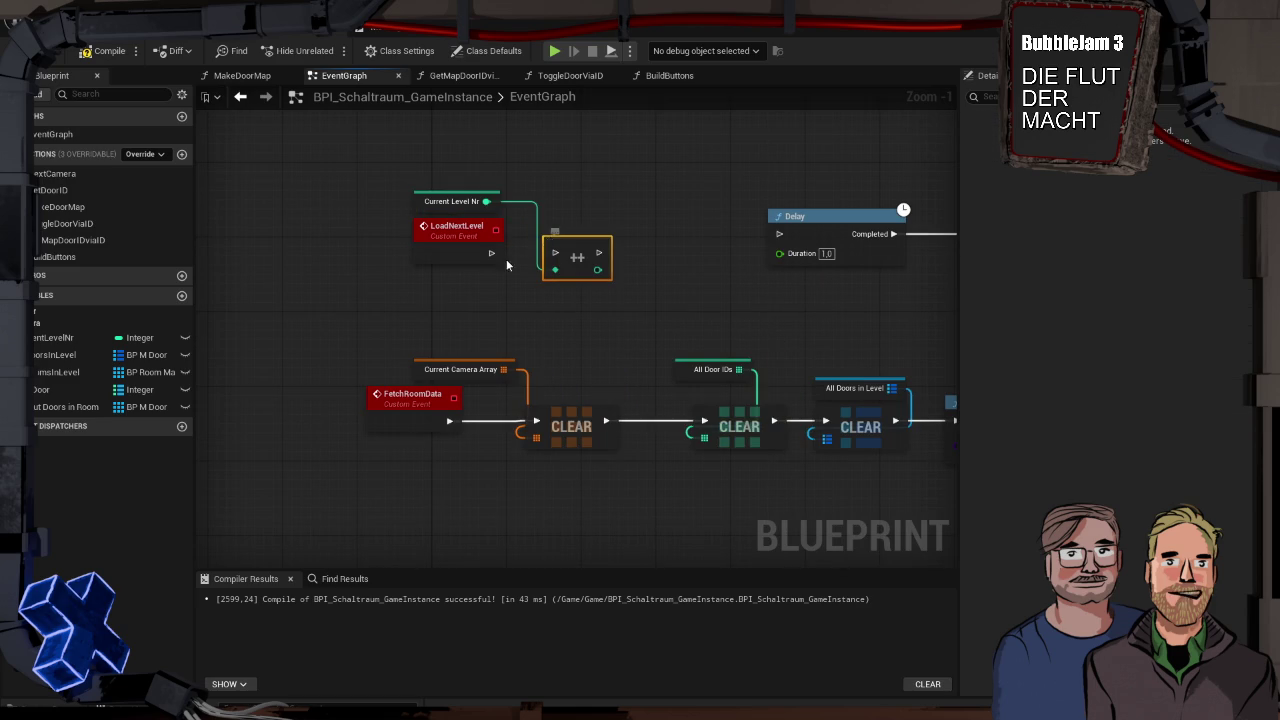
{"action": "key", "text": "Delete"}
{"action": "left_click_drag", "start_coordinate": [486, 201], "coordinate": [566, 205]}
{"action": "key", "text": "Escape"}
{"action": "left_click", "coordinate": [55, 340]}
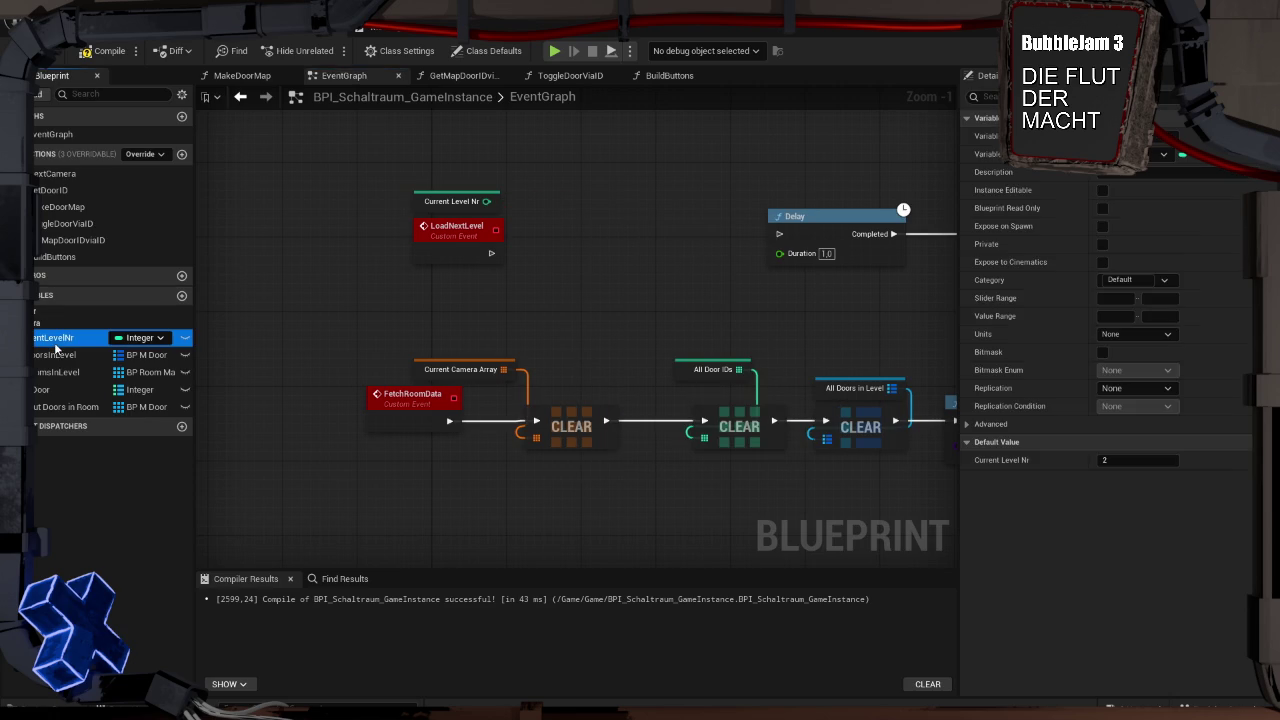
Duplicate CurrentLevelNr as an integer MaxLevel variable with default 2, and compile
{"action": "key", "text": "ctrl+d"}
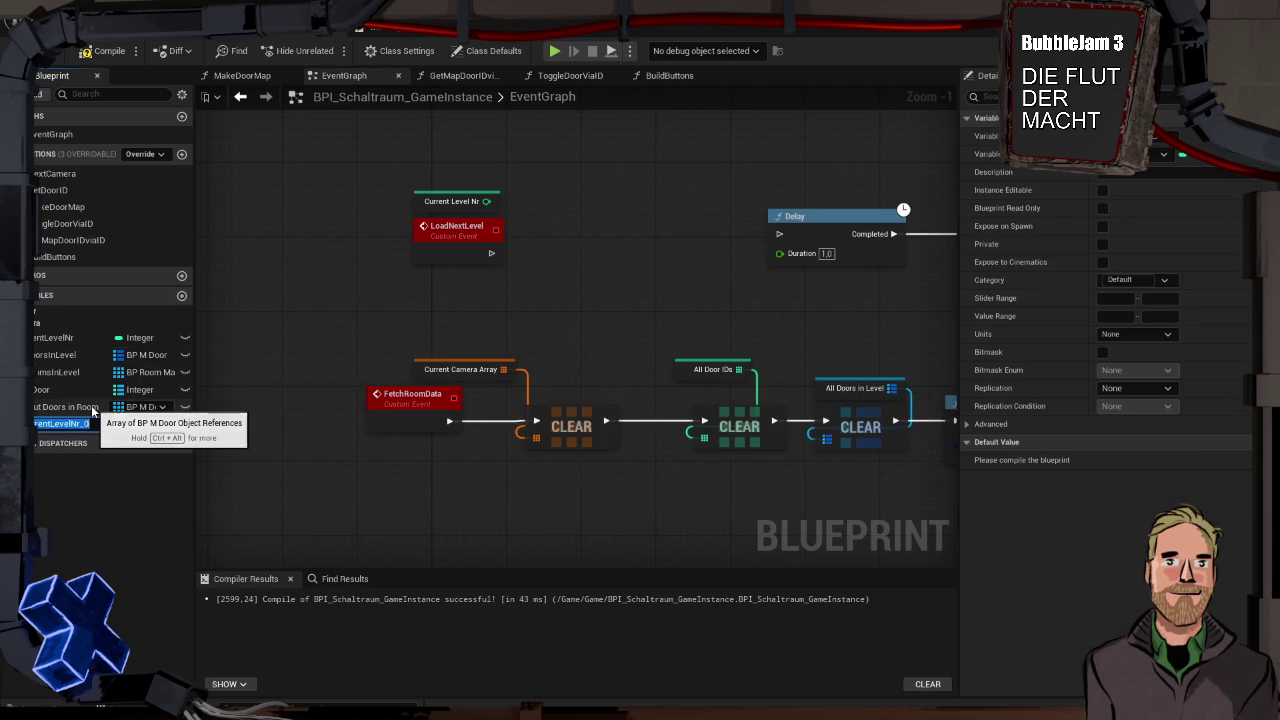
{"action": "type", "text": "Max"}
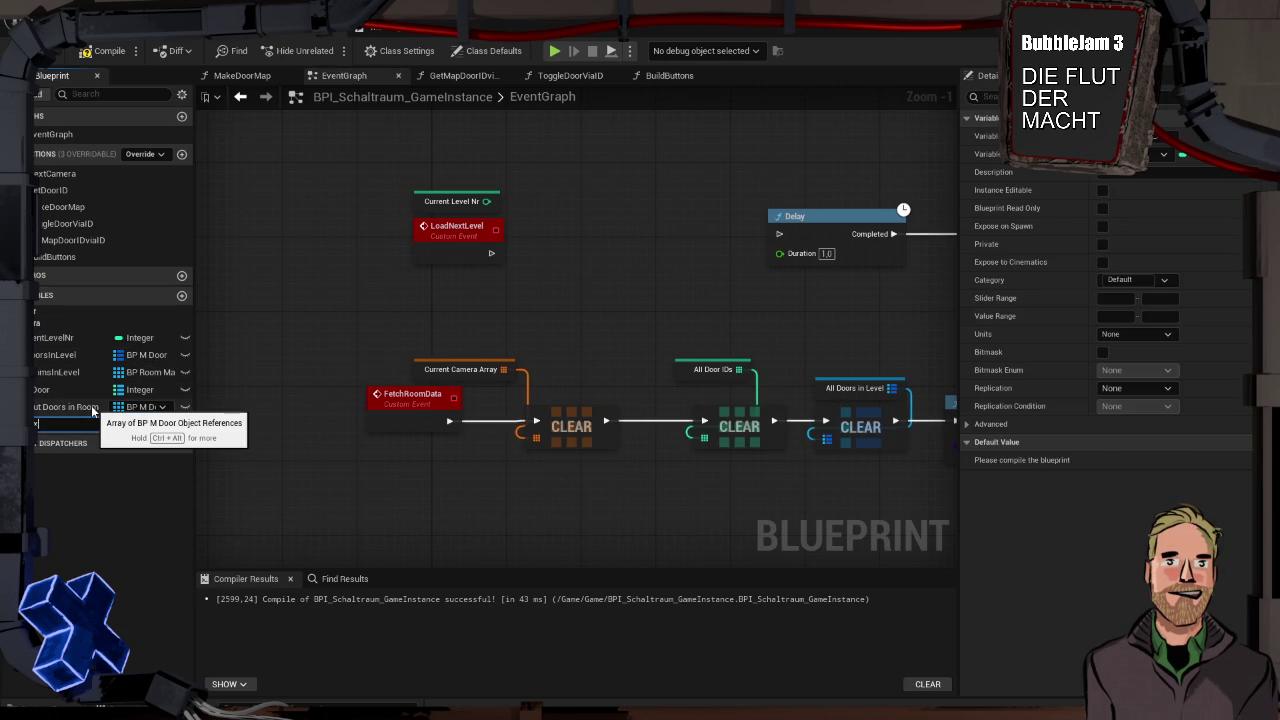
{"action": "type", "text": "l"}
{"action": "key", "text": "Return"}
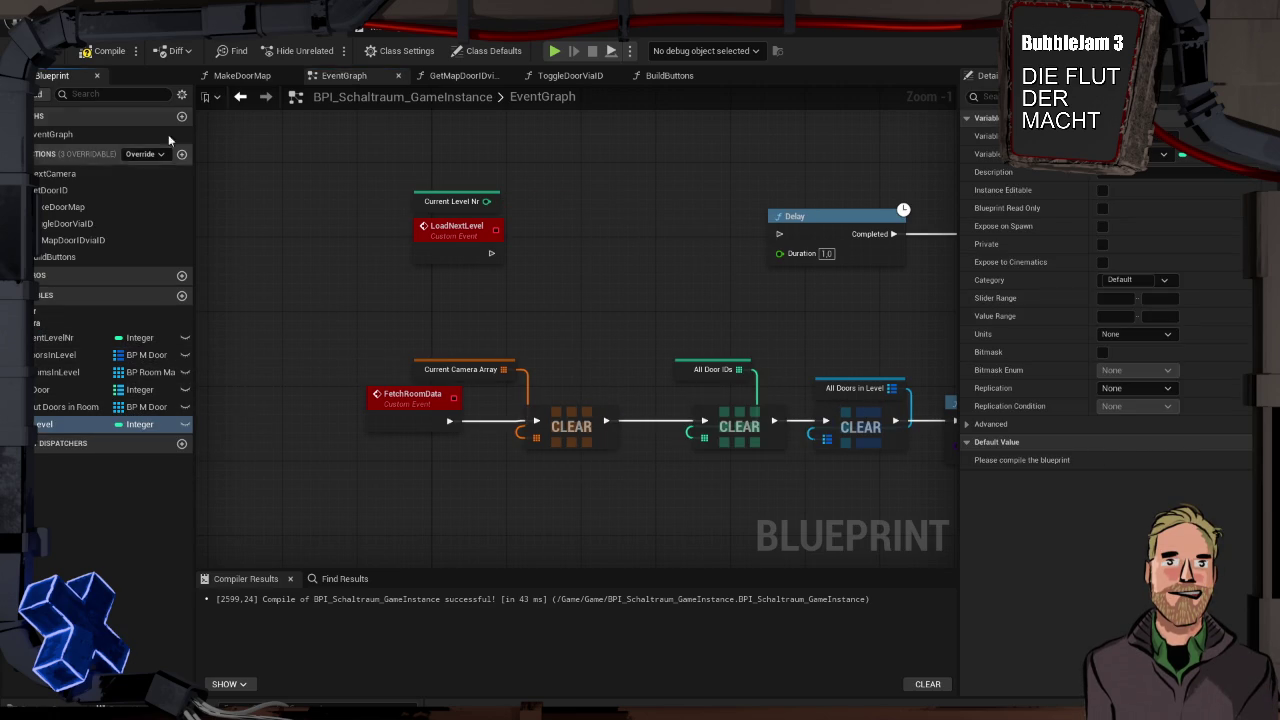
{"action": "left_click", "coordinate": [95, 50]}
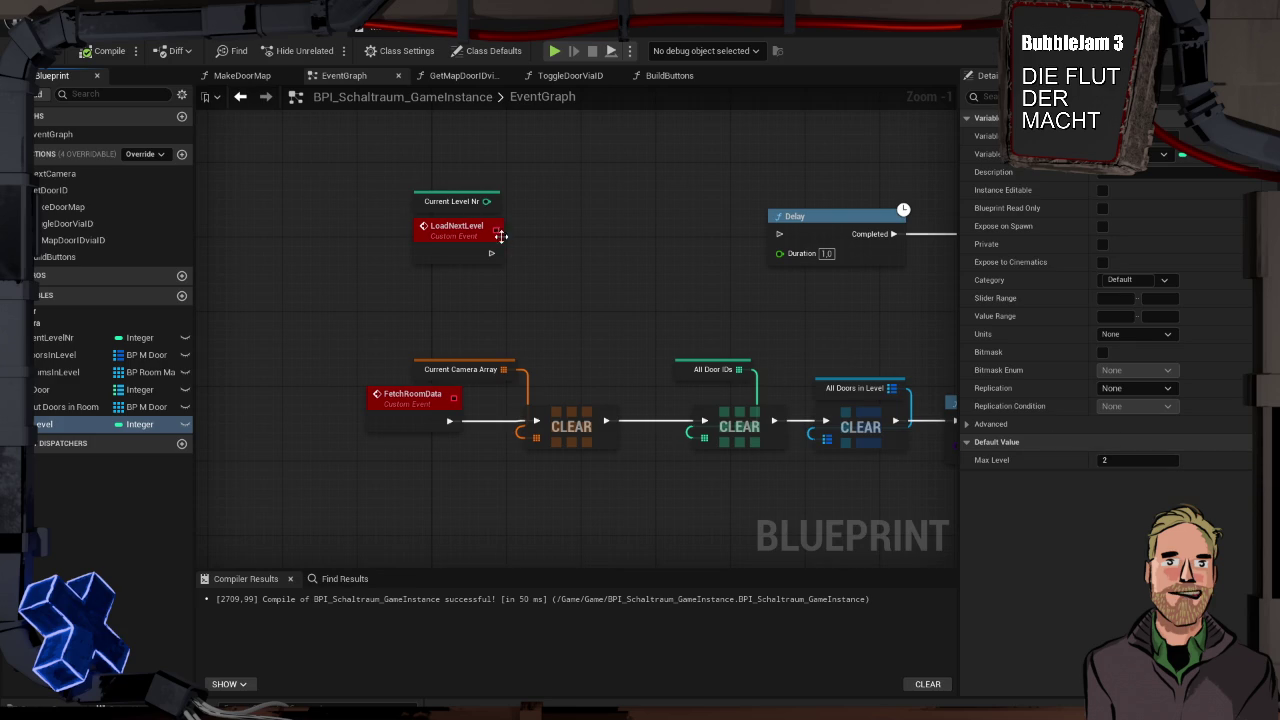
Change Current Level Nr's default value to 1
{"action": "left_click", "coordinate": [455, 201]}
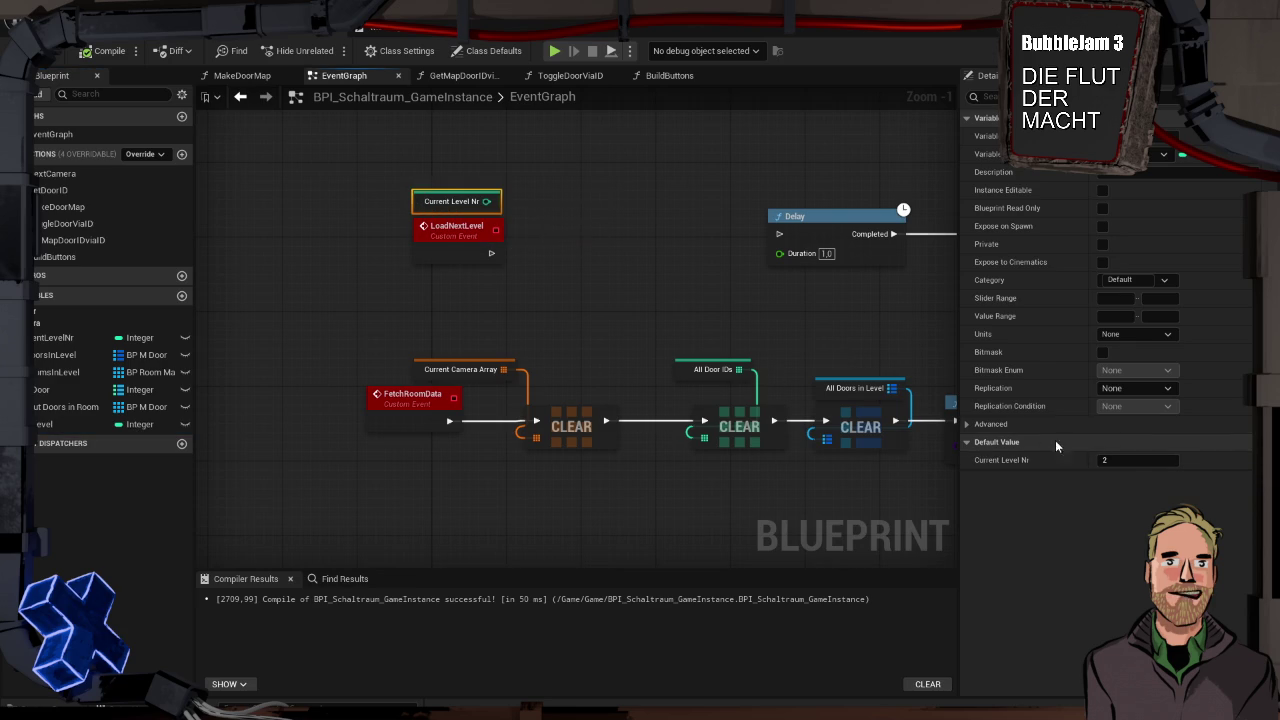
{"action": "left_click", "coordinate": [1131, 460]}
{"action": "type", "text": "1"}
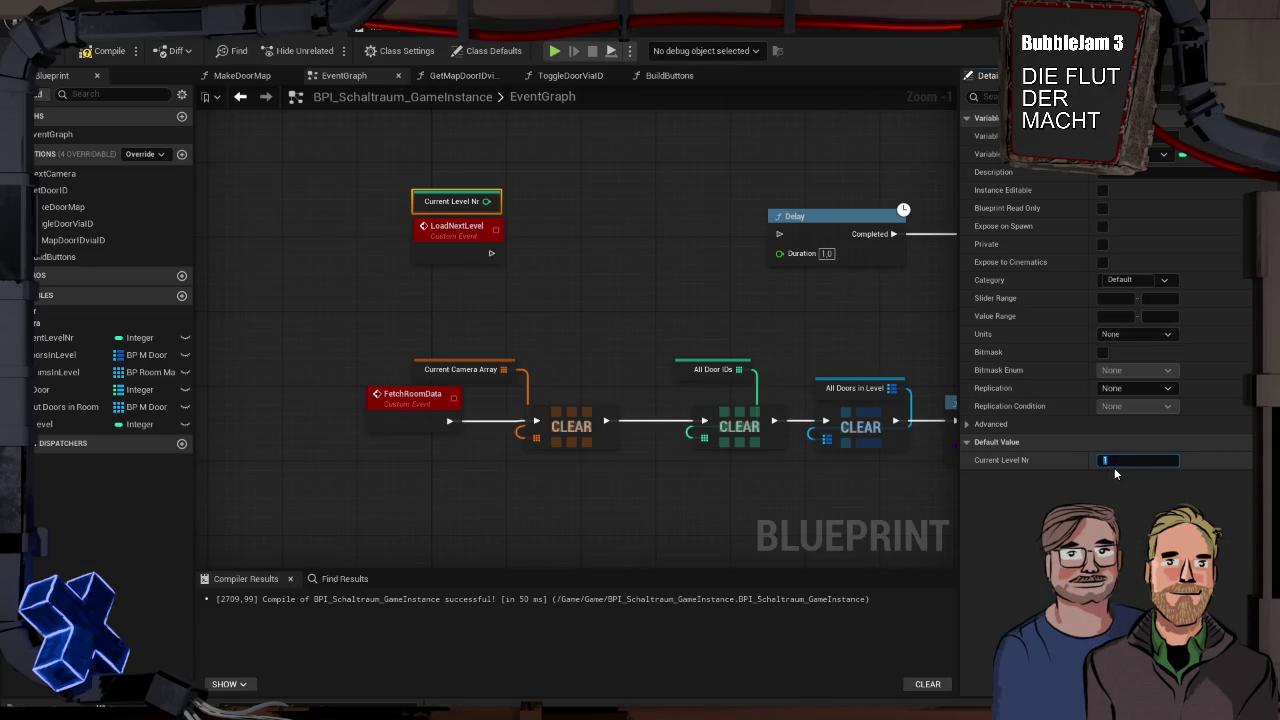
{"action": "left_click", "coordinate": [600, 250]}
{"action": "mouse_move", "coordinate": [487, 201]}
{"action": "left_mouse_down"}
{"action": "mouse_move", "coordinate": [566, 240]}
{"action": "mouse_move", "coordinate": [539, 215]}
{"action": "left_mouse_up"}
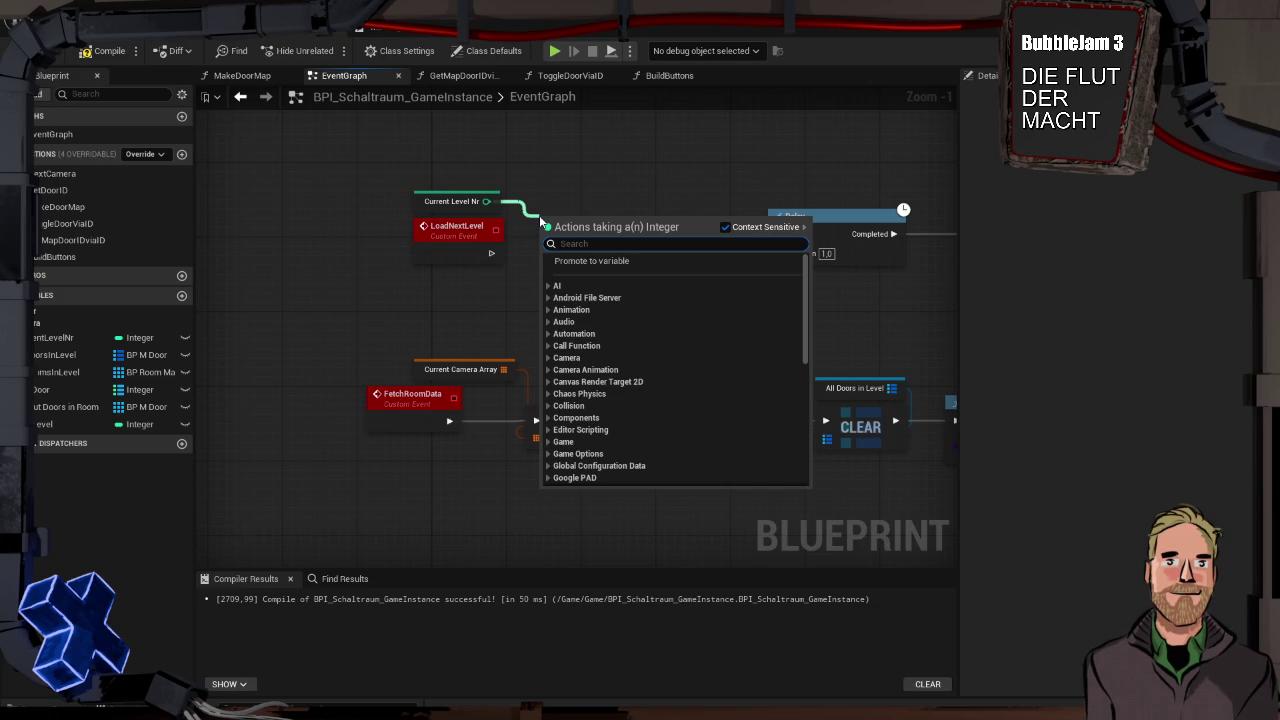
Add an integer less-than node comparing Current Level Nr against Max Level
{"action": "type", "text": "<"}
{"action": "key", "text": "Return"}
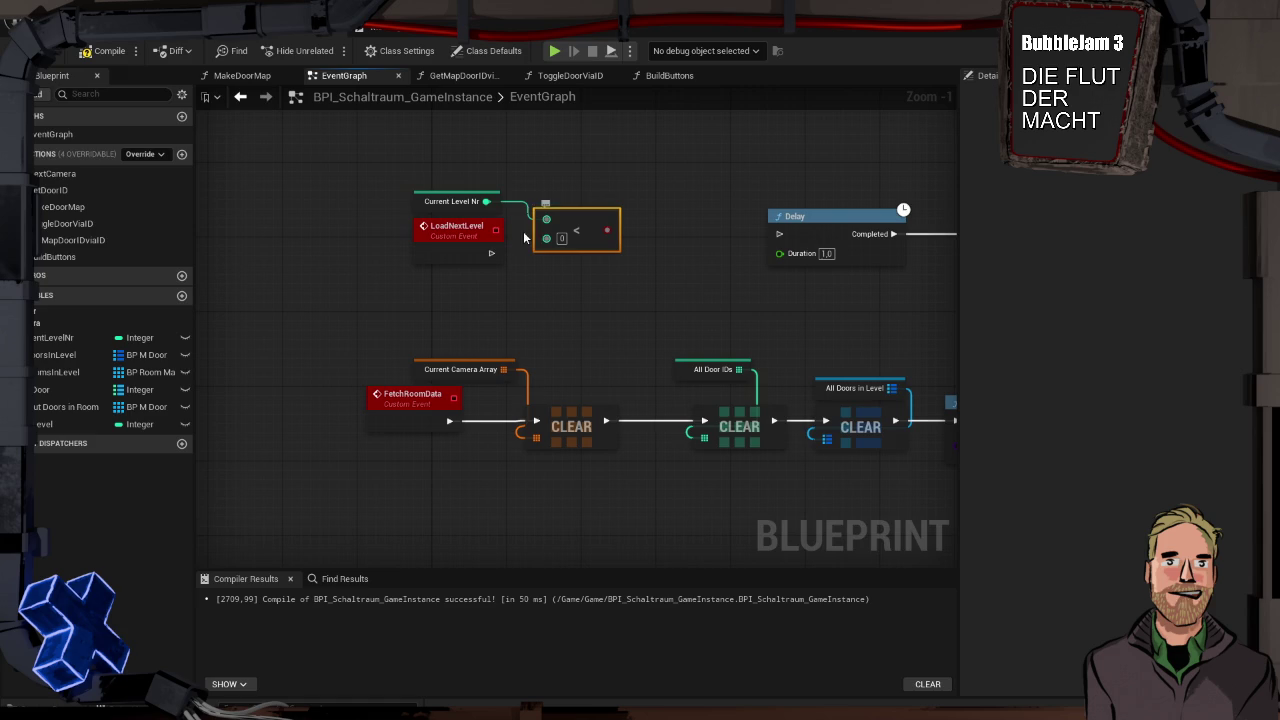
{"action": "left_click_drag", "start_coordinate": [475, 239], "coordinate": [484, 276]}
{"action": "mouse_move", "coordinate": [60, 424]}
{"action": "left_mouse_down"}
{"action": "mouse_move", "coordinate": [519, 283]}
{"action": "mouse_move", "coordinate": [546, 237]}
{"action": "left_mouse_up"}
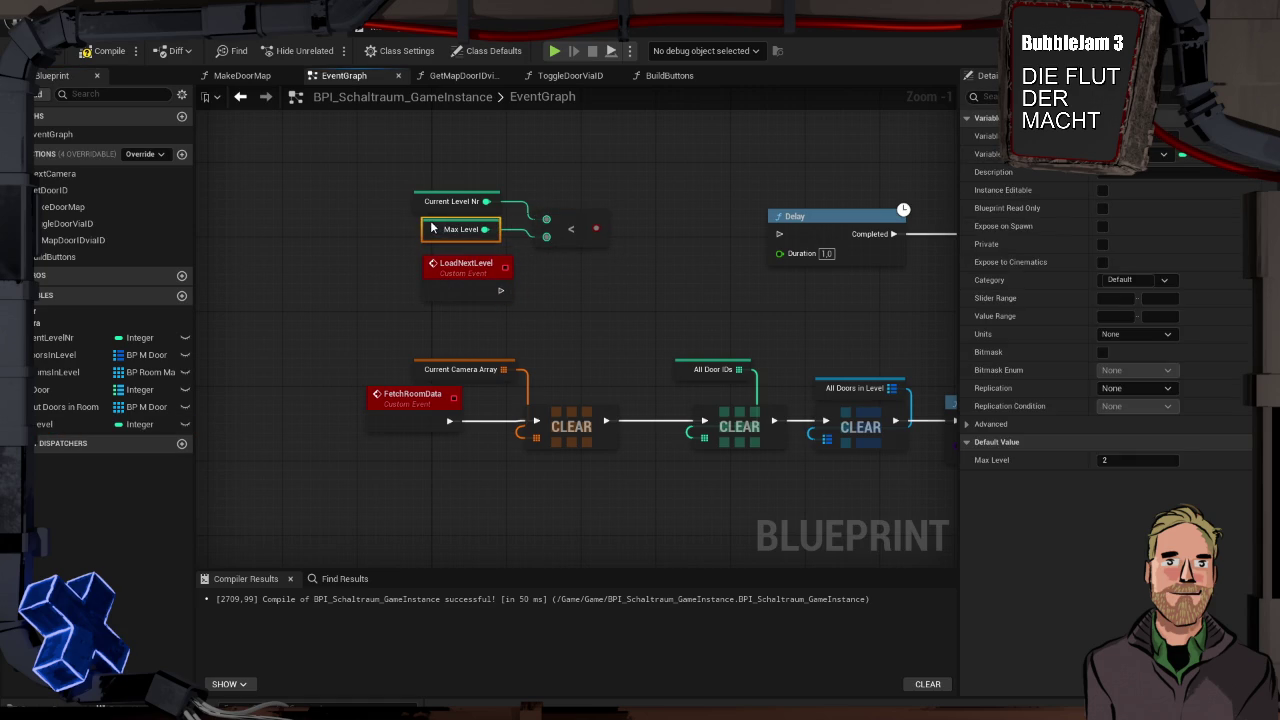
{"action": "left_click_drag", "start_coordinate": [456, 268], "coordinate": [433, 254]}
Add a Branch driven by the comparison and wire LoadNextLevel into it
{"action": "left_click_drag", "start_coordinate": [594, 220], "coordinate": [628, 276]}
{"action": "mouse_move", "coordinate": [482, 282]}
{"action": "left_mouse_down"}
{"action": "mouse_move", "coordinate": [676, 261]}
{"action": "mouse_move", "coordinate": [413, 225]}
{"action": "left_mouse_up"}
{"action": "left_click_drag", "start_coordinate": [588, 184], "coordinate": [858, 193]}
{"action": "left_click_drag", "start_coordinate": [516, 231], "coordinate": [717, 298]}
{"action": "type", "text": "load"}
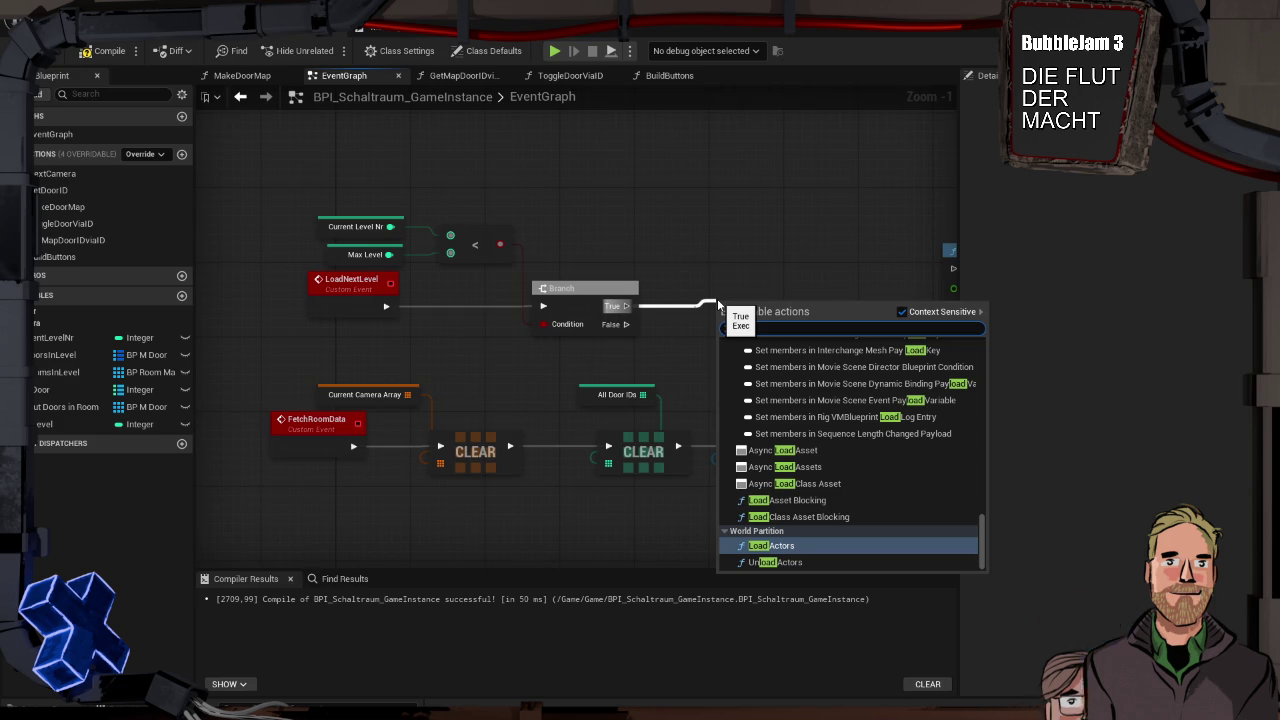
{"action": "left_click", "coordinate": [732, 257]}
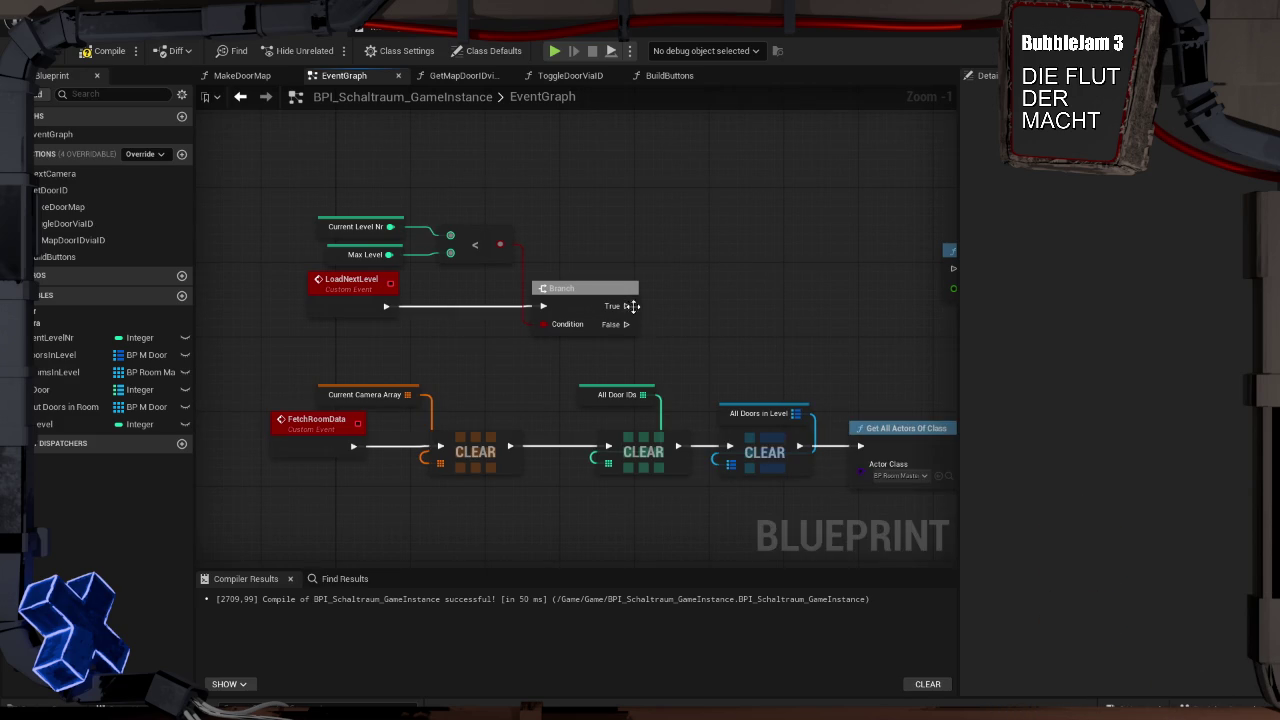
Add a SpawnActor from Class node on the Branch's True output, set to Level Instance
{"action": "left_click_drag", "start_coordinate": [624, 307], "coordinate": [724, 291]}
{"action": "type", "text": "s"}
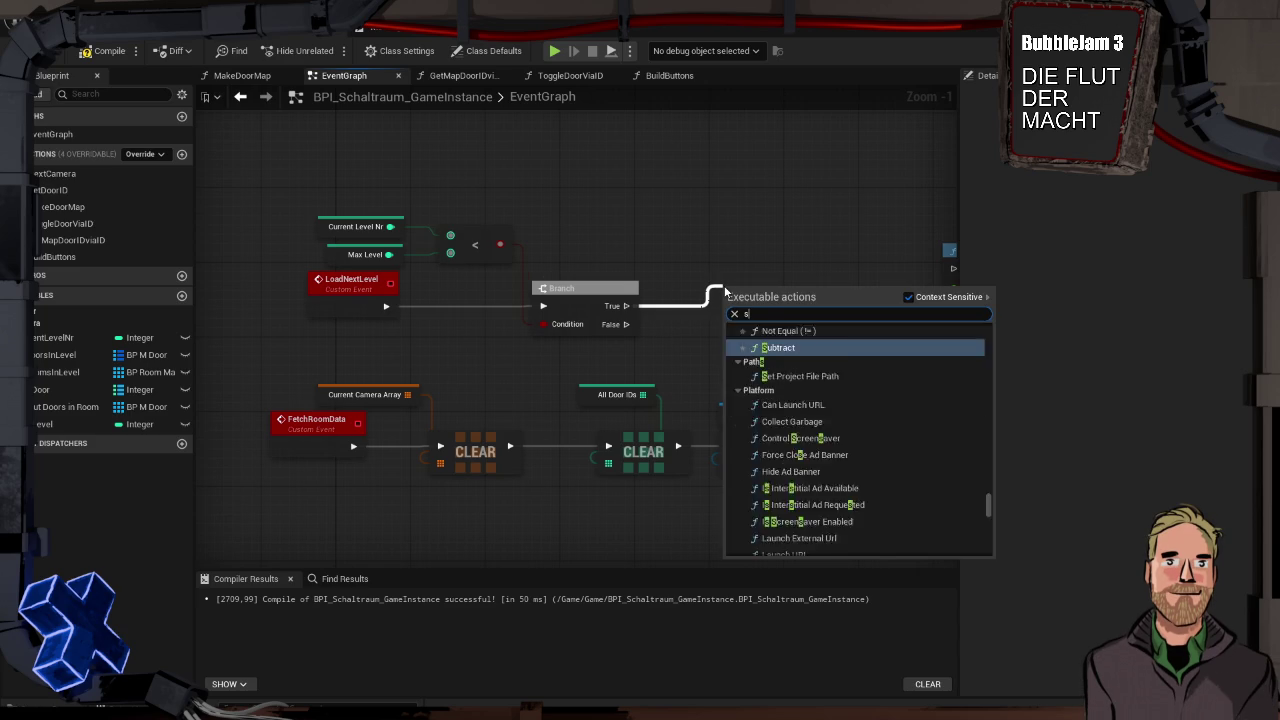
{"action": "type", "text": "pawn"}
{"action": "left_click", "coordinate": [812, 343]}
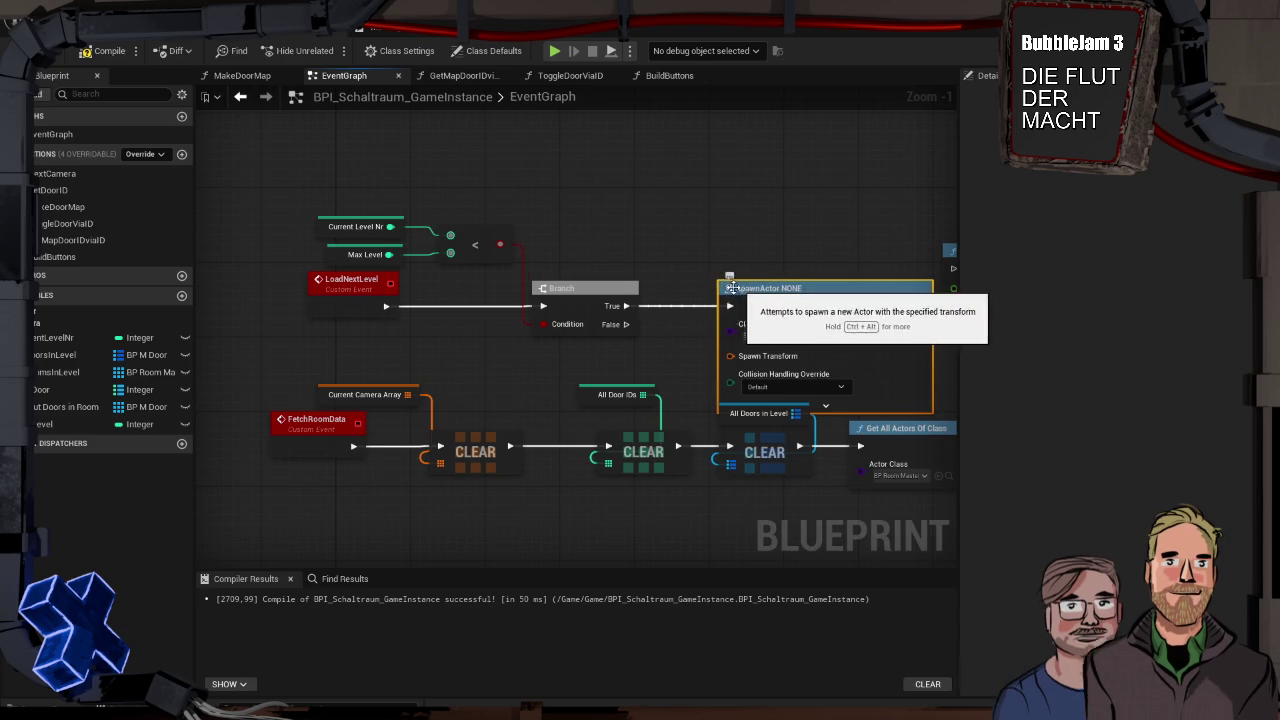
{"action": "mouse_move", "coordinate": [816, 335]}
{"action": "left_mouse_down"}
{"action": "mouse_move", "coordinate": [801, 327]}
{"action": "mouse_move", "coordinate": [791, 220]}
{"action": "mouse_move", "coordinate": [762, 213]}
{"action": "mouse_move", "coordinate": [797, 293]}
{"action": "left_mouse_up"}
{"action": "left_click", "coordinate": [779, 265]}
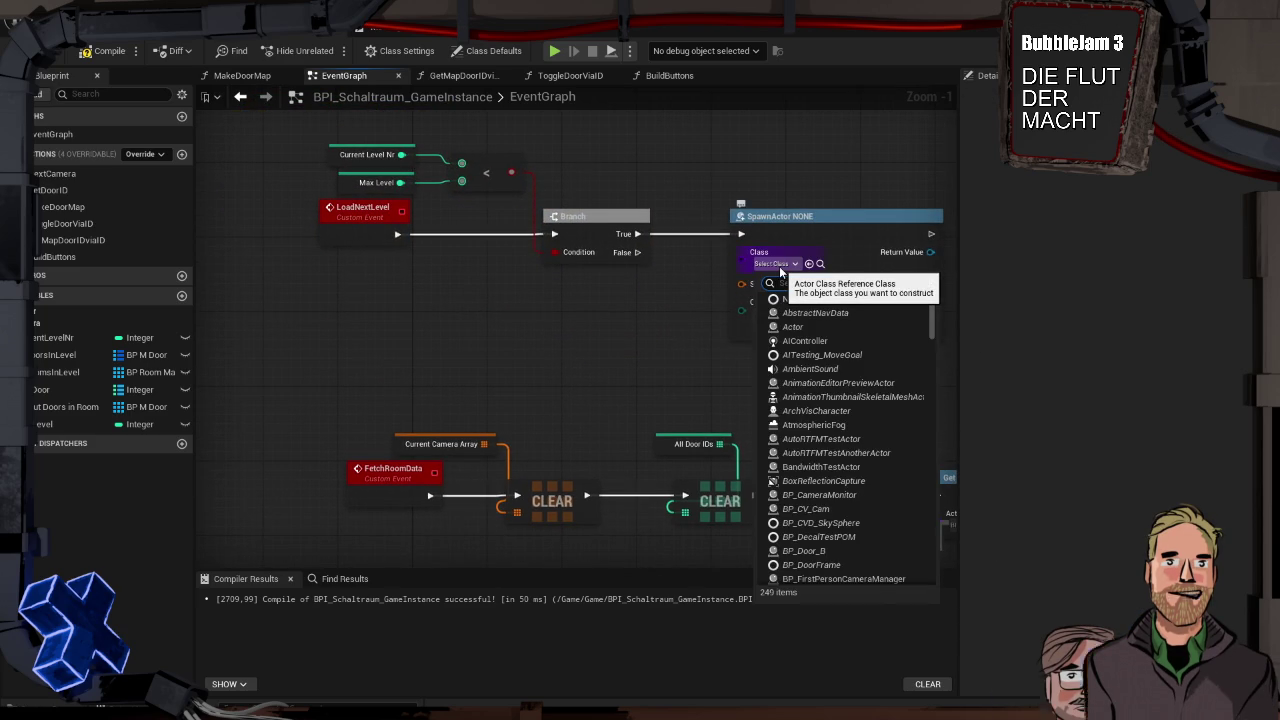
{"action": "type", "text": "level"}
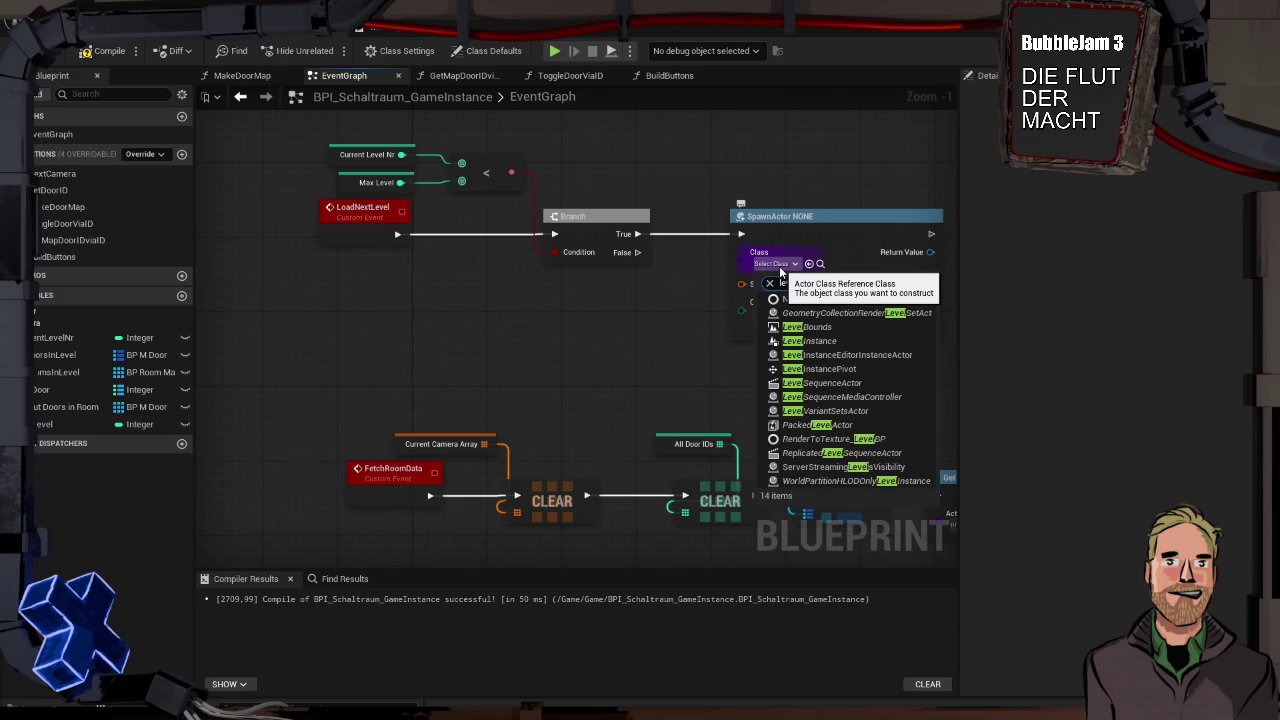
{"action": "left_click", "coordinate": [830, 339]}
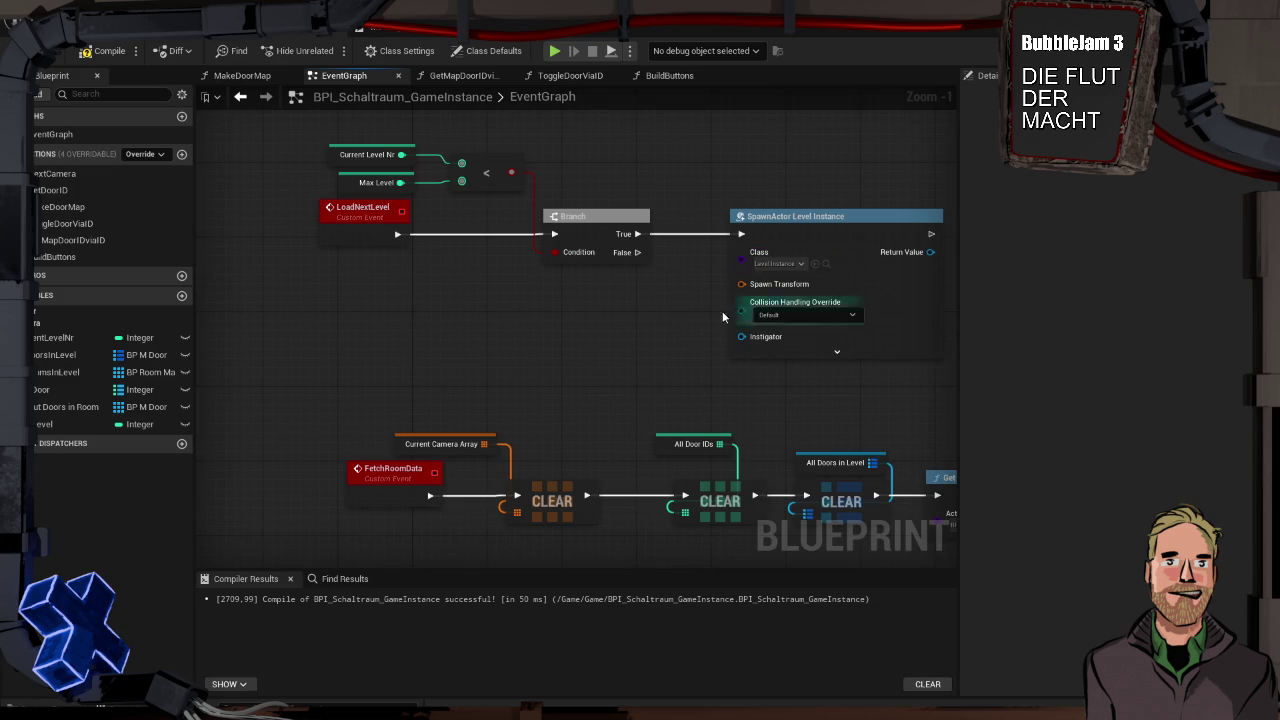
{"action": "left_click", "coordinate": [833, 351]}
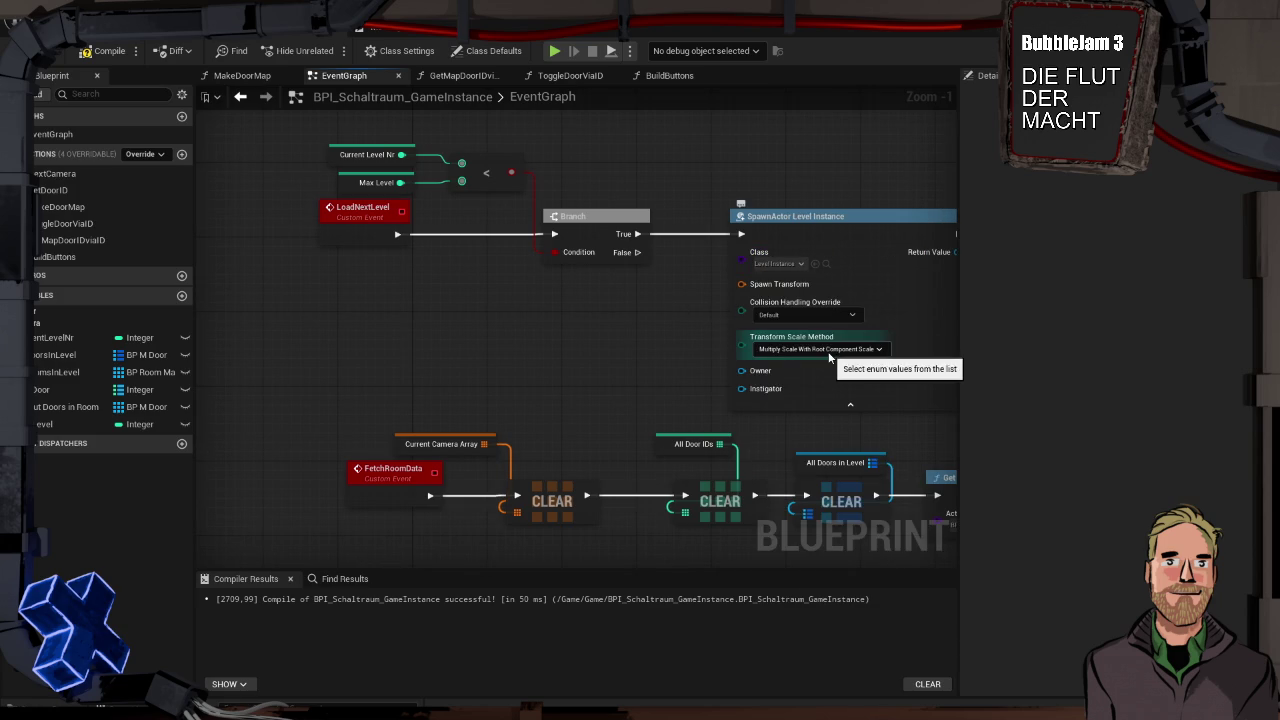
Search the class list for a Level_2 entry, then delete the Spawn Actor Level Instance node
{"action": "left_click", "coordinate": [778, 263]}
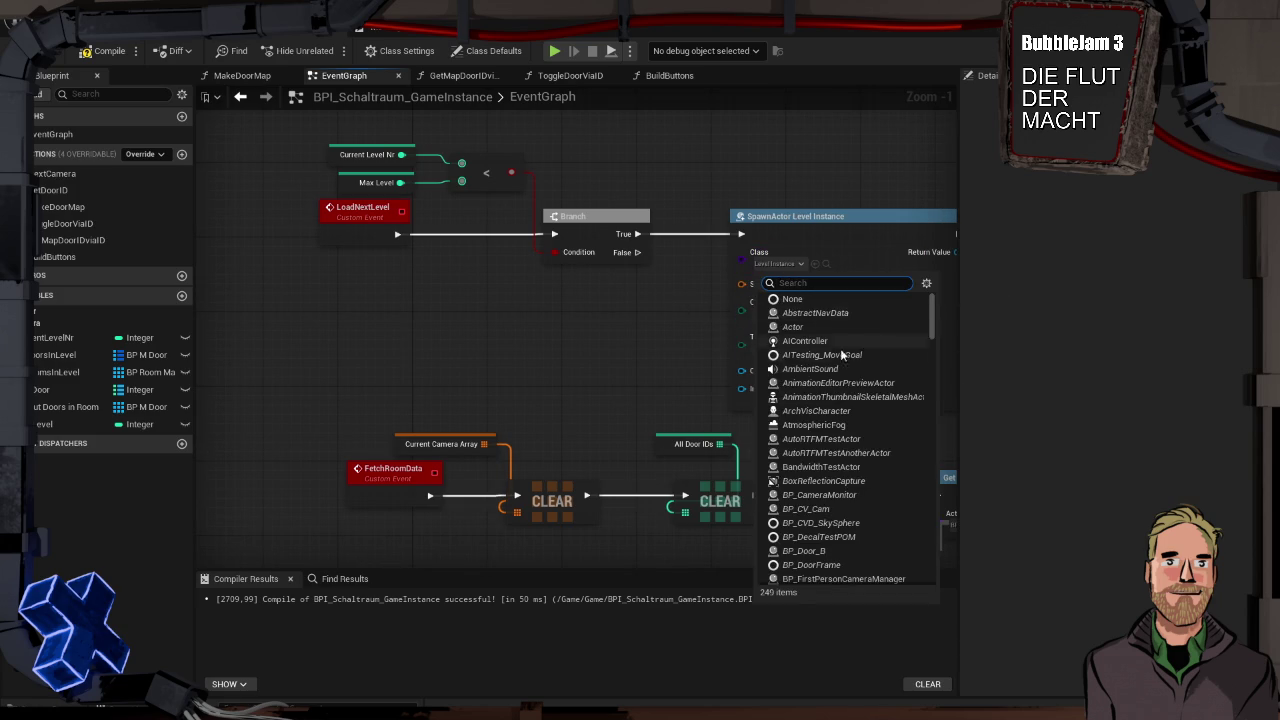
{"action": "scroll", "coordinate": [845, 392], "scroll_direction": "down", "scroll_amount": 5}
{"action": "scroll", "coordinate": [845, 392], "scroll_direction": "up", "scroll_amount": 5}
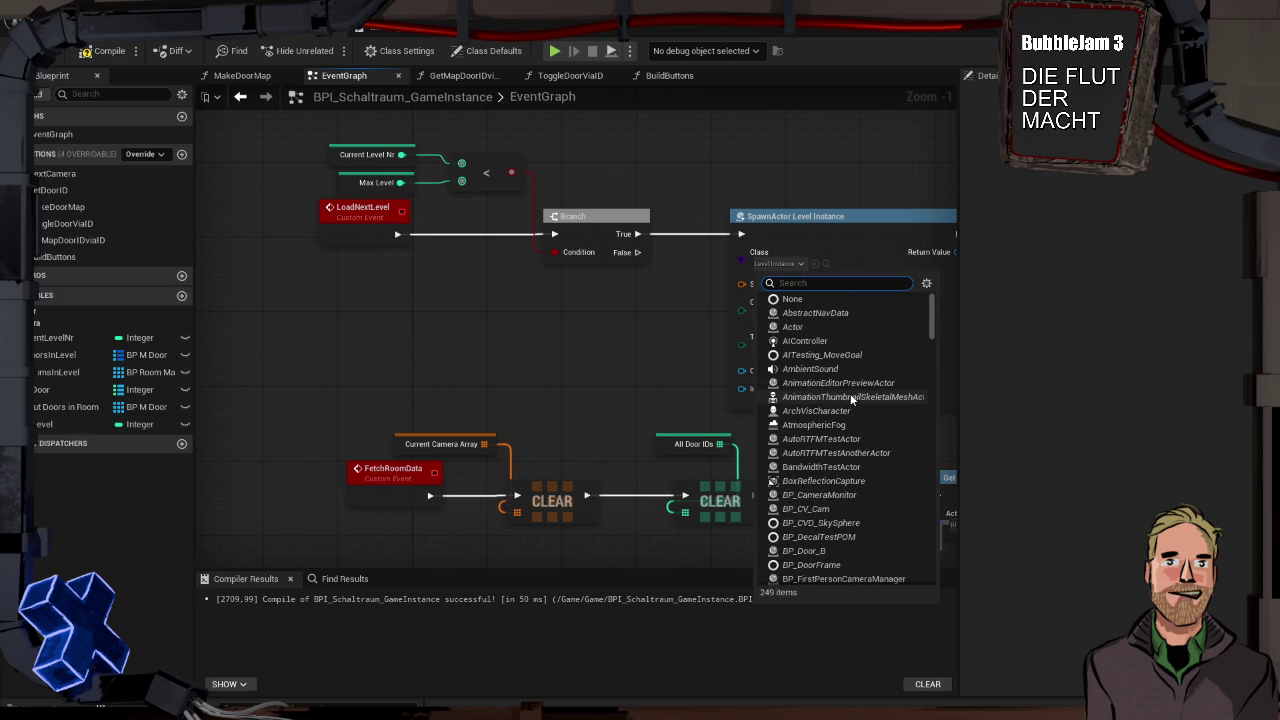
{"action": "type", "text": "level_2"}
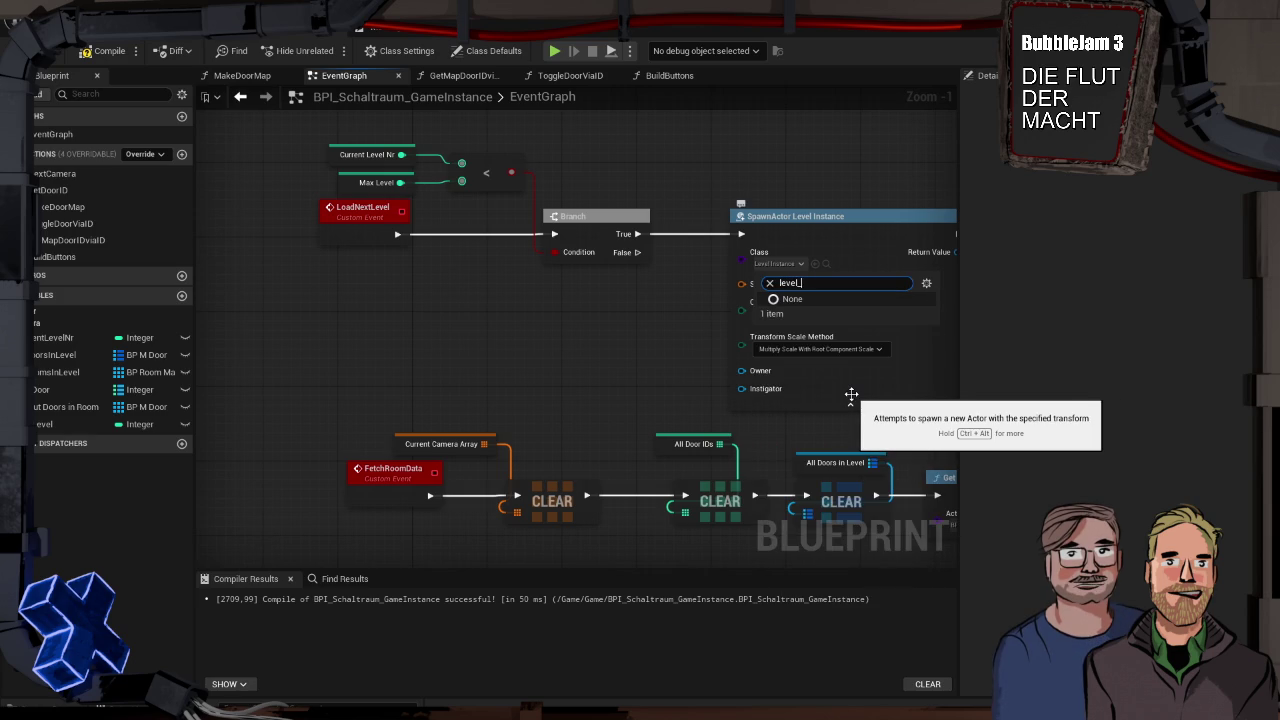
{"action": "key", "text": "BackSpace"}
{"action": "key", "text": "BackSpace"}
{"action": "key", "text": "BackSpace"}
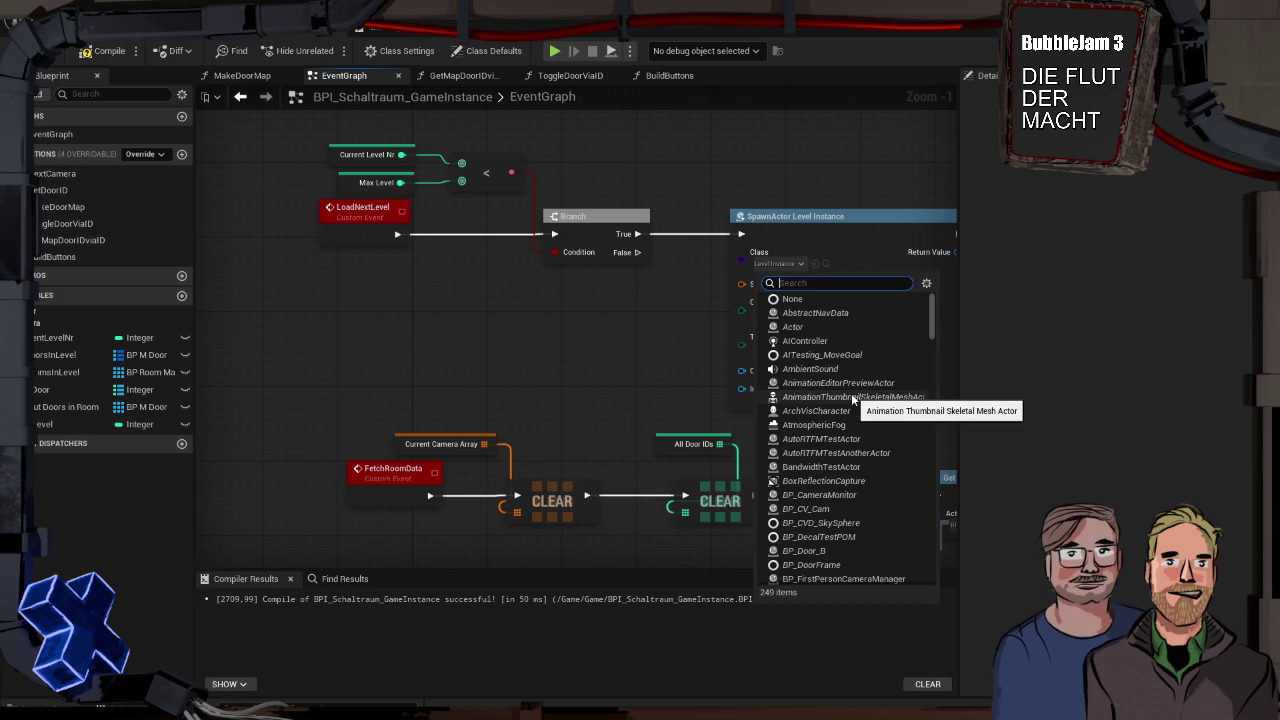
{"action": "left_click", "coordinate": [714, 218]}
{"action": "left_click", "coordinate": [780, 225]}
{"action": "key", "text": "Delete"}
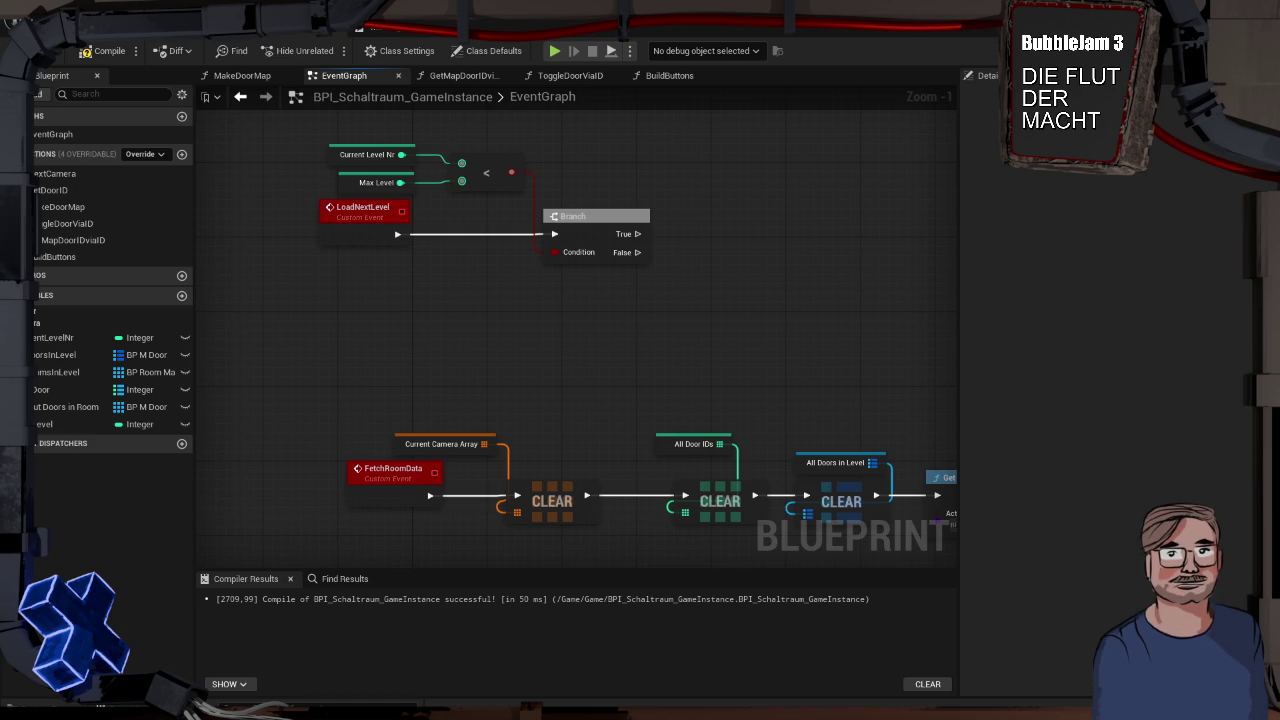
Drag a new wire out of the Branch's True output
{"action": "left_click_drag", "start_coordinate": [637, 234], "coordinate": [710, 233]}
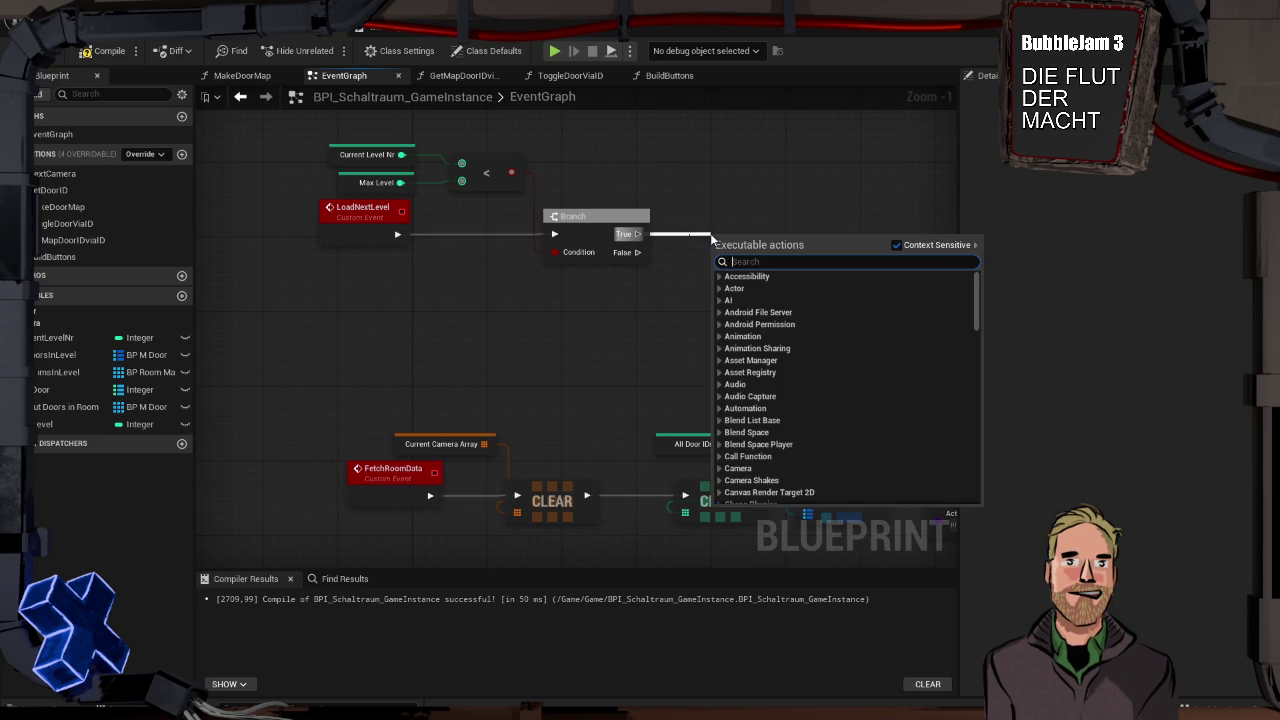
Load the Level_ instance by name at Z 3000, save it to CurrentLevelInstance, and chain it into Delay
{"action": "type", "text": "load"}
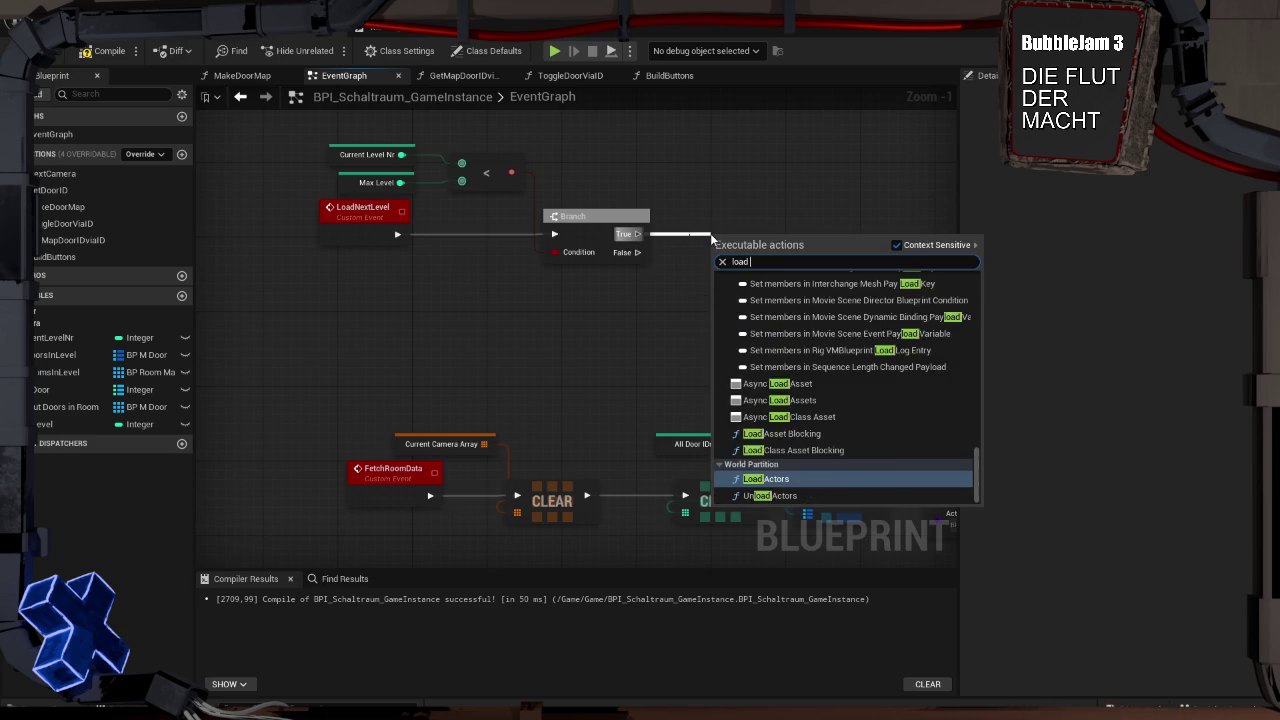
{"action": "type", "text": " level"}
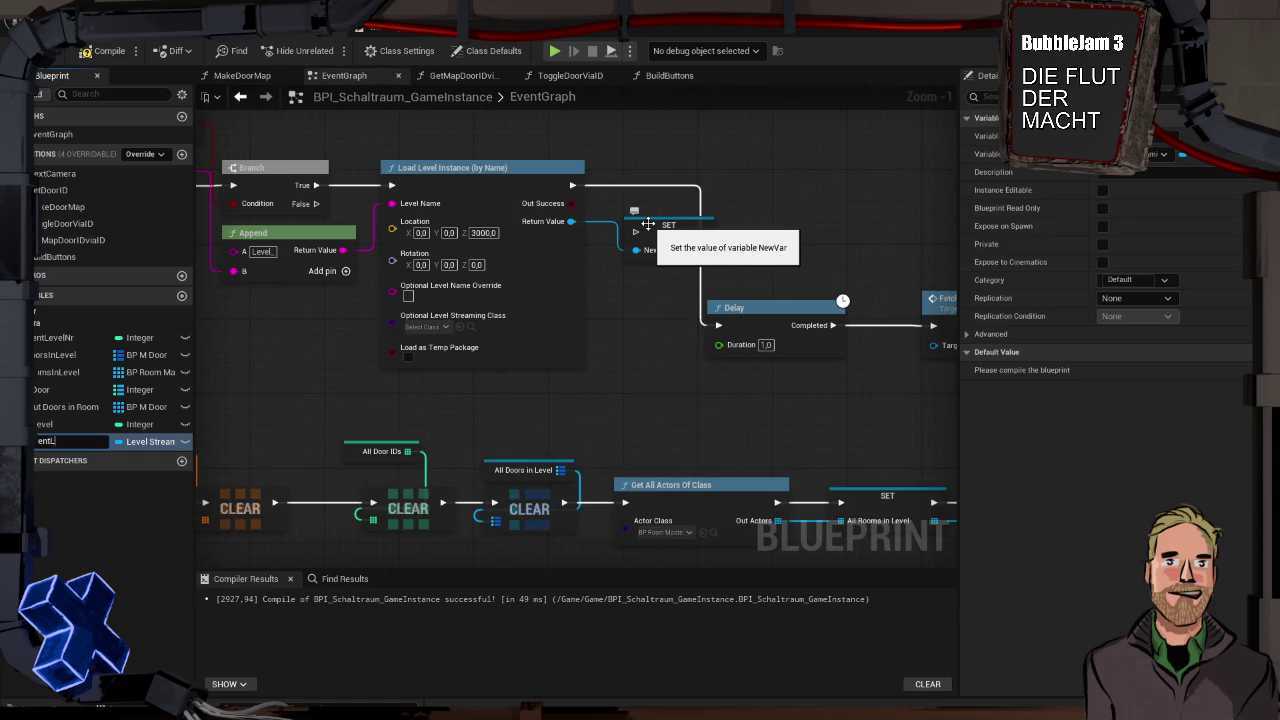
{"action": "type", "text": "ance"}
{"action": "key", "text": "Return"}
{"action": "left_click_drag", "start_coordinate": [572, 185], "coordinate": [632, 231]}
{"action": "mouse_move", "coordinate": [749, 232]}
{"action": "left_mouse_down"}
{"action": "mouse_move", "coordinate": [718, 325]}
{"action": "mouse_move", "coordinate": [472, 313]}
{"action": "mouse_move", "coordinate": [634, 336]}
{"action": "left_mouse_up"}
Add a Current Level Instance getter and an Unload Level Instance node
{"action": "left_click_drag", "start_coordinate": [680, 234], "coordinate": [302, 232]}
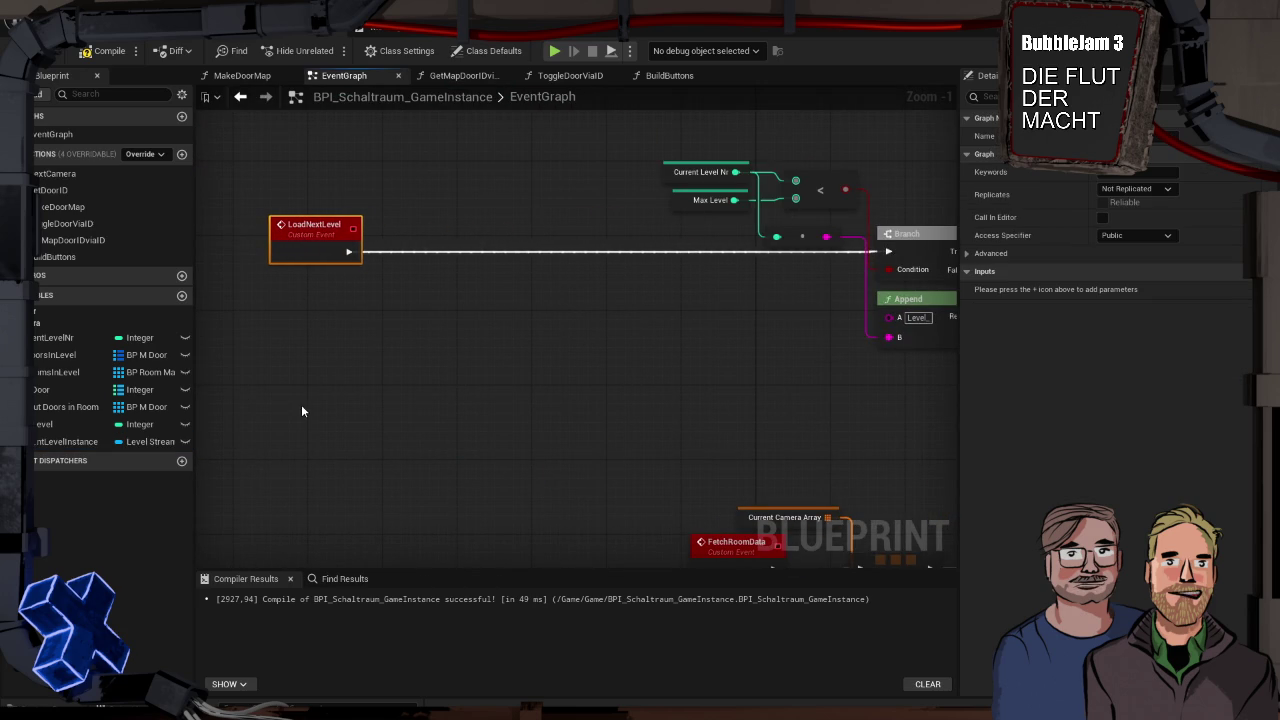
{"action": "mouse_move", "coordinate": [45, 442]}
{"action": "left_mouse_down"}
{"action": "mouse_move", "coordinate": [522, 316]}
{"action": "mouse_move", "coordinate": [351, 257]}
{"action": "mouse_move", "coordinate": [392, 254]}
{"action": "mouse_move", "coordinate": [345, 252]}
{"action": "mouse_move", "coordinate": [340, 205]}
{"action": "mouse_move", "coordinate": [448, 241]}
{"action": "left_mouse_up"}
{"action": "left_click", "coordinate": [362, 214]}
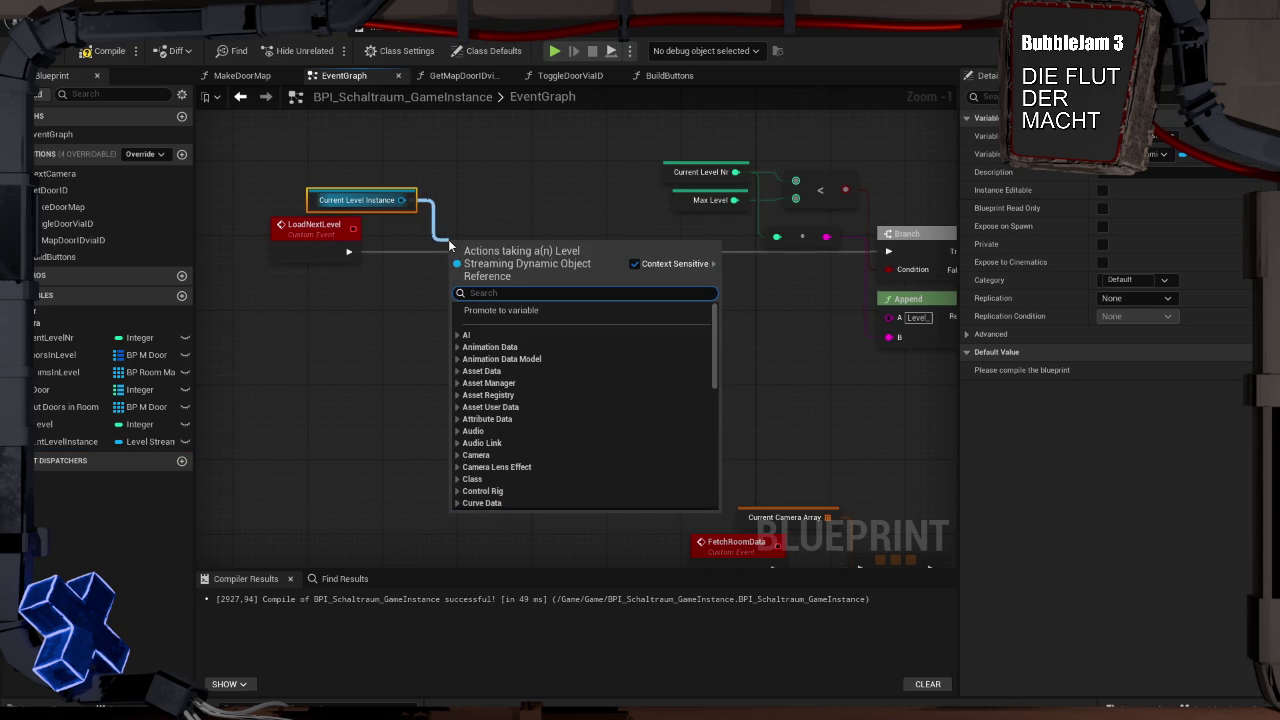
{"action": "type", "text": "lev"}
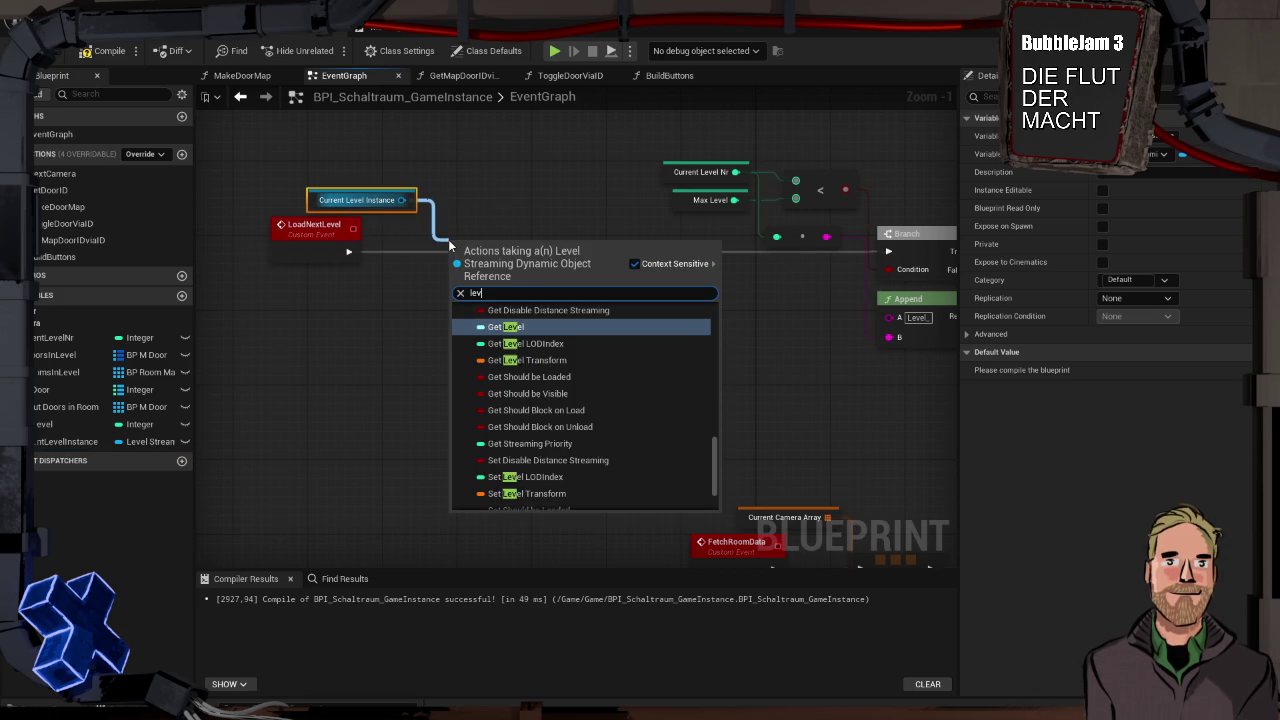
{"action": "type", "text": "el inst"}
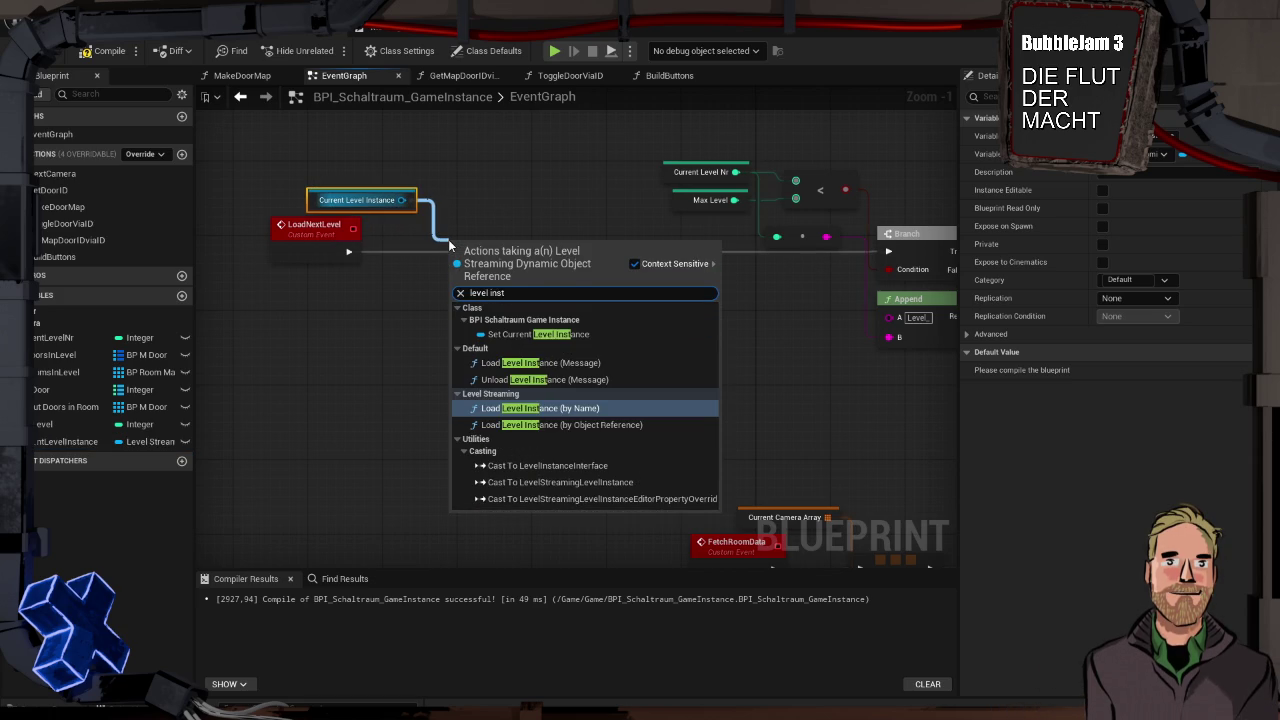
{"action": "type", "text": "a"}
{"action": "key", "text": "Down"}
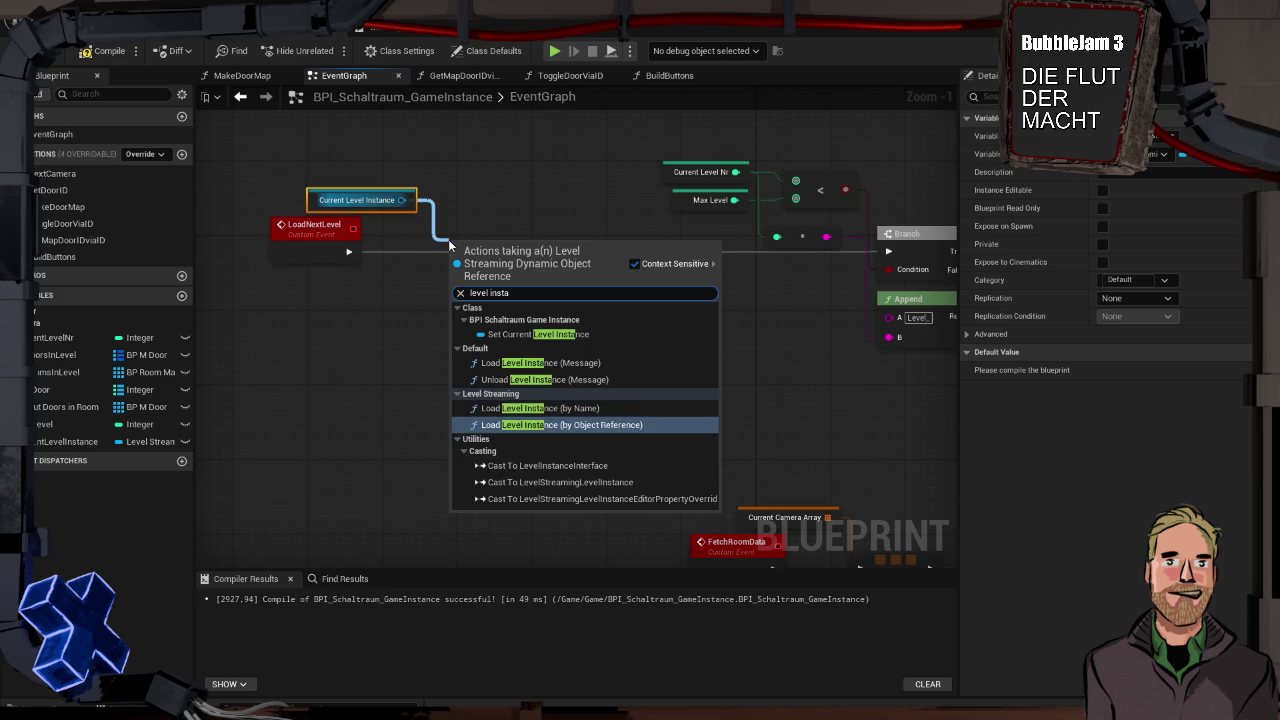
{"action": "key", "text": "Up"}
{"action": "key", "text": "Up"}
{"action": "key", "text": "Up"}
{"action": "key", "text": "Down"}
{"action": "key", "text": "Return"}
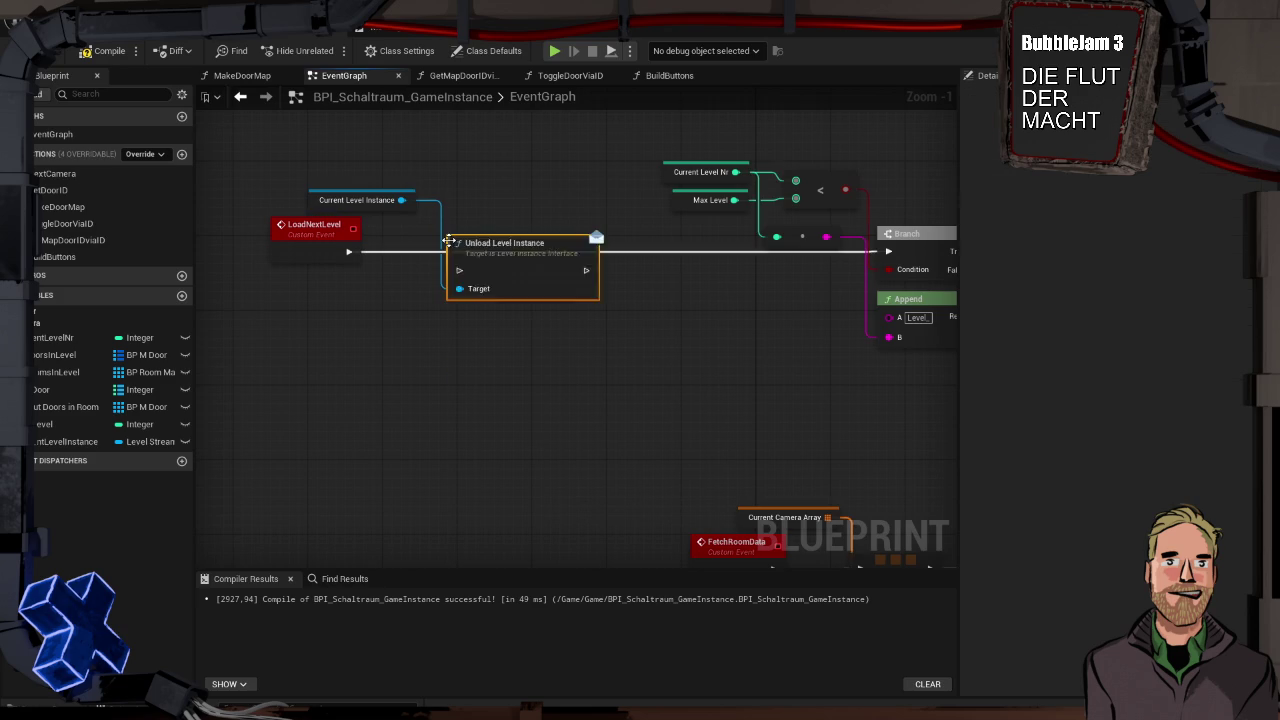
Wire LoadNextLevel through the Unload Level Instance node into the Branch
{"action": "left_click_drag", "start_coordinate": [484, 242], "coordinate": [478, 234]}
{"action": "left_click_drag", "start_coordinate": [349, 251], "coordinate": [449, 261]}
{"action": "mouse_move", "coordinate": [547, 270]}
{"action": "left_mouse_down"}
{"action": "mouse_move", "coordinate": [274, 271]}
{"action": "mouse_move", "coordinate": [215, 255]}
{"action": "mouse_move", "coordinate": [371, 289]}
{"action": "mouse_move", "coordinate": [692, 277]}
{"action": "left_mouse_up"}
{"action": "left_click", "coordinate": [492, 321]}
{"action": "left_click_drag", "start_coordinate": [492, 321], "coordinate": [519, 310]}
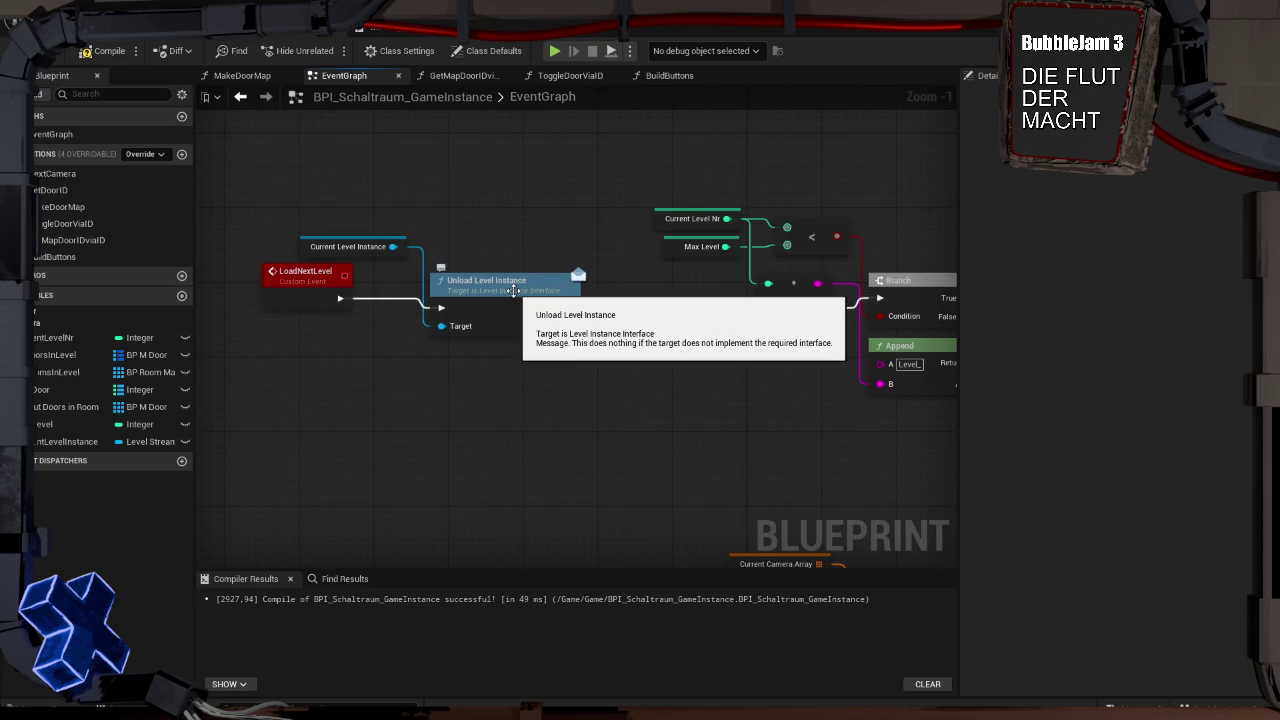
{"action": "left_click", "coordinate": [513, 290]}
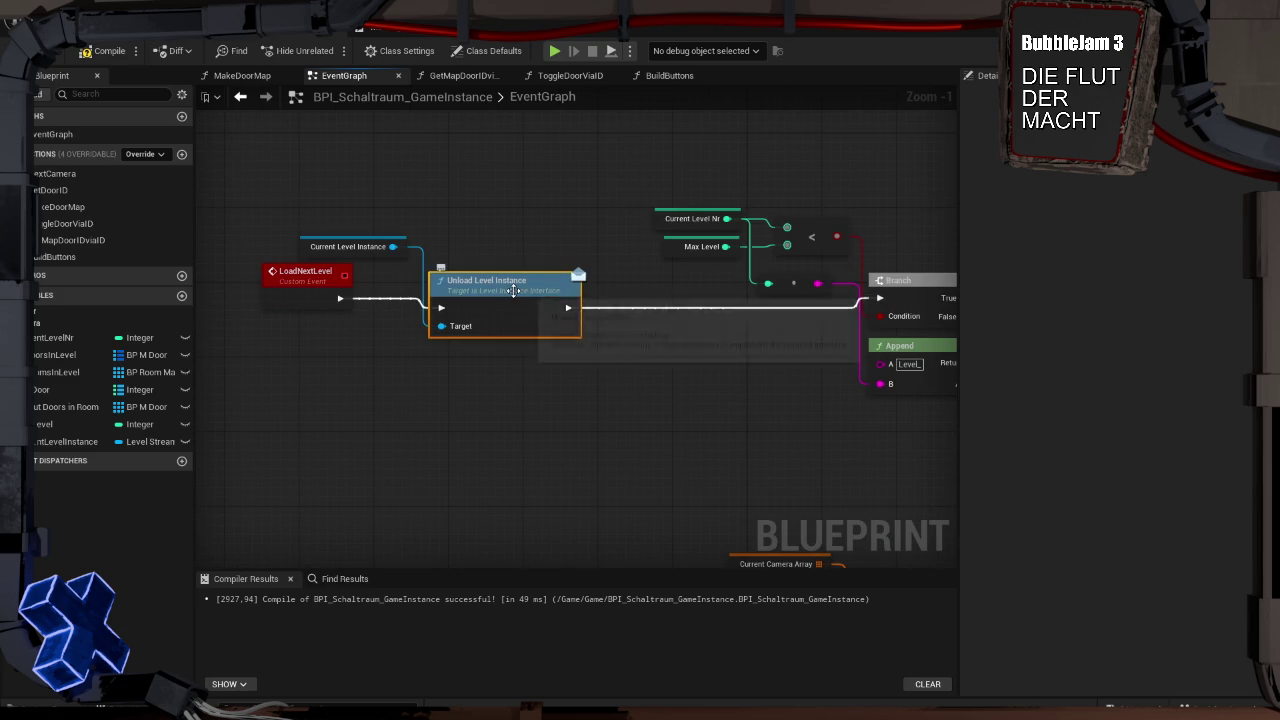
{"action": "left_click_drag", "start_coordinate": [393, 247], "coordinate": [424, 406]}
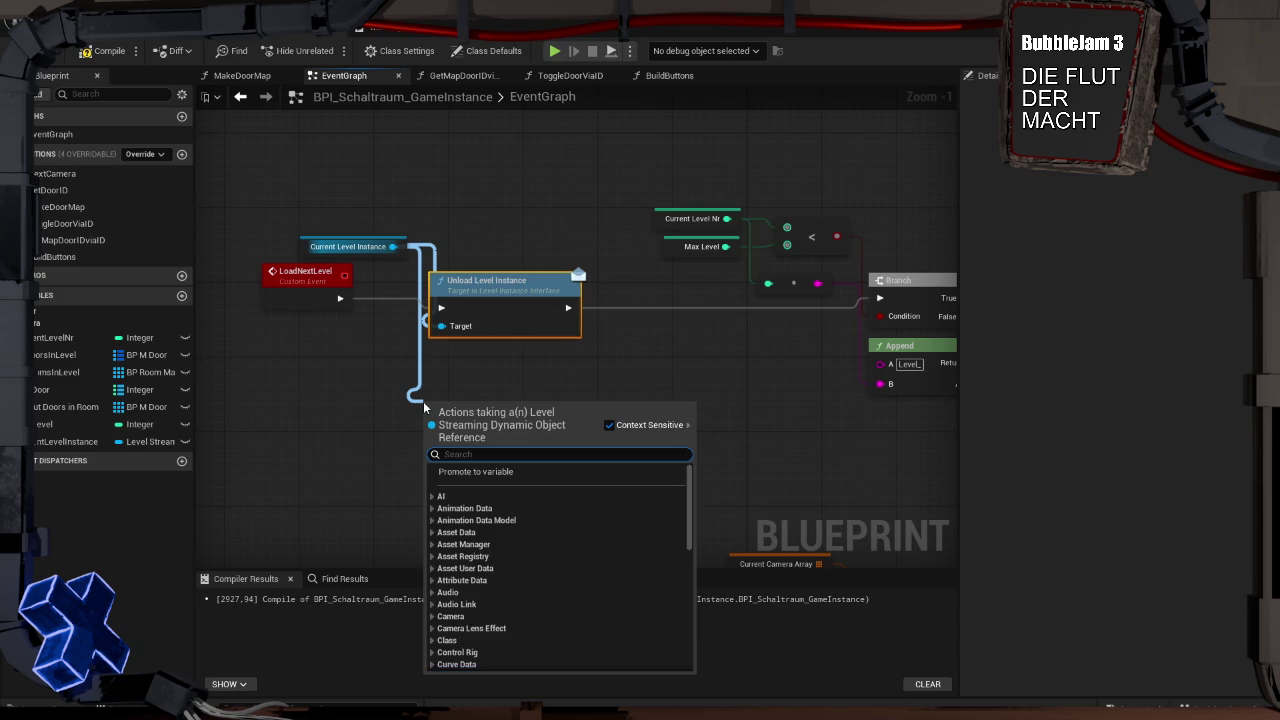
{"action": "type", "text": "remo"}
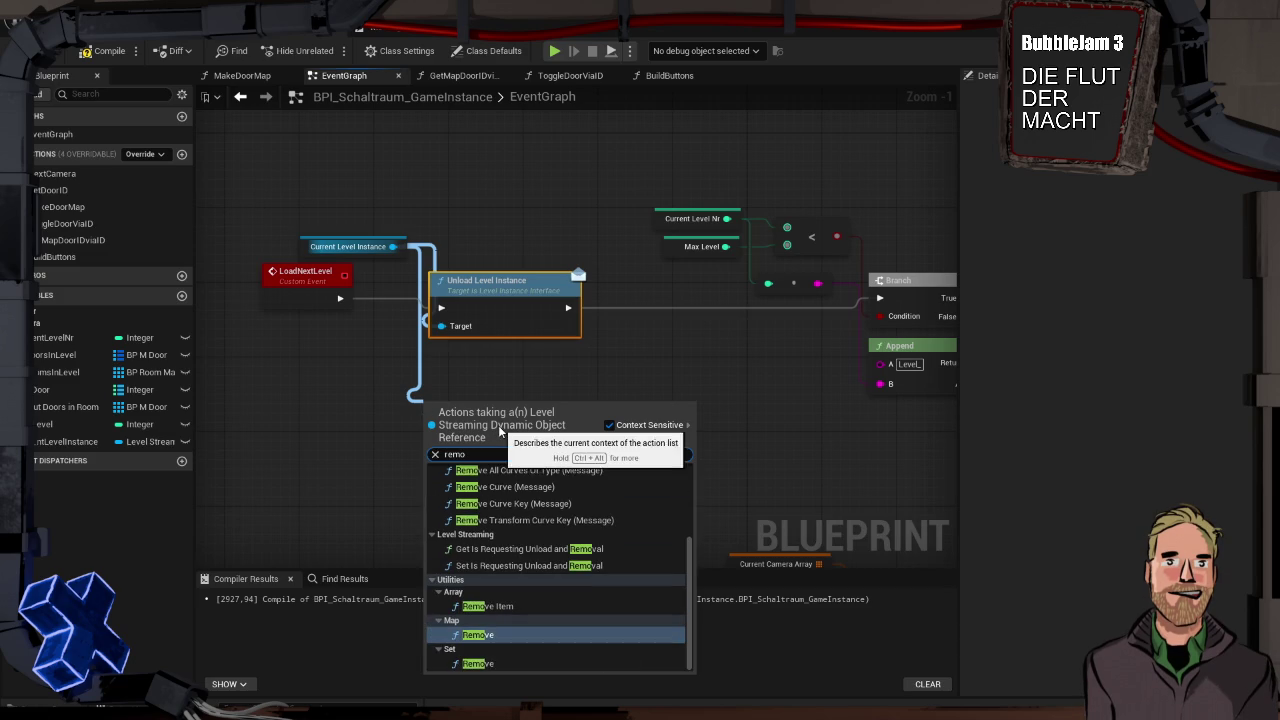
{"action": "key", "text": "Escape"}
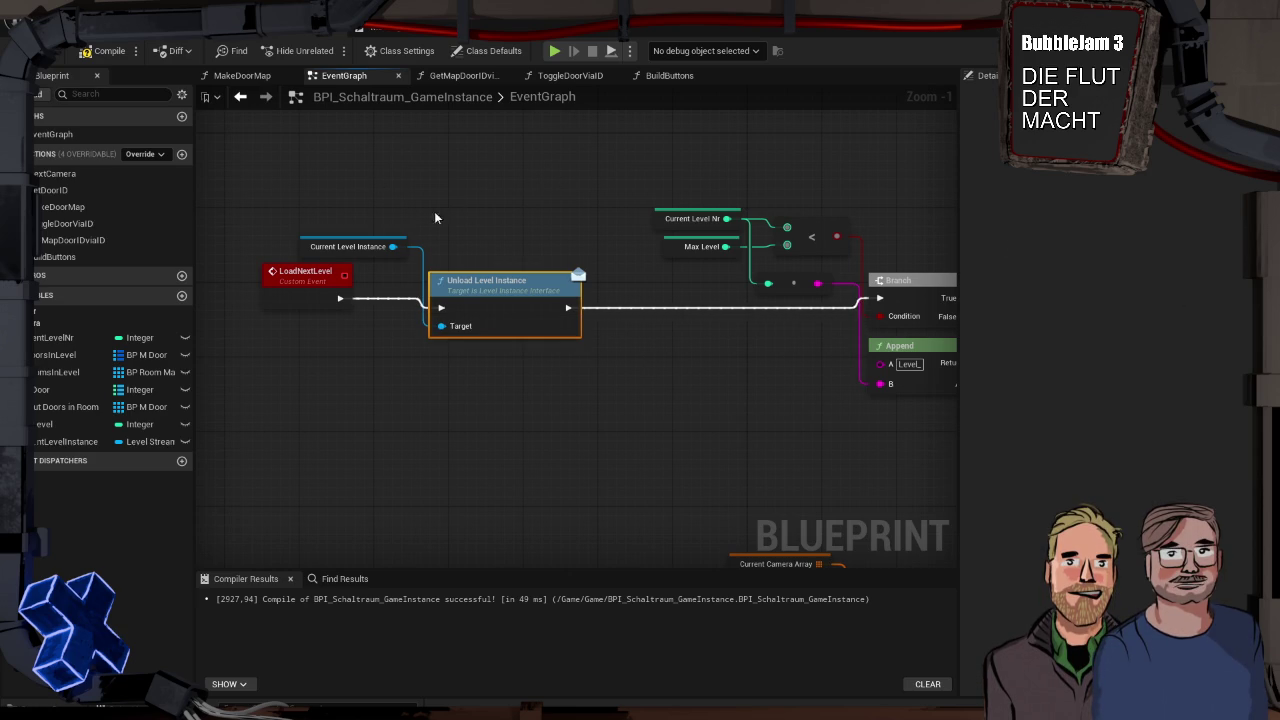
{"action": "left_click_drag", "start_coordinate": [393, 246], "coordinate": [484, 241]}
Add an Is Valid check on Current Level Instance right after LoadNextLevel
{"action": "type", "text": "valid"}
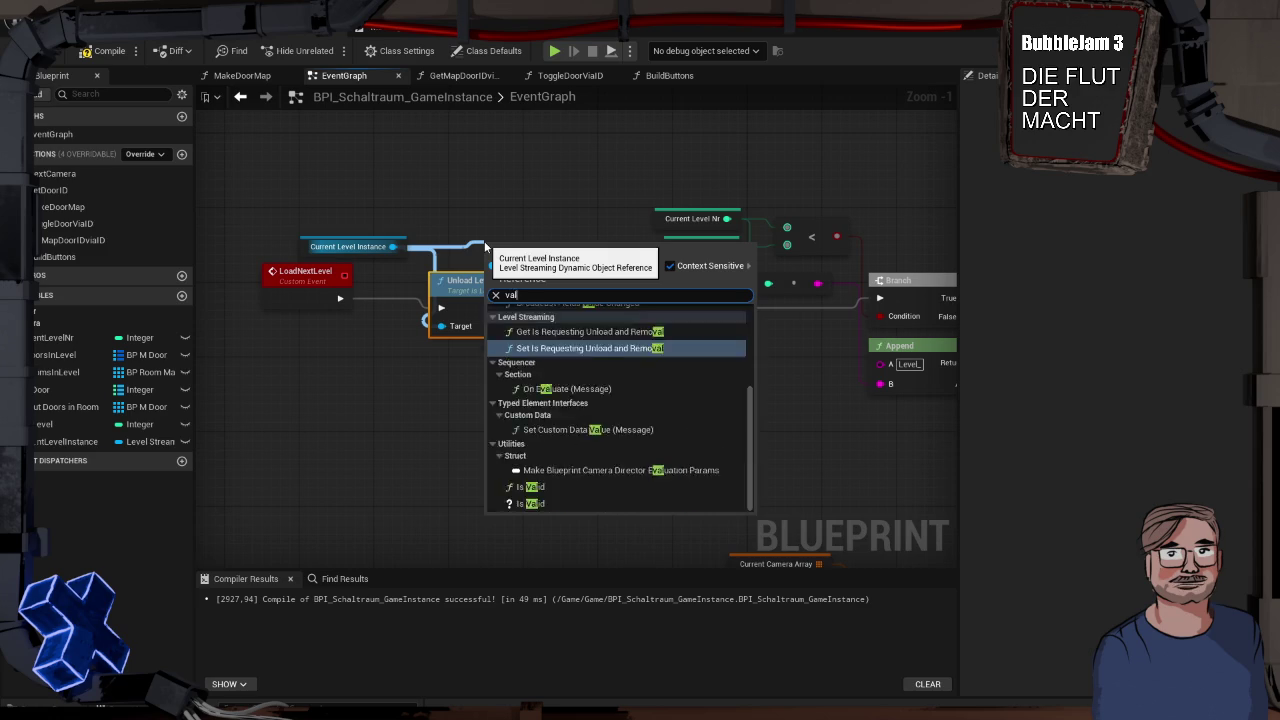
{"action": "left_click", "coordinate": [530, 386]}
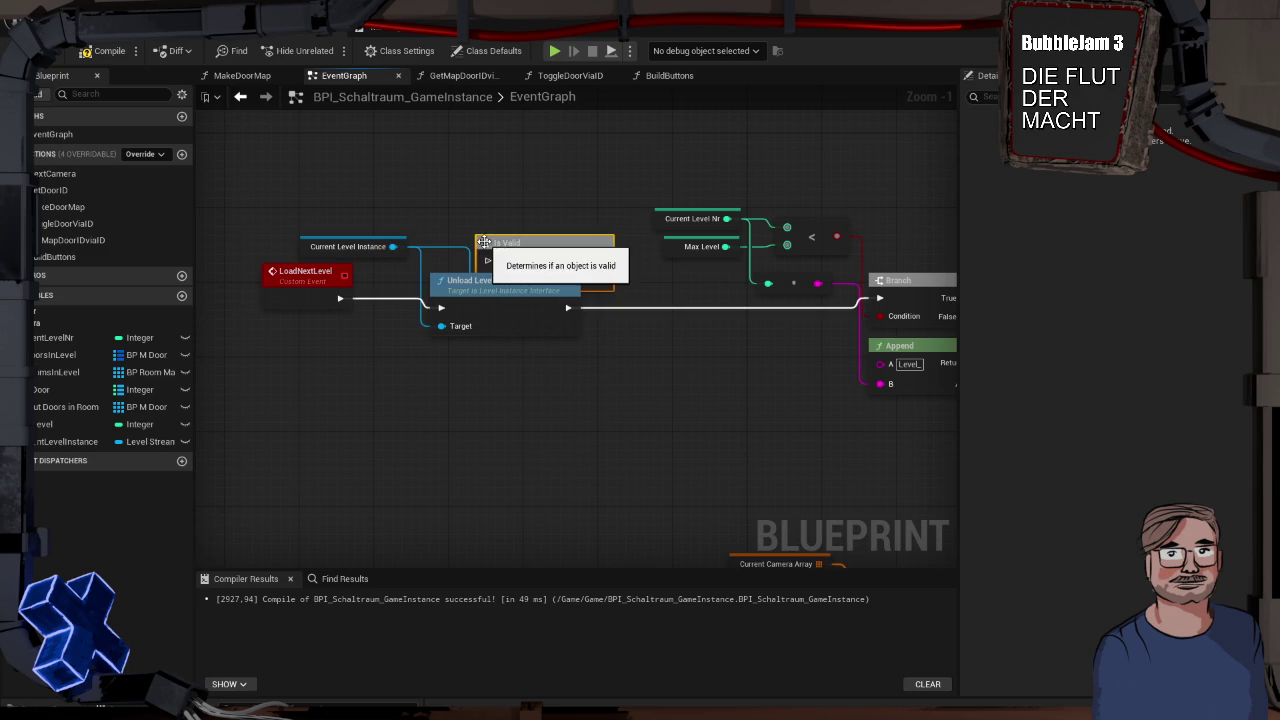
{"action": "left_click_drag", "start_coordinate": [499, 296], "coordinate": [548, 326]}
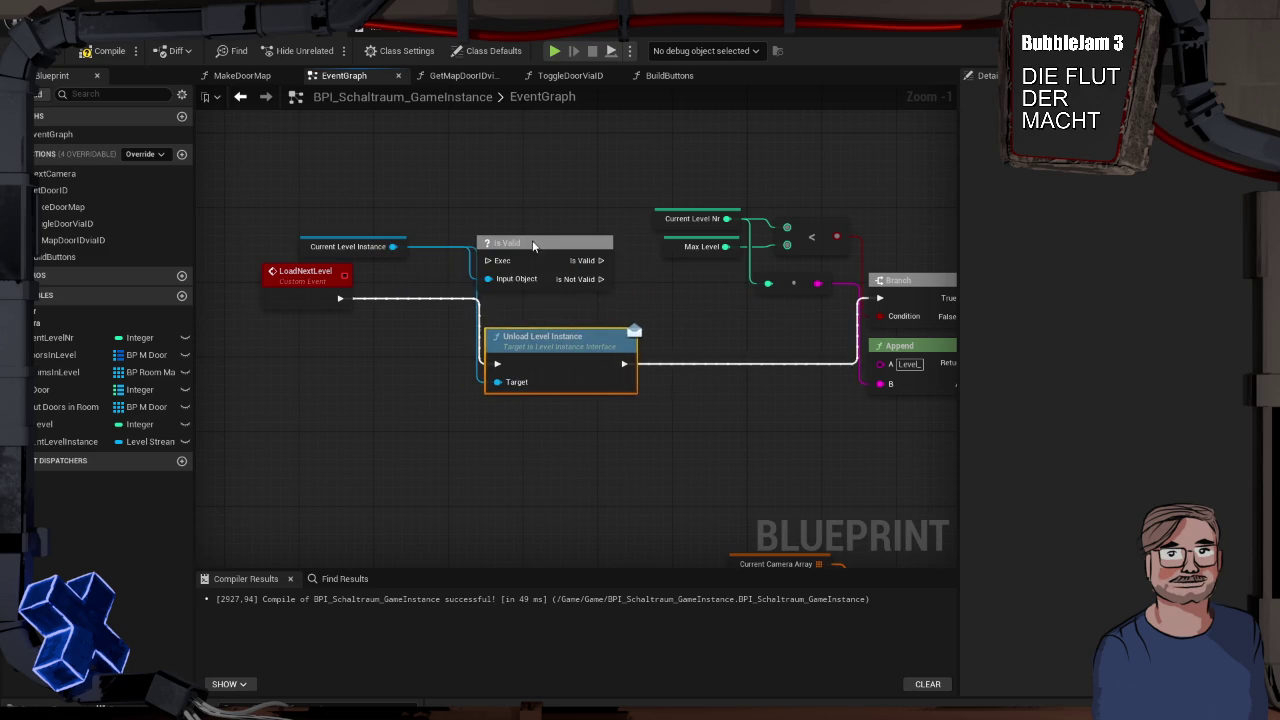
{"action": "left_click_drag", "start_coordinate": [532, 240], "coordinate": [455, 278]}
{"action": "mouse_move", "coordinate": [340, 298]}
{"action": "left_mouse_down"}
{"action": "mouse_move", "coordinate": [375, 312]}
{"action": "mouse_move", "coordinate": [411, 297]}
{"action": "left_mouse_up"}
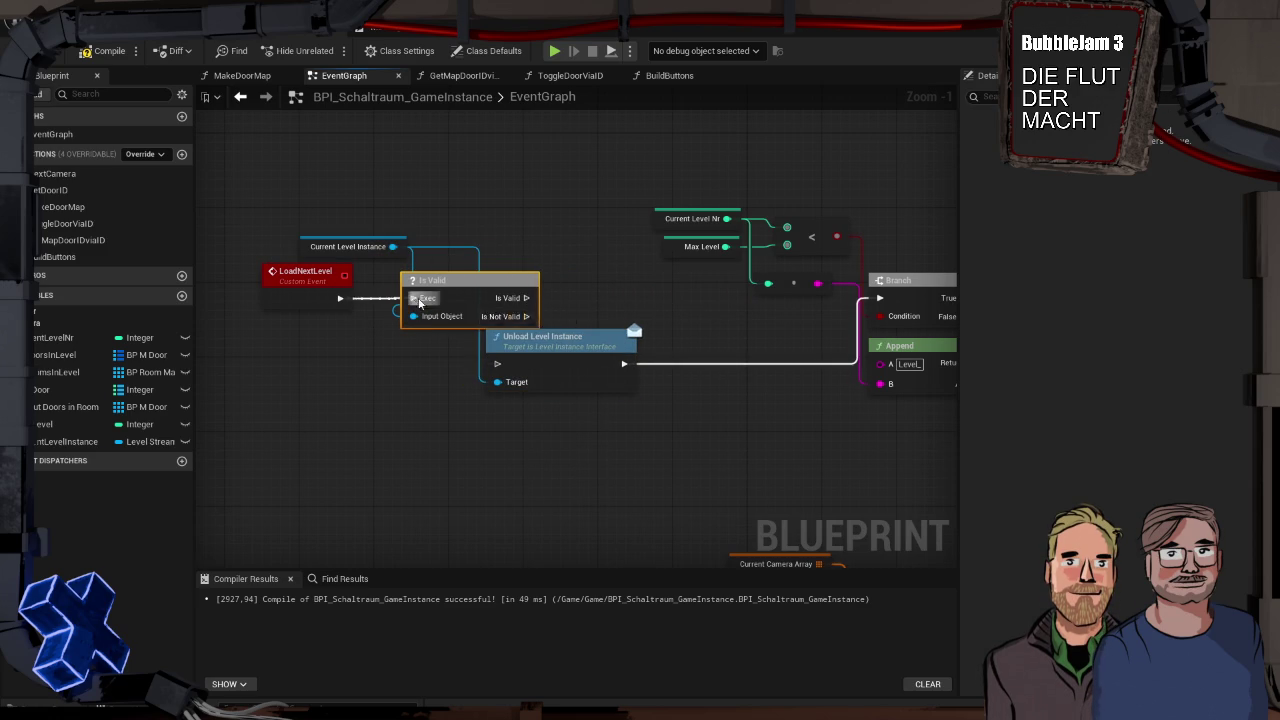
Wire Is Valid into the Unload node and Is Not Valid into the Branch, then compile
{"action": "left_click_drag", "start_coordinate": [556, 342], "coordinate": [619, 314]}
{"action": "mouse_move", "coordinate": [526, 298]}
{"action": "left_mouse_down"}
{"action": "mouse_move", "coordinate": [565, 337]}
{"action": "mouse_move", "coordinate": [587, 282]}
{"action": "mouse_move", "coordinate": [606, 273]}
{"action": "mouse_move", "coordinate": [616, 287]}
{"action": "left_mouse_up"}
{"action": "left_click_drag", "start_coordinate": [526, 316], "coordinate": [879, 298]}
{"action": "left_click", "coordinate": [105, 51]}
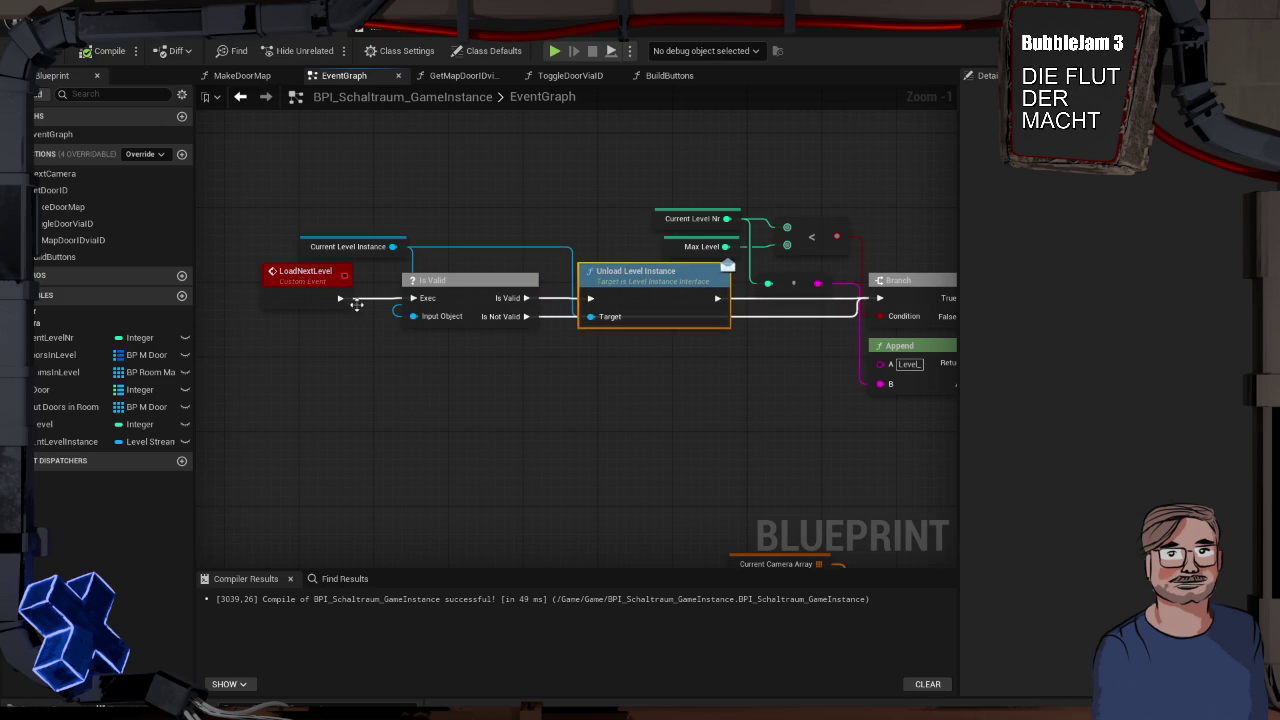
Test-play by walking out of the room, then recompile the game instance Blueprint
{"action": "key", "text": "alt+p"}
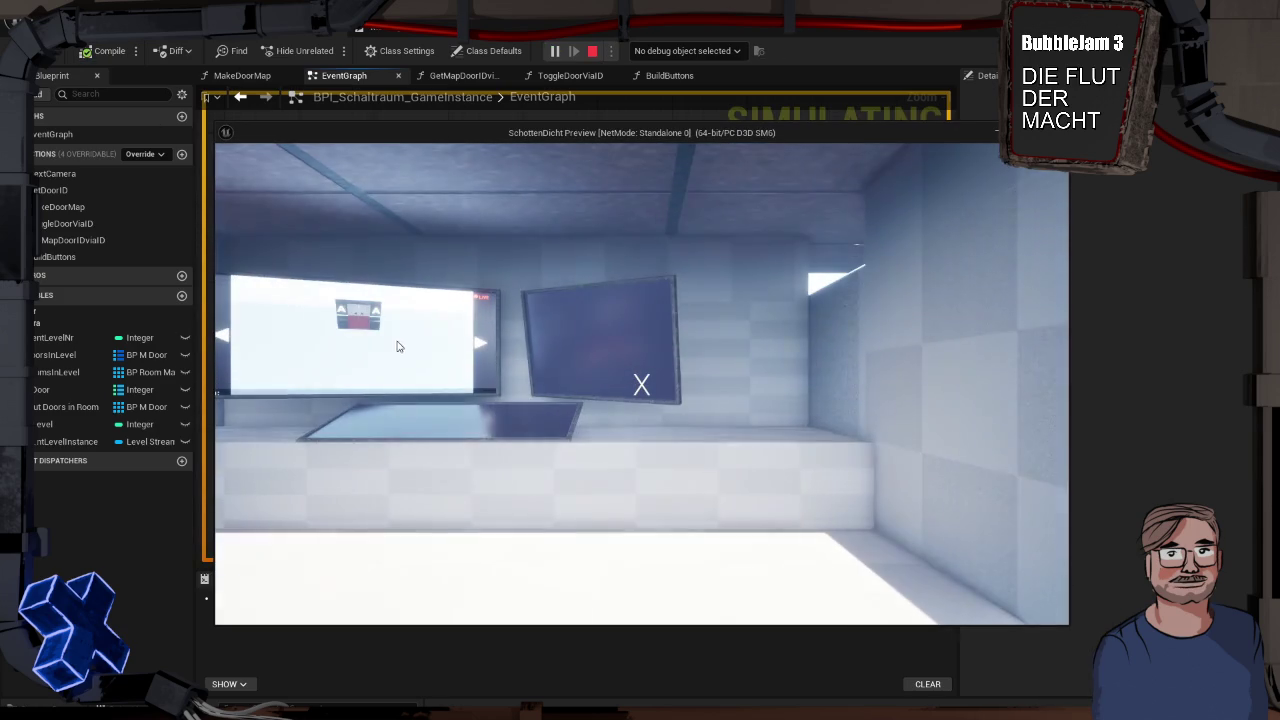
{"action": "key", "text": "w"}
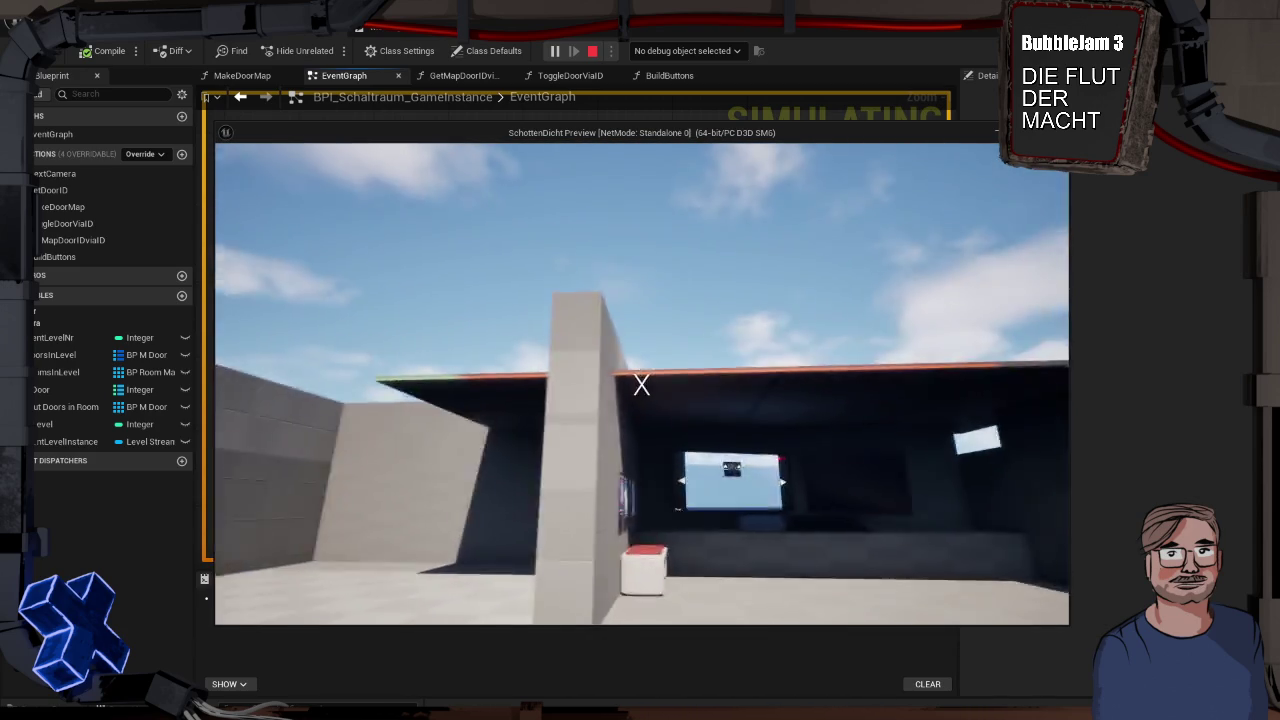
{"action": "key", "text": "Escape"}
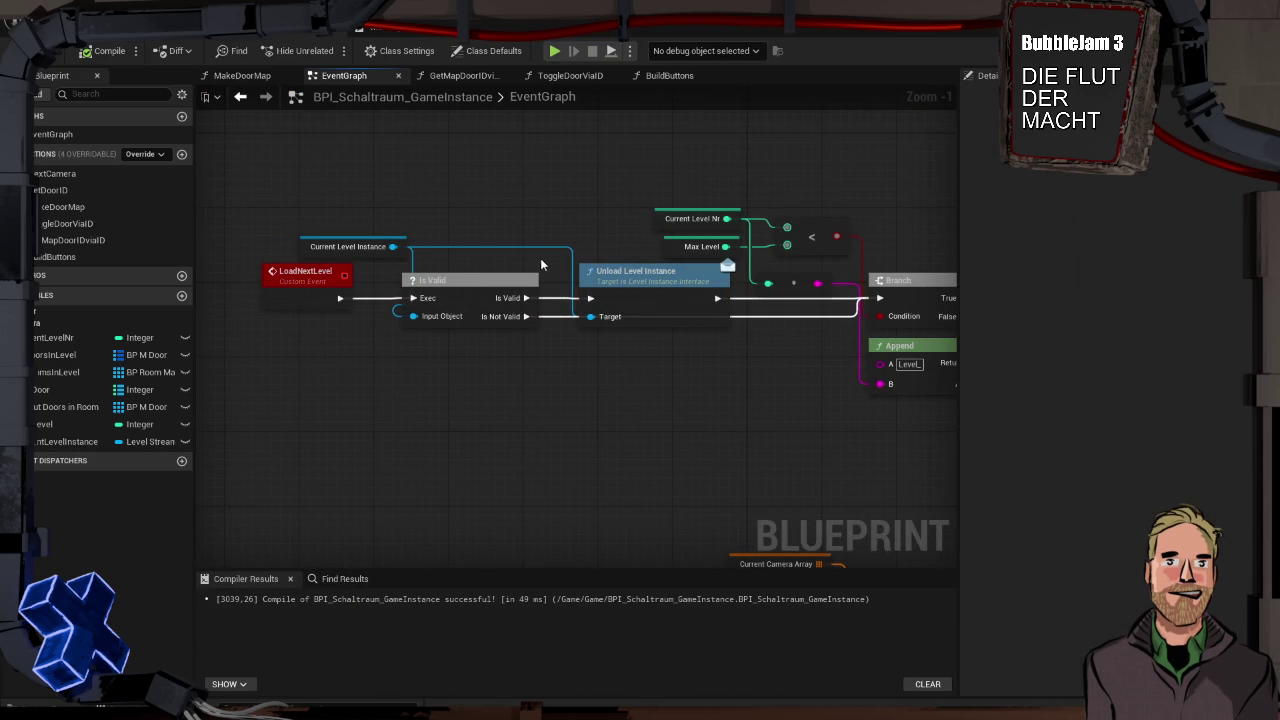
{"action": "left_click", "coordinate": [108, 51]}
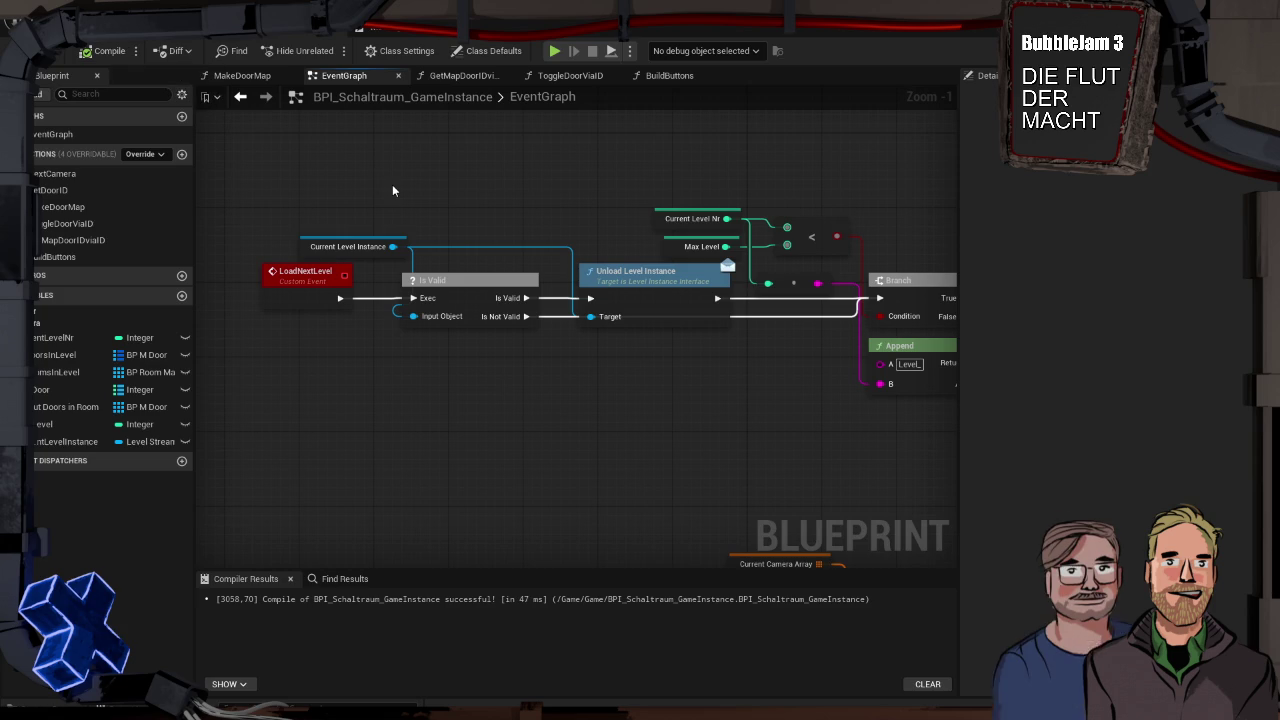
{"action": "left_click_drag", "start_coordinate": [417, 183], "coordinate": [470, 316]}
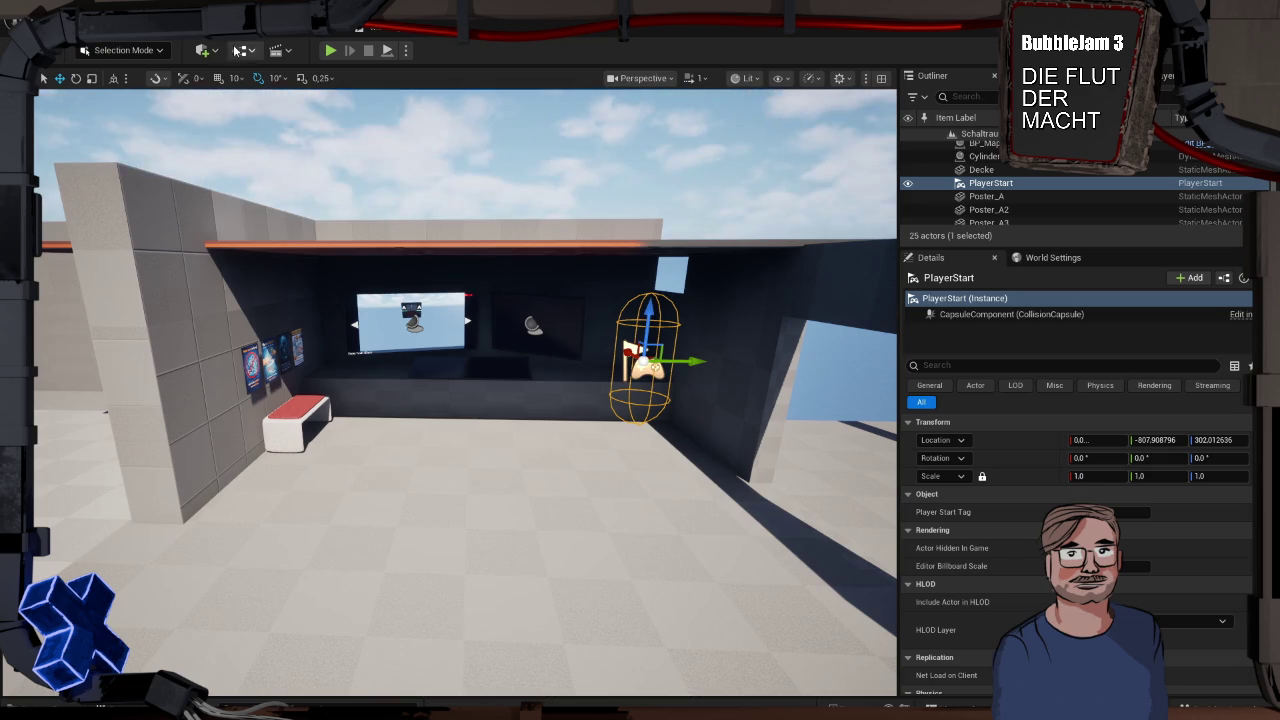
{"action": "left_click", "coordinate": [247, 52]}
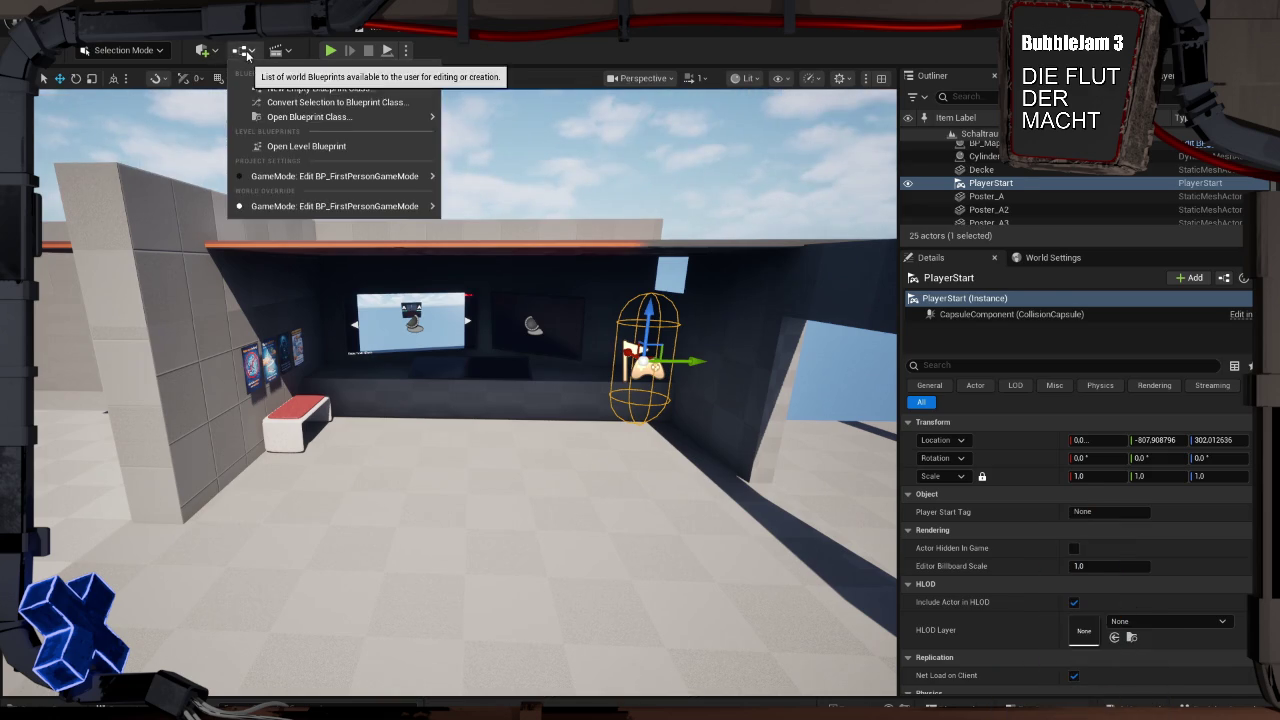
In the Schaltraum Level Blueprint, add Event BeginPlay and Get Game Instance nodes
{"action": "left_click", "coordinate": [332, 148]}
{"action": "right_click", "coordinate": [449, 252]}
{"action": "type", "text": "event begin"}
{"action": "key", "text": "Return"}
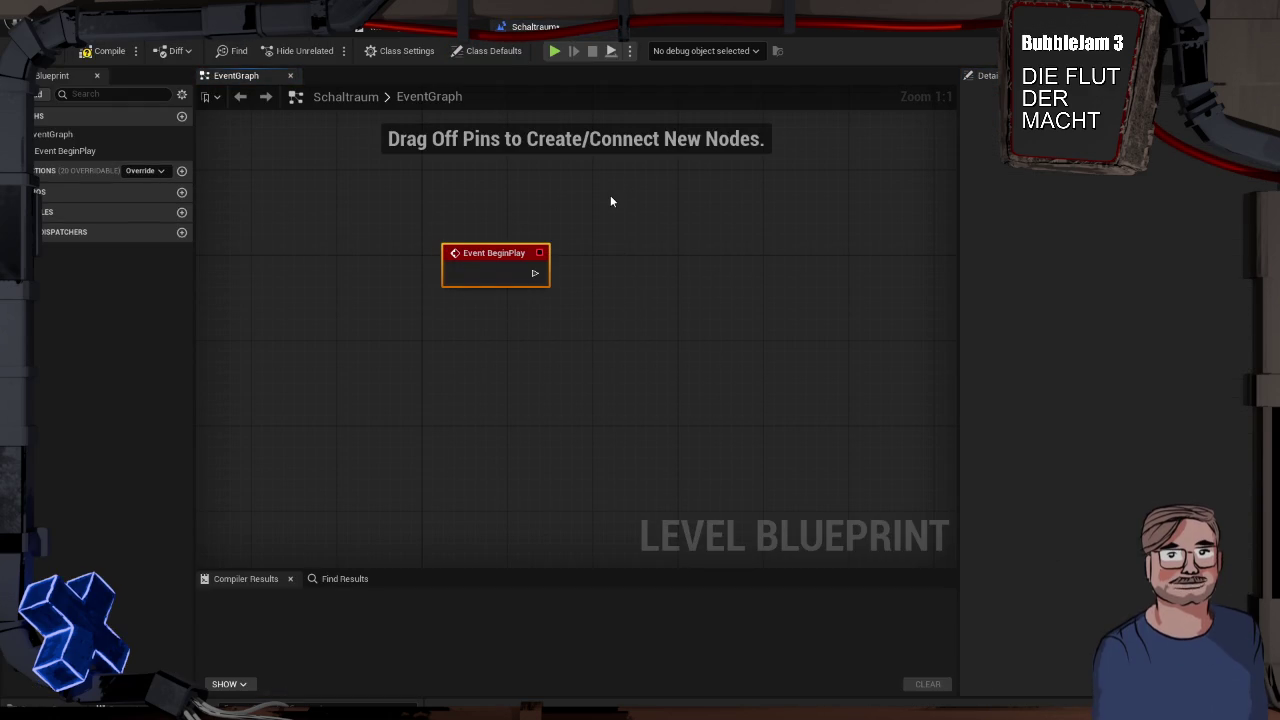
{"action": "right_click", "coordinate": [611, 201]}
{"action": "type", "text": "get"}
{"action": "key", "text": "Return"}
{"action": "left_click_drag", "start_coordinate": [671, 205], "coordinate": [513, 206]}
Call Load Next Level on the game instance from BeginPlay and start a test play
{"action": "left_click_drag", "start_coordinate": [587, 218], "coordinate": [651, 287]}
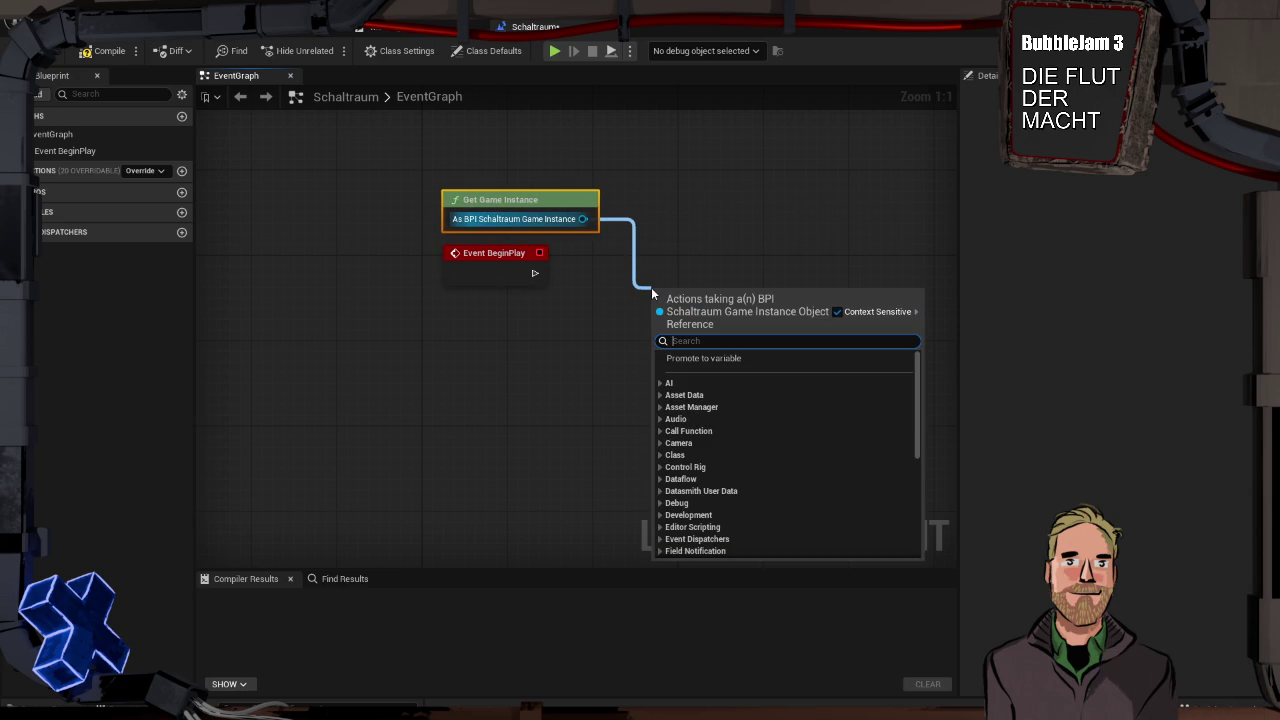
{"action": "type", "text": "next"}
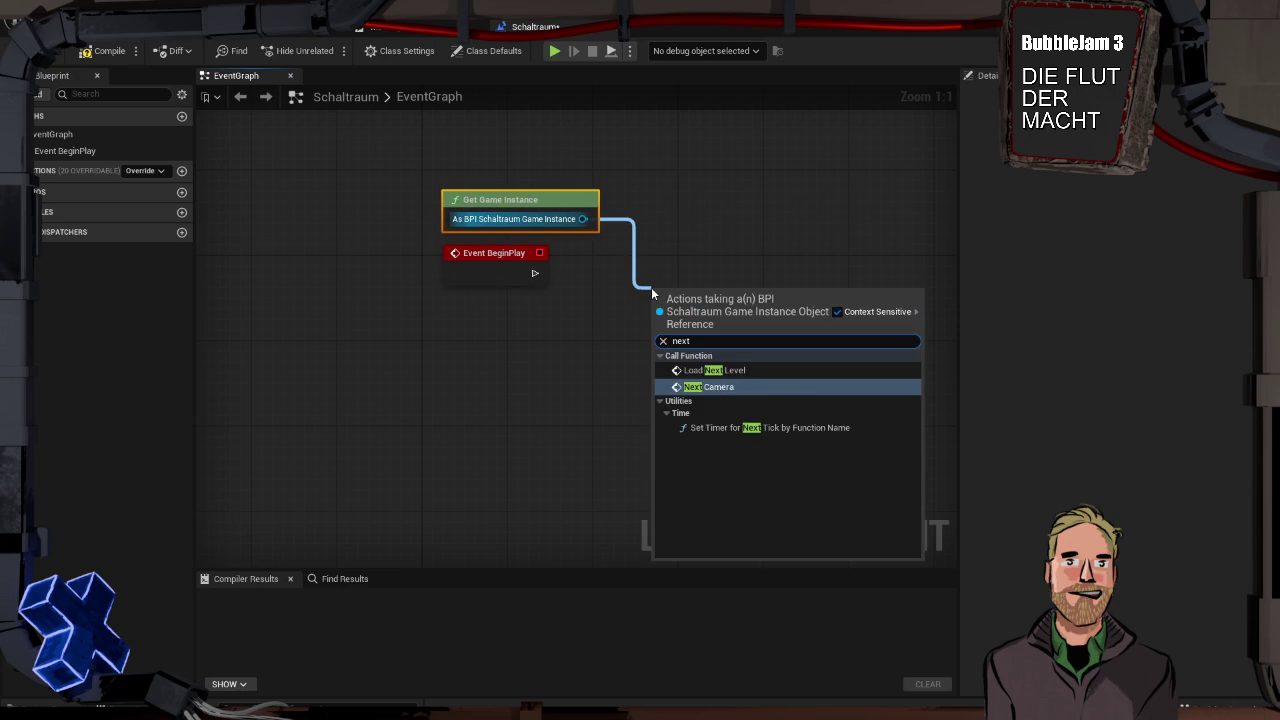
{"action": "key", "text": "Up"}
{"action": "key", "text": "Return"}
{"action": "left_click_drag", "start_coordinate": [716, 307], "coordinate": [674, 268]}
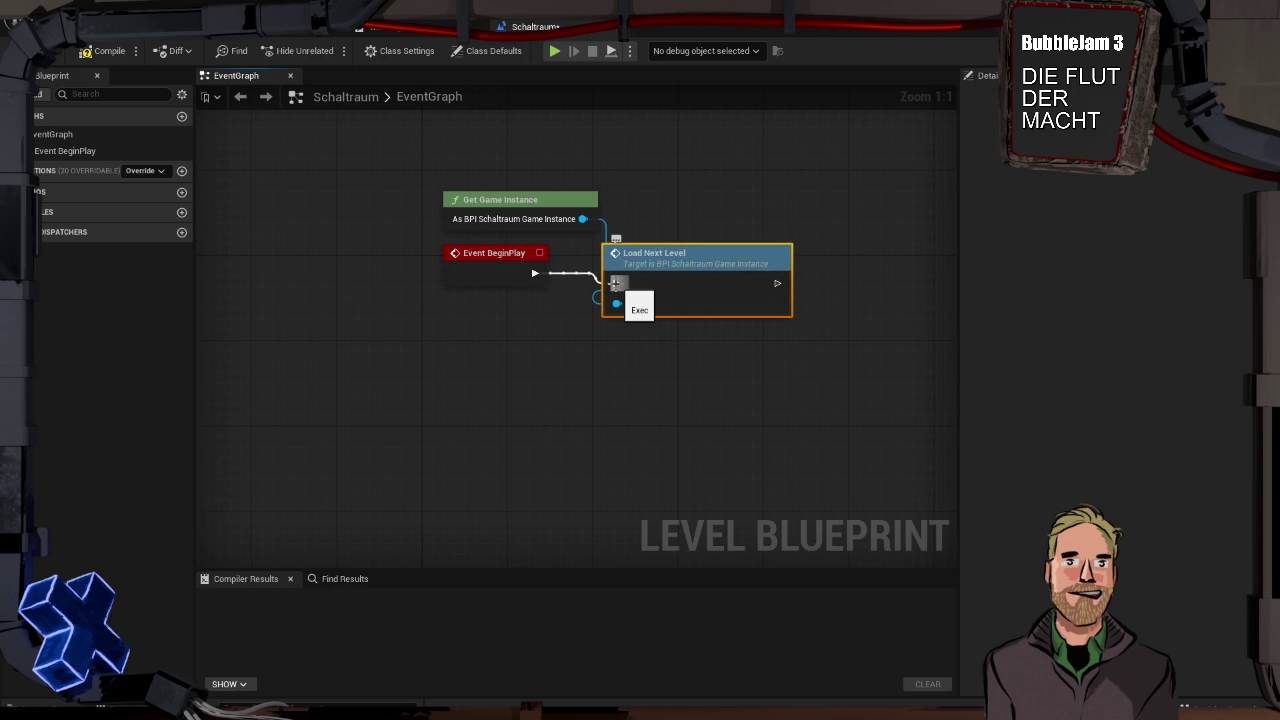
{"action": "key", "text": "alt+p"}
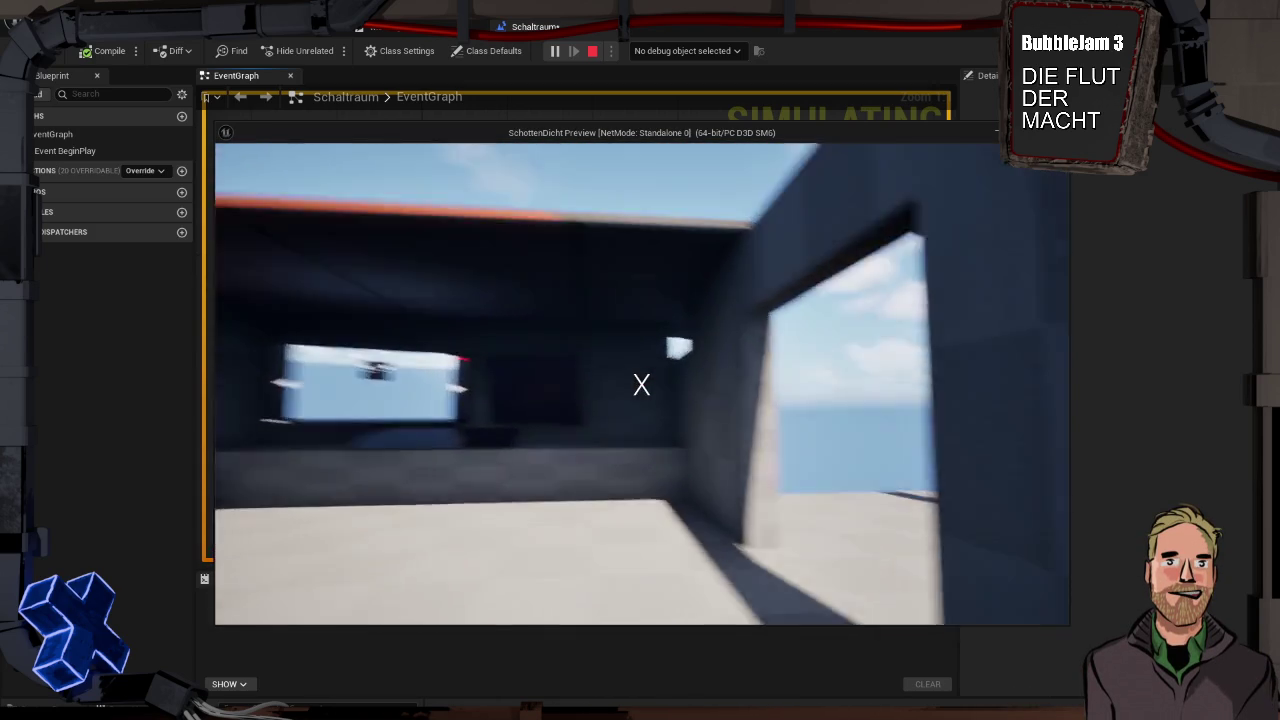
Stop the test play and bring up the Load Level Instance node in BPI_Schaltraum_GameInstance
{"action": "key", "text": "Escape"}
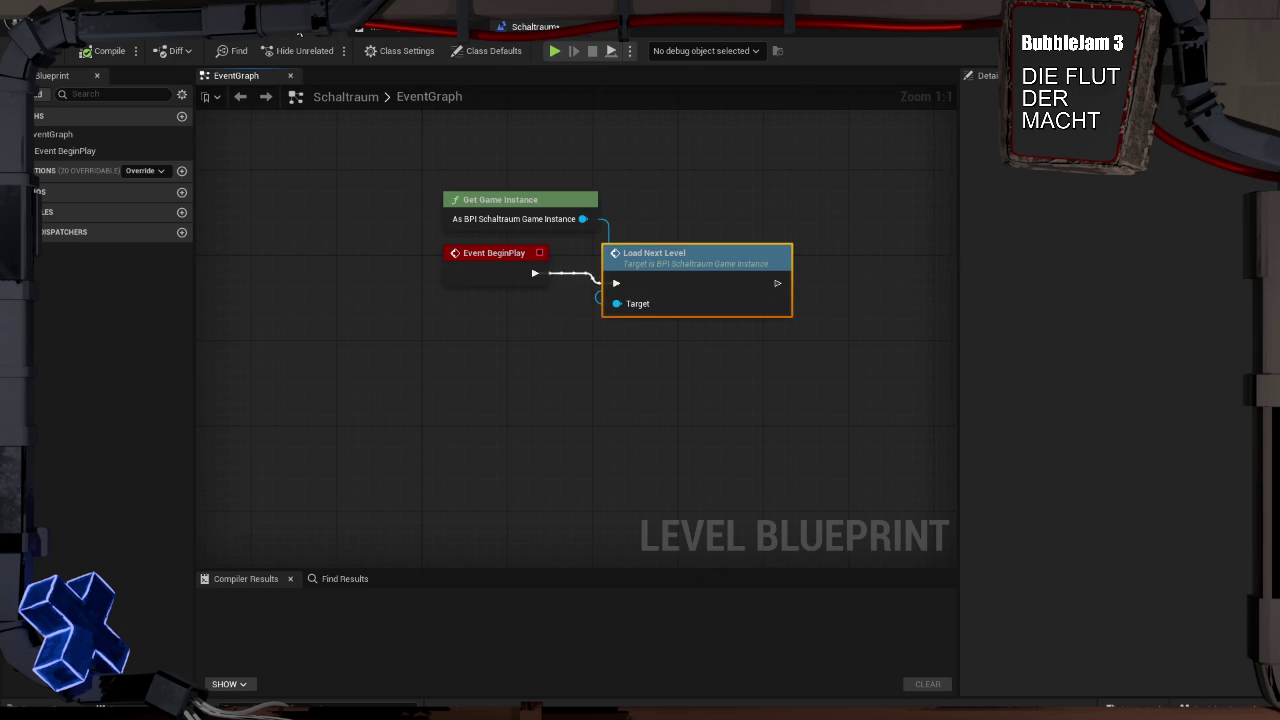
{"action": "left_click", "coordinate": [299, 33]}
{"action": "left_click_drag", "start_coordinate": [756, 262], "coordinate": [314, 194]}
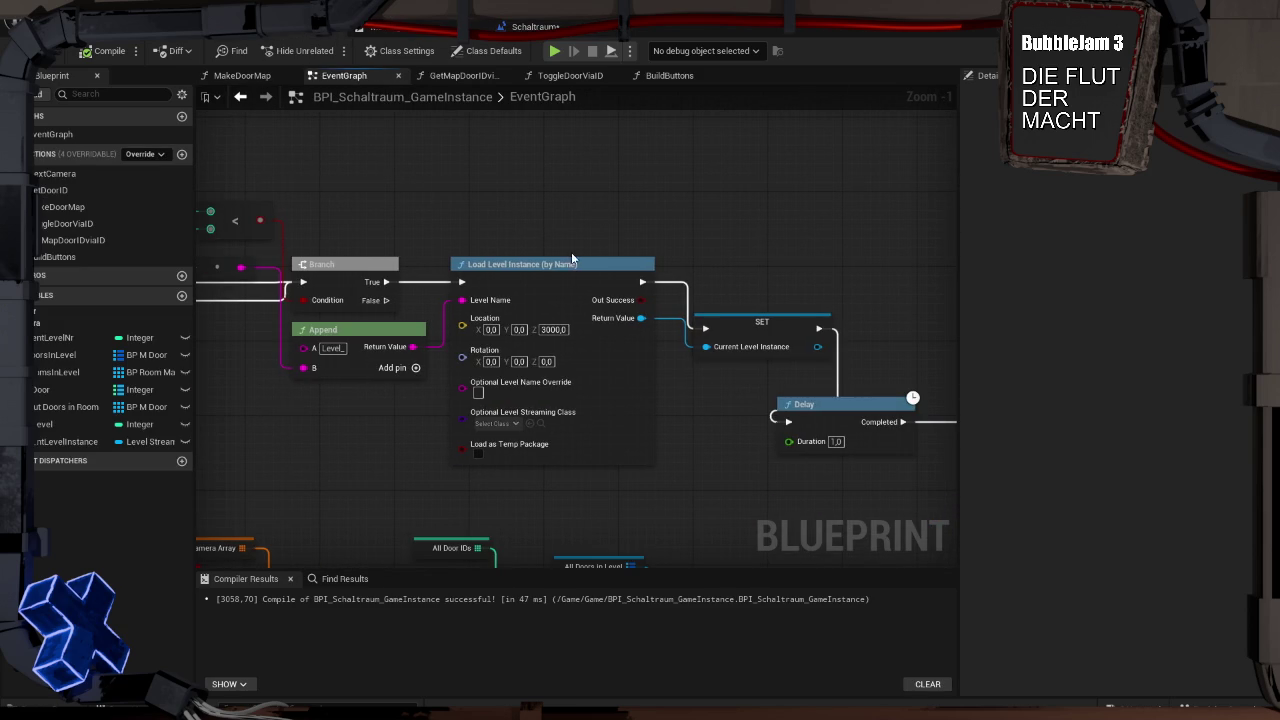
Set Load Level Instance's Optional Level Streaming Class to a Level Streaming class
{"action": "left_click", "coordinate": [494, 423]}
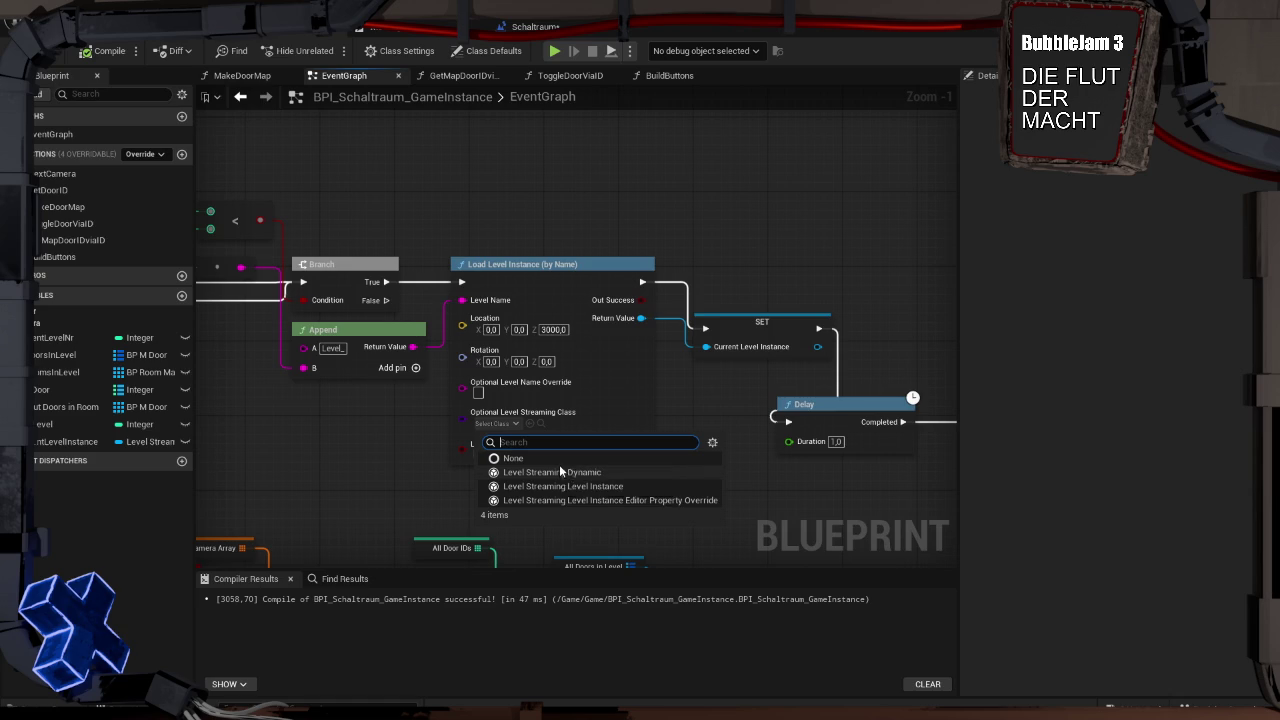
{"action": "left_click", "coordinate": [562, 474]}
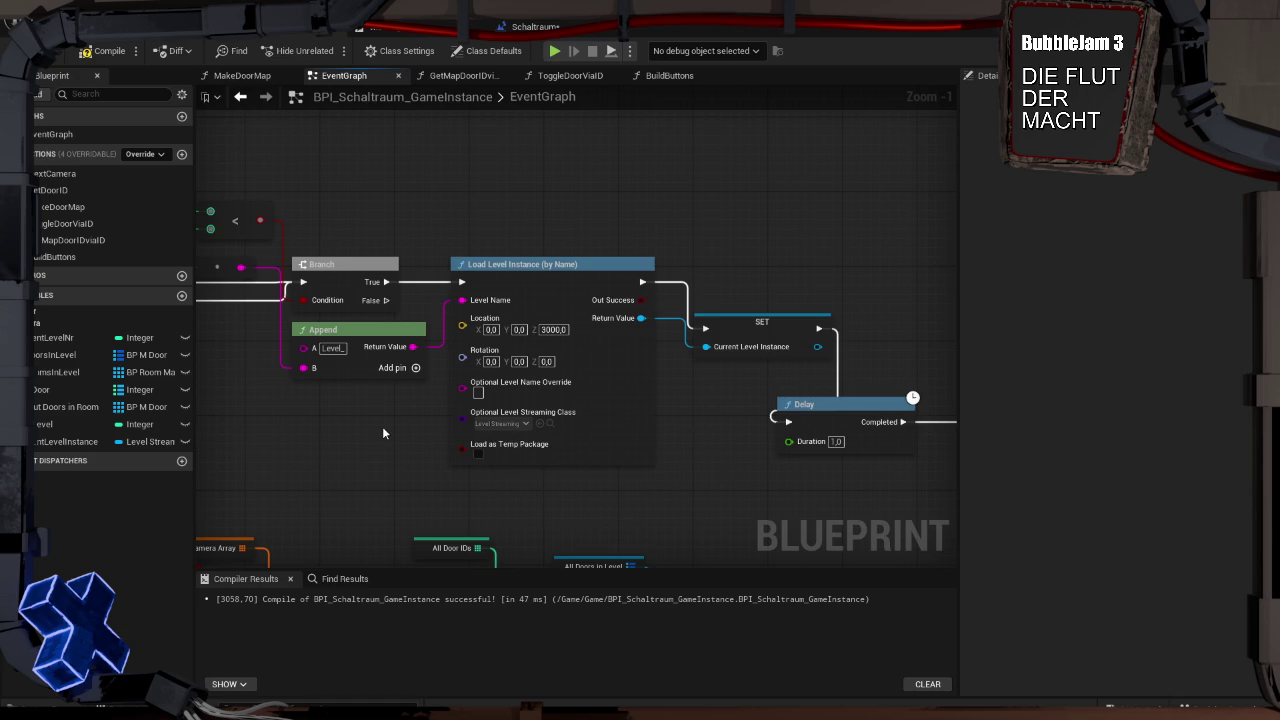
{"action": "mouse_move", "coordinate": [385, 426]}
{"action": "left_mouse_down"}
{"action": "mouse_move", "coordinate": [814, 423]}
{"action": "mouse_move", "coordinate": [763, 423]}
{"action": "mouse_move", "coordinate": [790, 425]}
{"action": "left_mouse_up"}
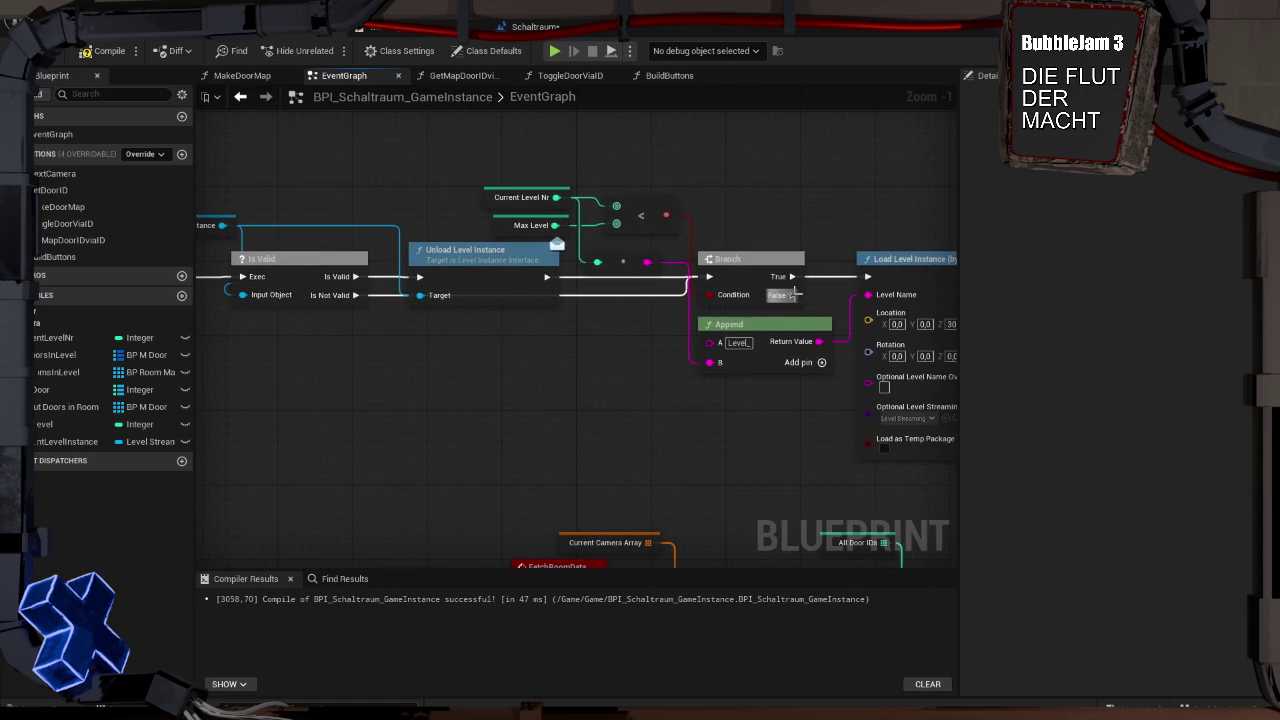
{"action": "left_click_drag", "start_coordinate": [792, 277], "coordinate": [810, 163]}
Add a Print String node on the Branch True path and test-play to see its output
{"action": "type", "text": "print string"}
{"action": "key", "text": "Return"}
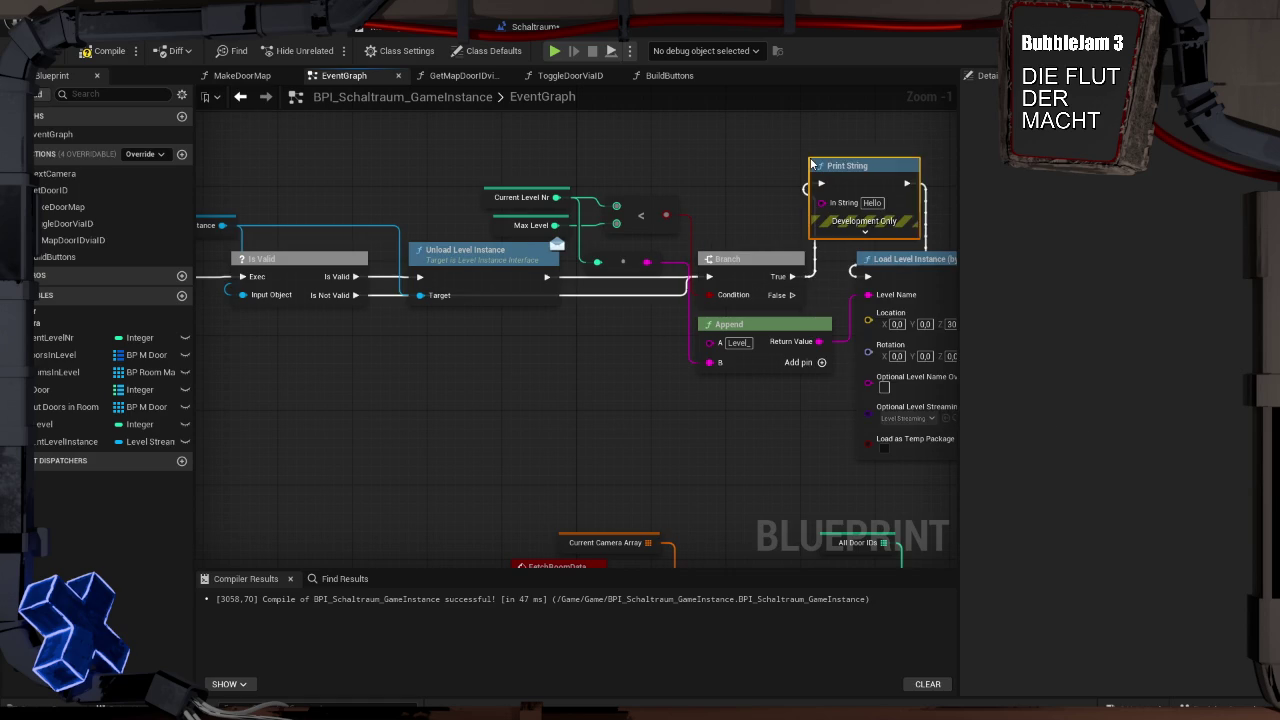
{"action": "key", "text": "alt+p"}
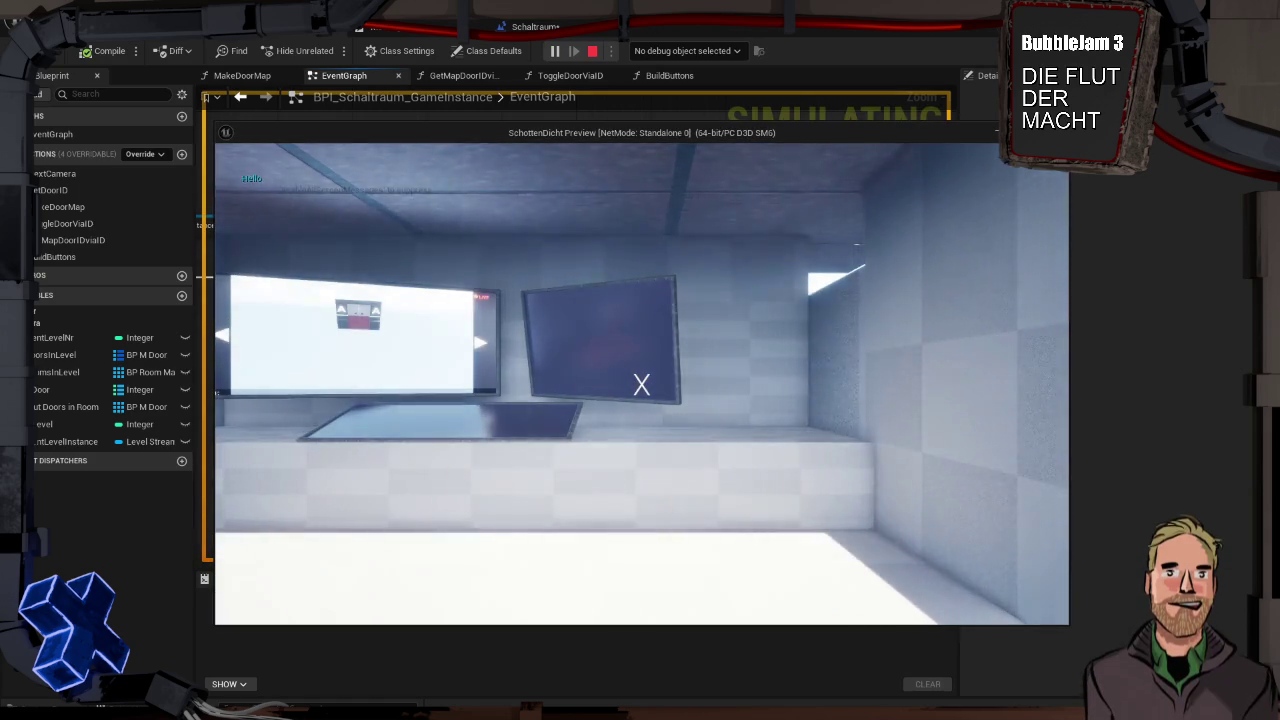
{"action": "key", "text": "w"}
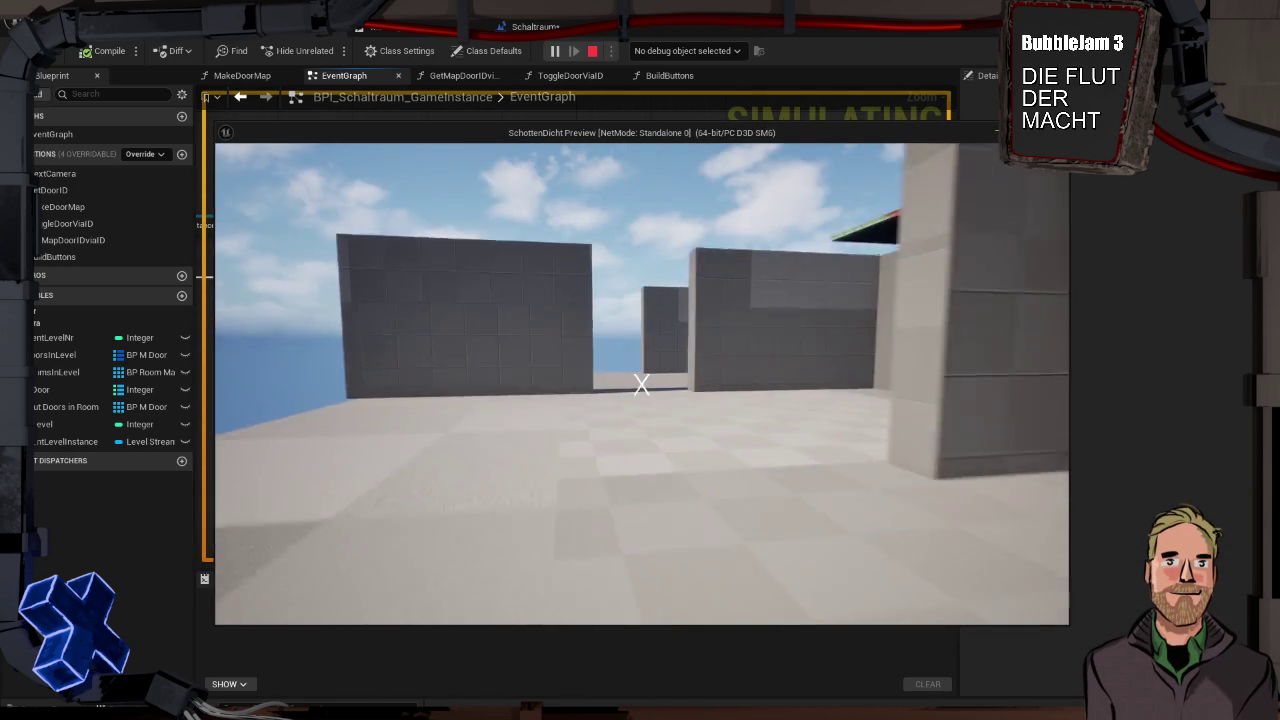
{"action": "key", "text": "w"}
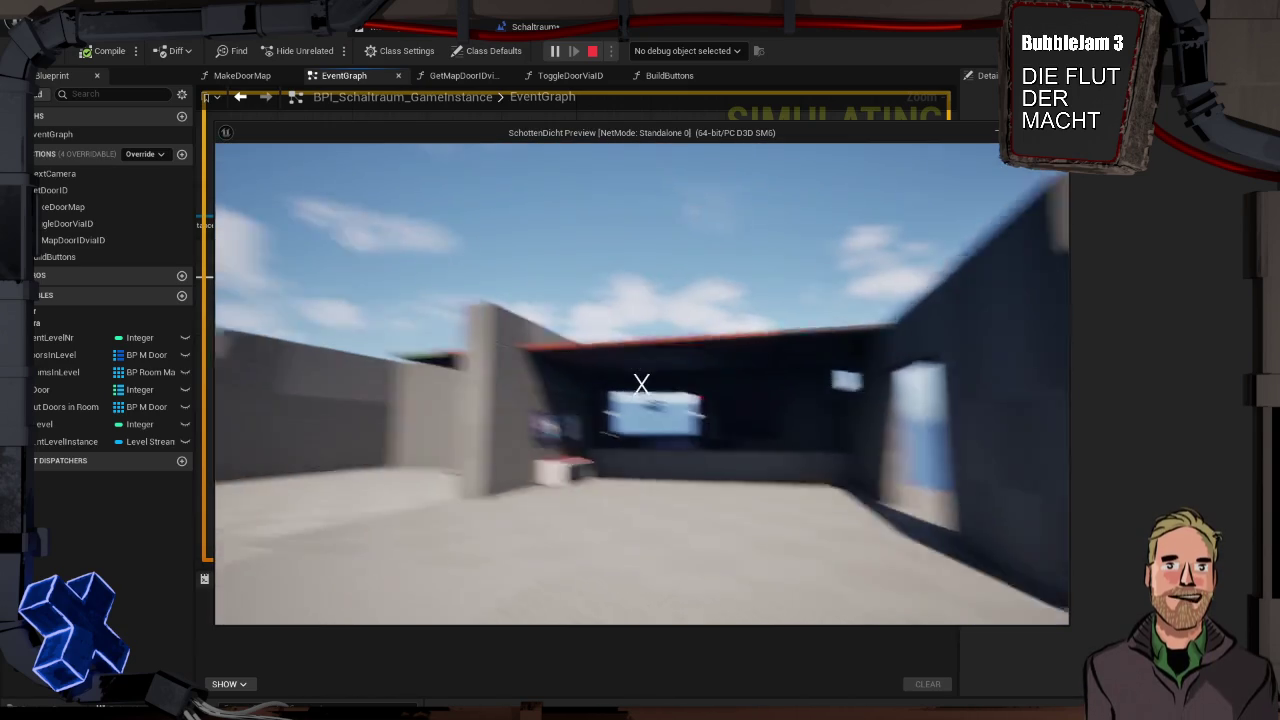
{"action": "key", "text": "Escape"}
Feed the appended level name into Print String and move the level-loading nodes left
{"action": "left_click_drag", "start_coordinate": [760, 157], "coordinate": [731, 137]}
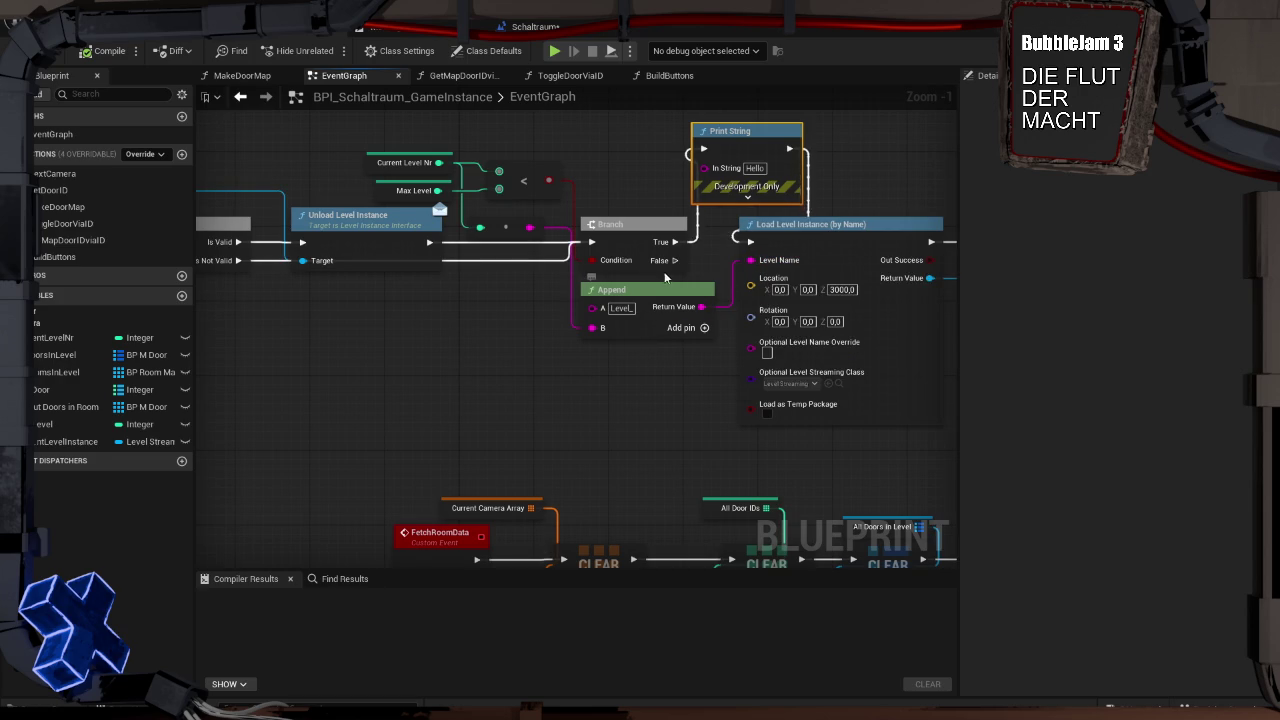
{"action": "left_click_drag", "start_coordinate": [701, 306], "coordinate": [707, 172]}
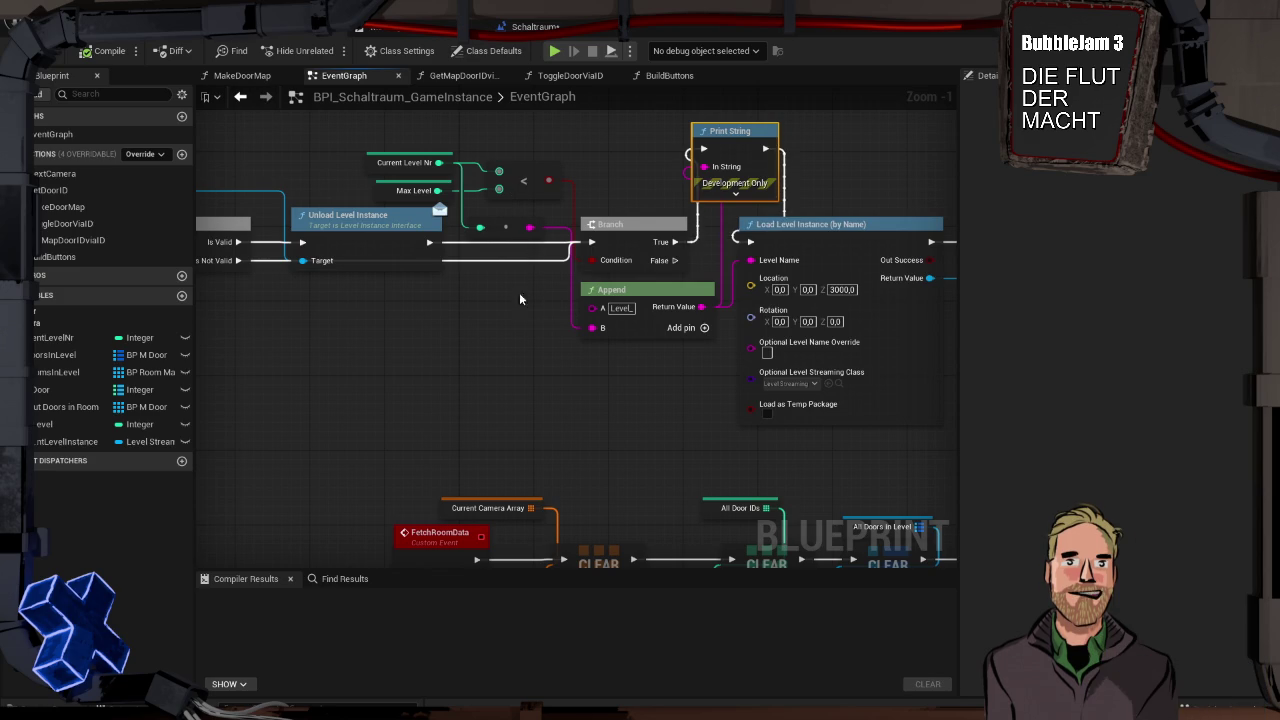
{"action": "mouse_move", "coordinate": [519, 292]}
{"action": "left_mouse_down"}
{"action": "mouse_move", "coordinate": [593, 263]}
{"action": "mouse_move", "coordinate": [714, 307]}
{"action": "mouse_move", "coordinate": [662, 313]}
{"action": "mouse_move", "coordinate": [674, 307]}
{"action": "left_mouse_up"}
{"action": "scroll", "coordinate": [593, 263], "scroll_direction": "down", "scroll_amount": 1}
{"action": "mouse_move", "coordinate": [246, 163]}
{"action": "left_mouse_down"}
{"action": "mouse_move", "coordinate": [540, 300]}
{"action": "mouse_move", "coordinate": [800, 384]}
{"action": "left_mouse_up"}
{"action": "mouse_move", "coordinate": [779, 279]}
{"action": "left_mouse_down"}
{"action": "mouse_move", "coordinate": [590, 270]}
{"action": "mouse_move", "coordinate": [602, 266]}
{"action": "left_mouse_up"}
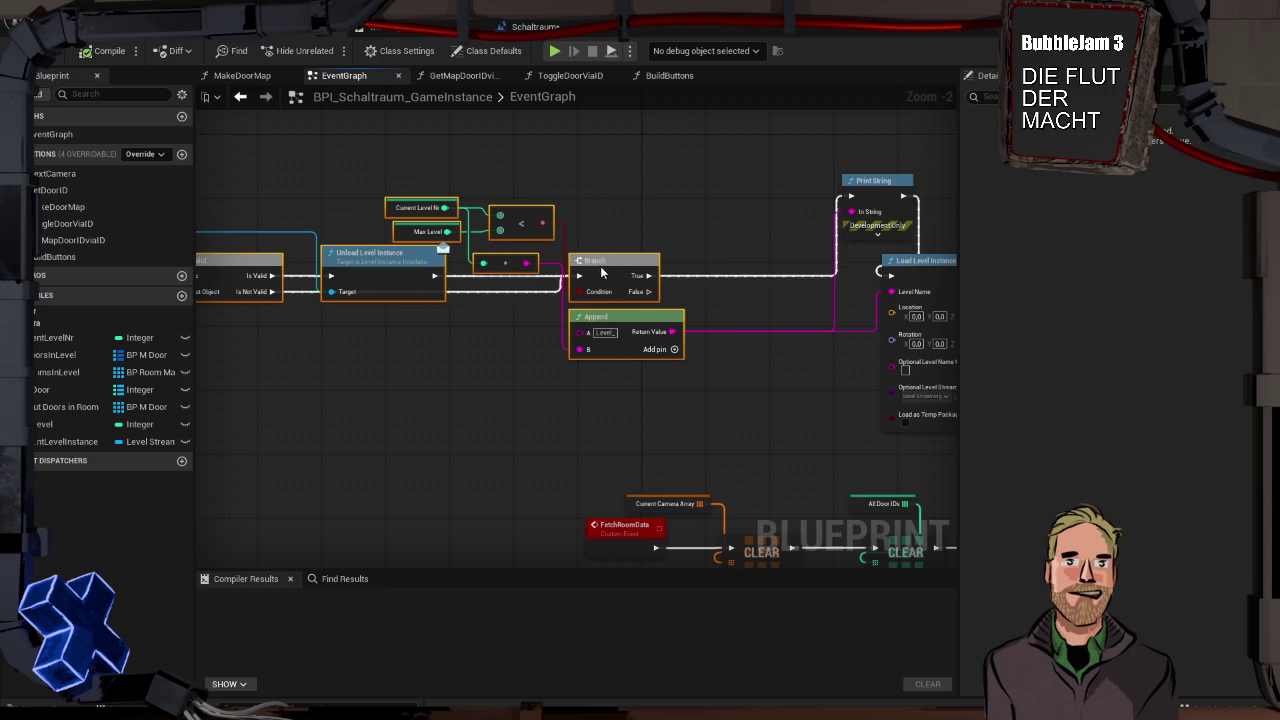
Increment Current Level Nr with a ++ node on the Branch True path, then test-play
{"action": "left_click", "coordinate": [650, 238]}
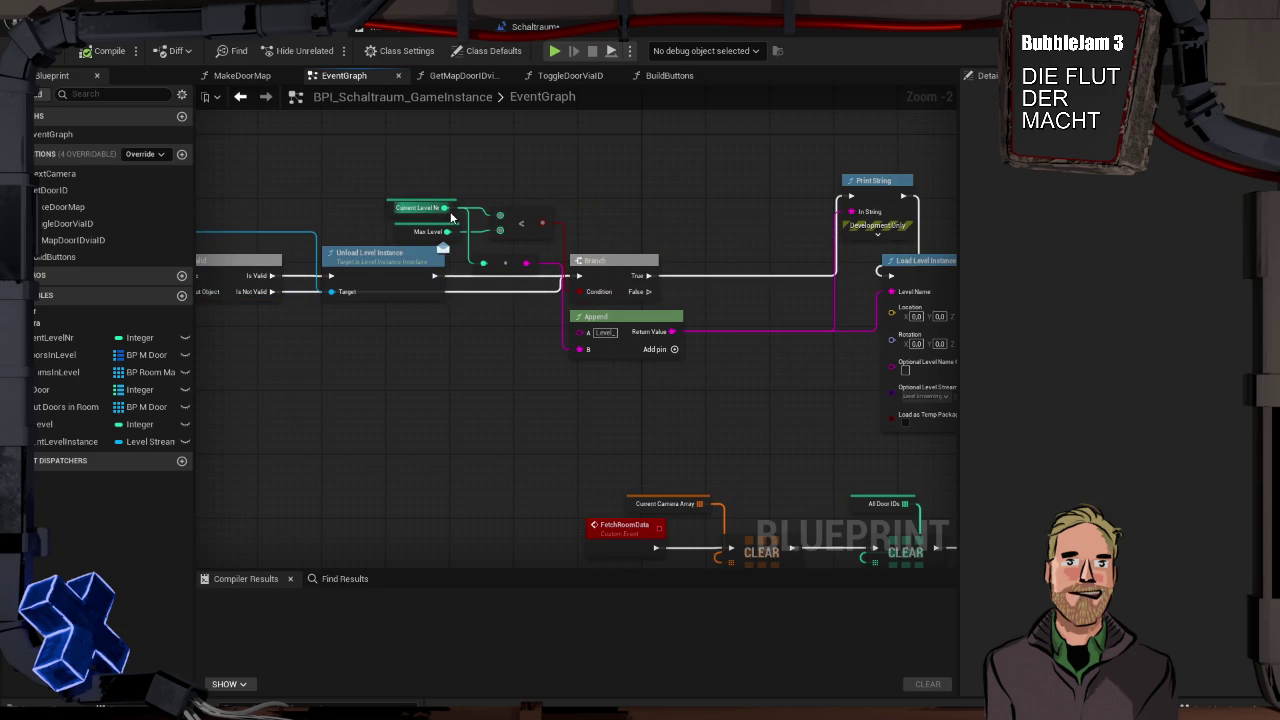
{"action": "mouse_move", "coordinate": [446, 208]}
{"action": "left_mouse_down"}
{"action": "mouse_move", "coordinate": [762, 221]}
{"action": "mouse_move", "coordinate": [727, 252]}
{"action": "left_mouse_up"}
{"action": "type", "text": "++"}
{"action": "key", "text": "Return"}
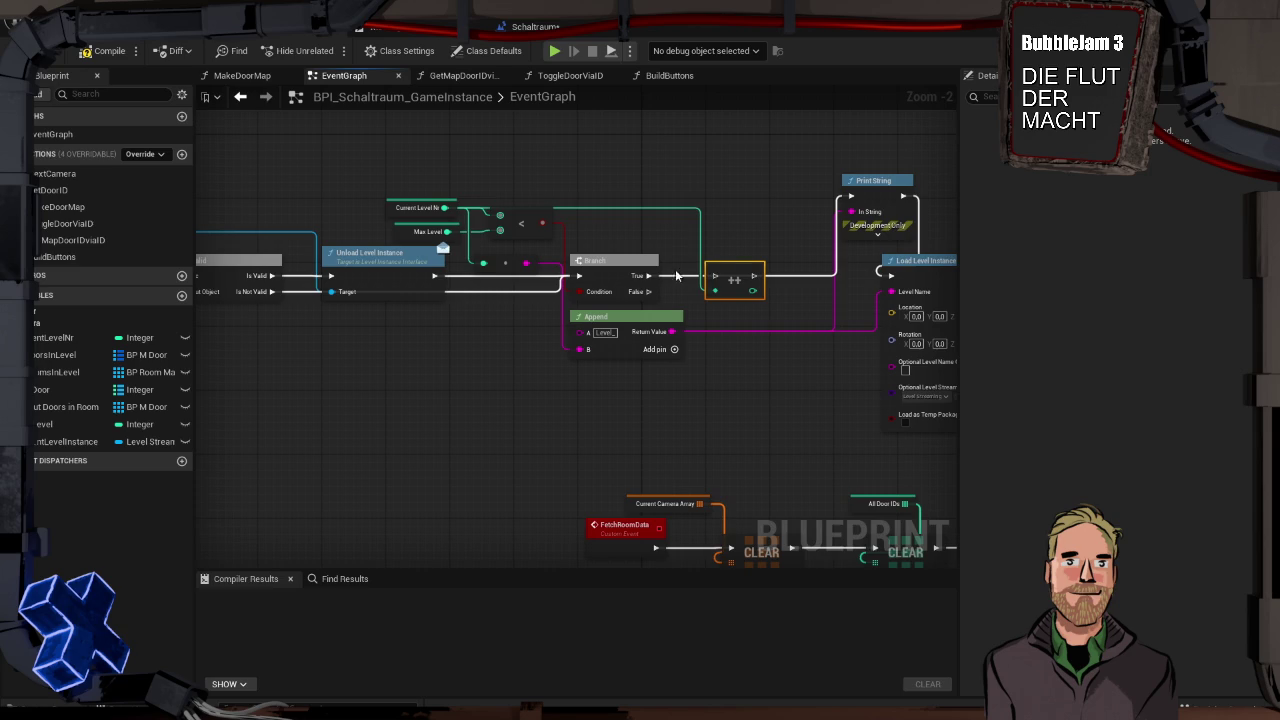
{"action": "mouse_move", "coordinate": [648, 275]}
{"action": "left_mouse_down"}
{"action": "mouse_move", "coordinate": [760, 282]}
{"action": "mouse_move", "coordinate": [853, 195]}
{"action": "left_mouse_up"}
{"action": "key", "text": "alt+p"}
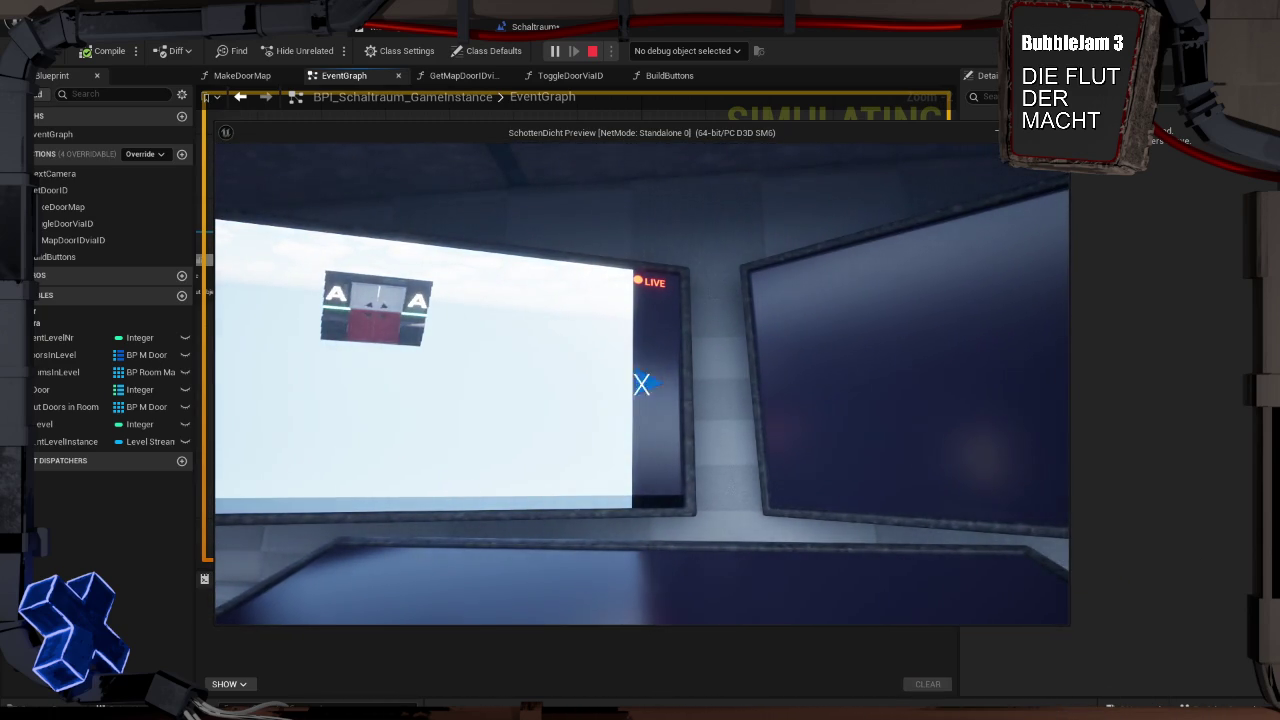
{"action": "key", "text": "Escape"}
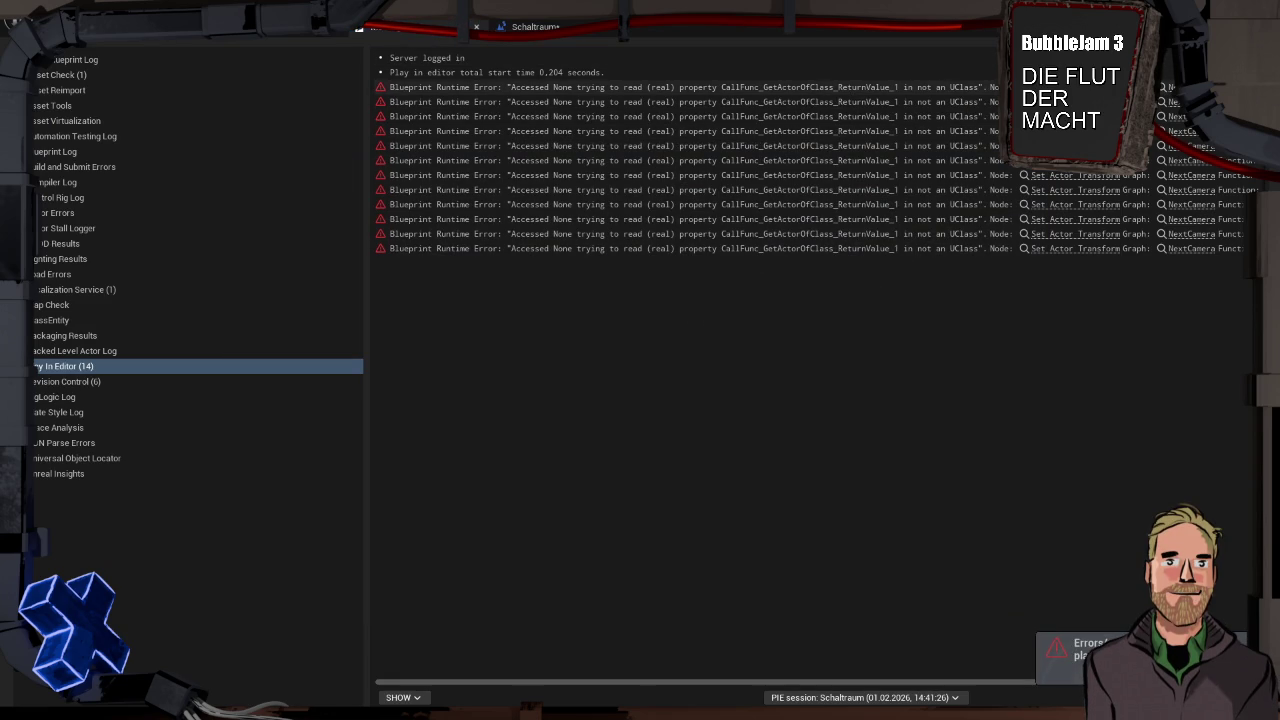
{"action": "key", "text": "ctrl+shift+s"}
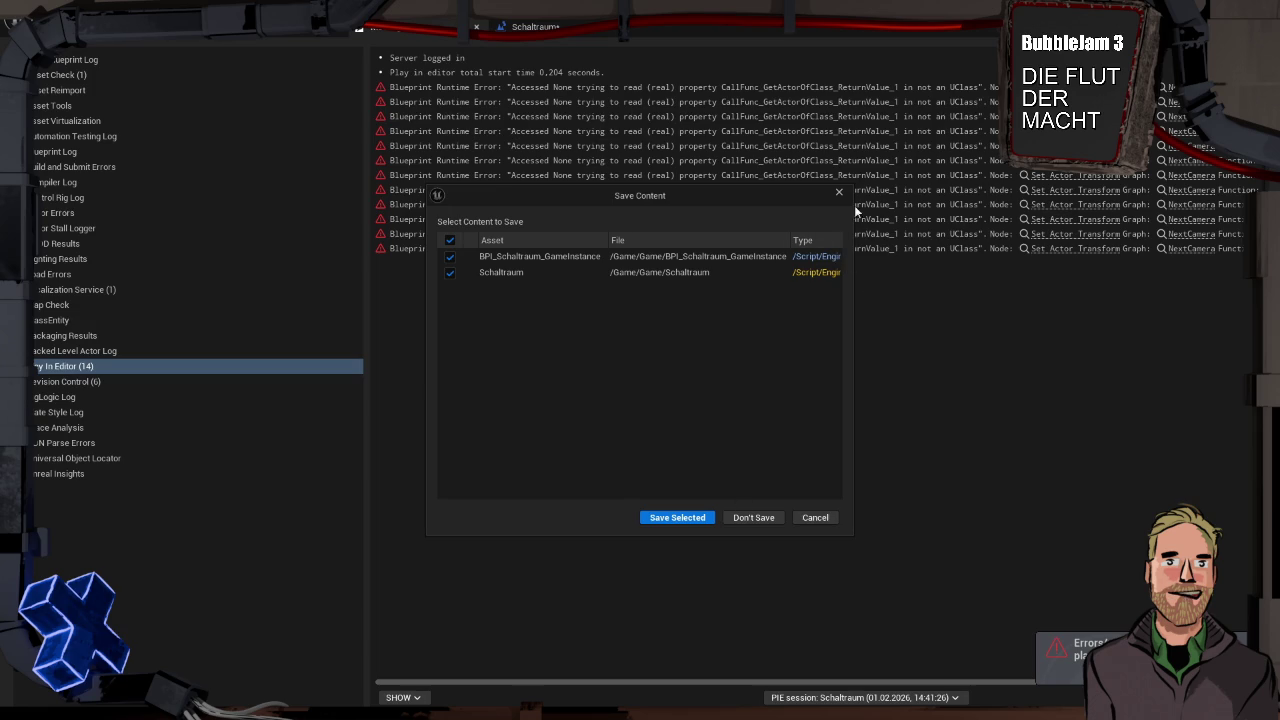
{"action": "key", "text": "Return"}
{"action": "left_click", "coordinate": [219, 49]}
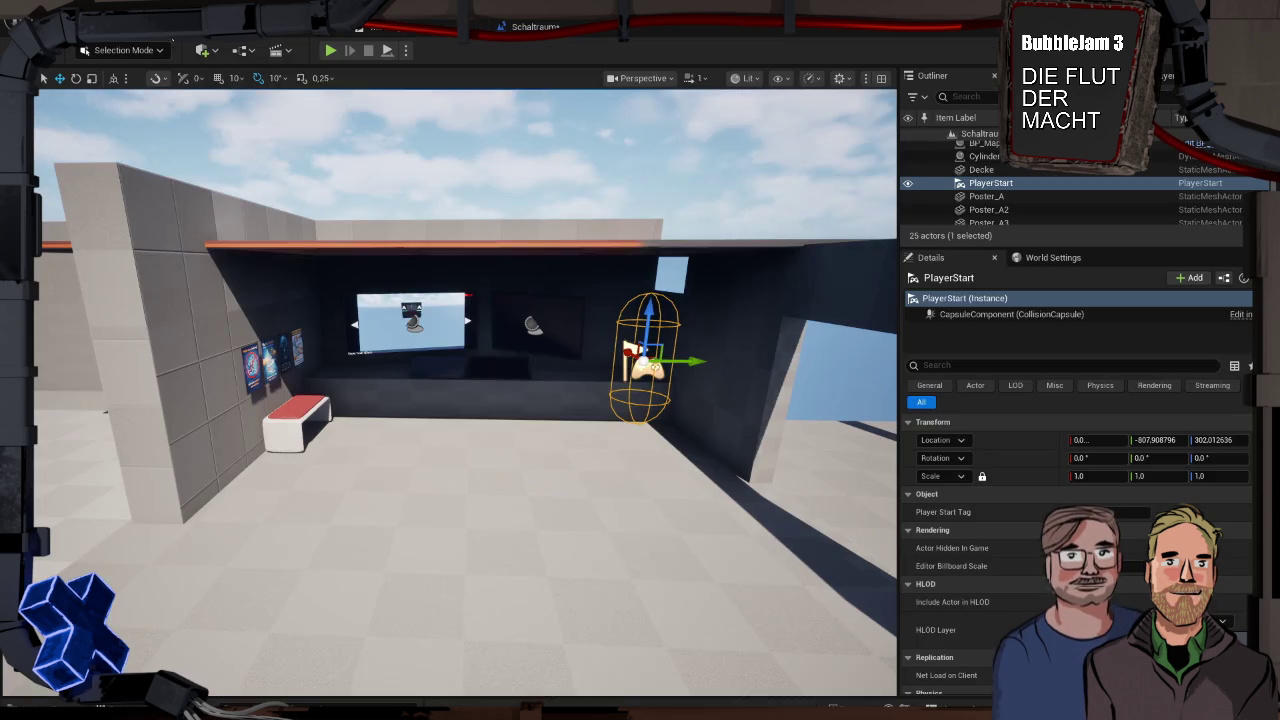
{"action": "mouse_move", "coordinate": [465, 400]}
{"action": "left_mouse_down"}
{"action": "mouse_move", "coordinate": [465, 520]}
{"action": "mouse_move", "coordinate": [540, 450]}
{"action": "mouse_move", "coordinate": [631, 405]}
{"action": "left_mouse_up"}
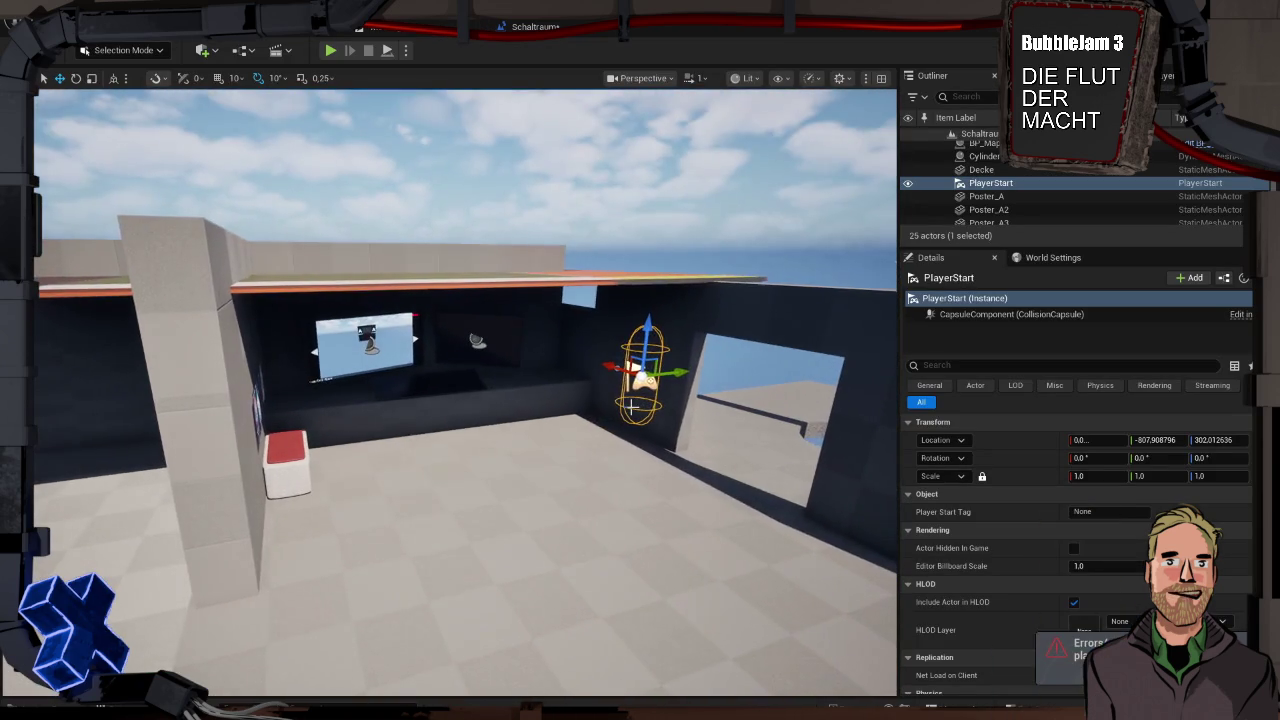
{"action": "key", "text": "alt+p"}
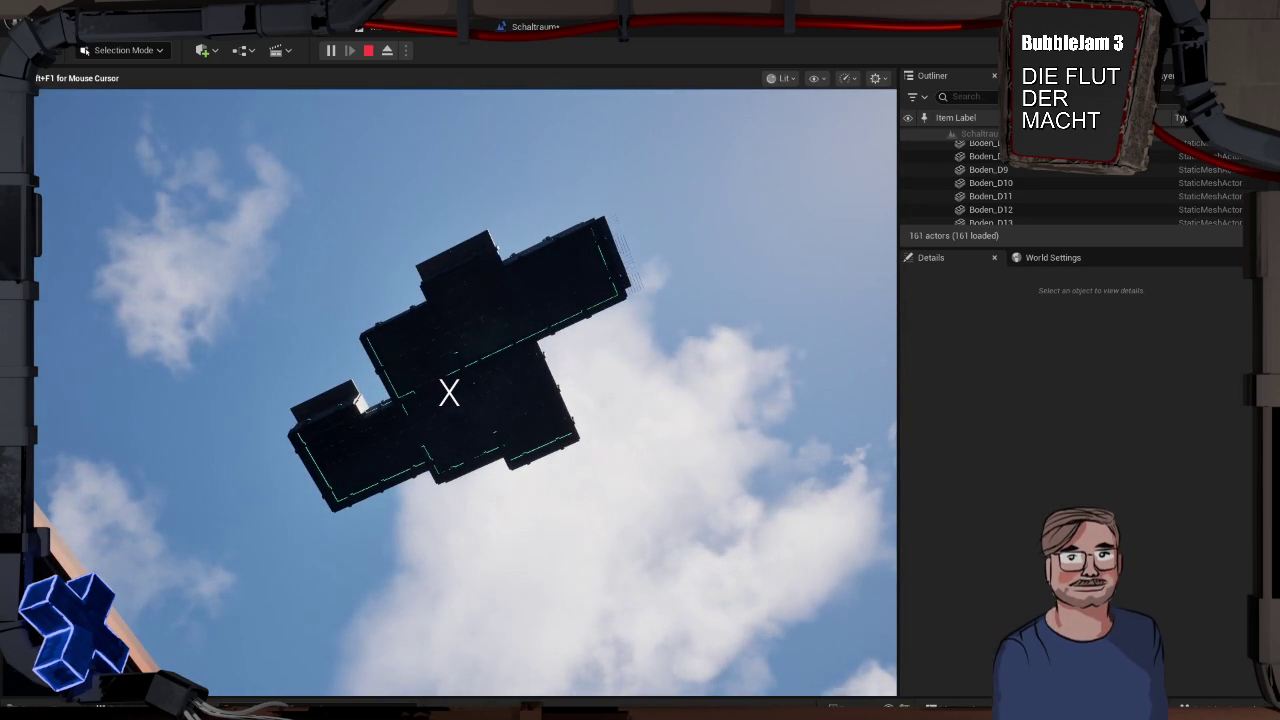
{"action": "key", "text": "Escape"}
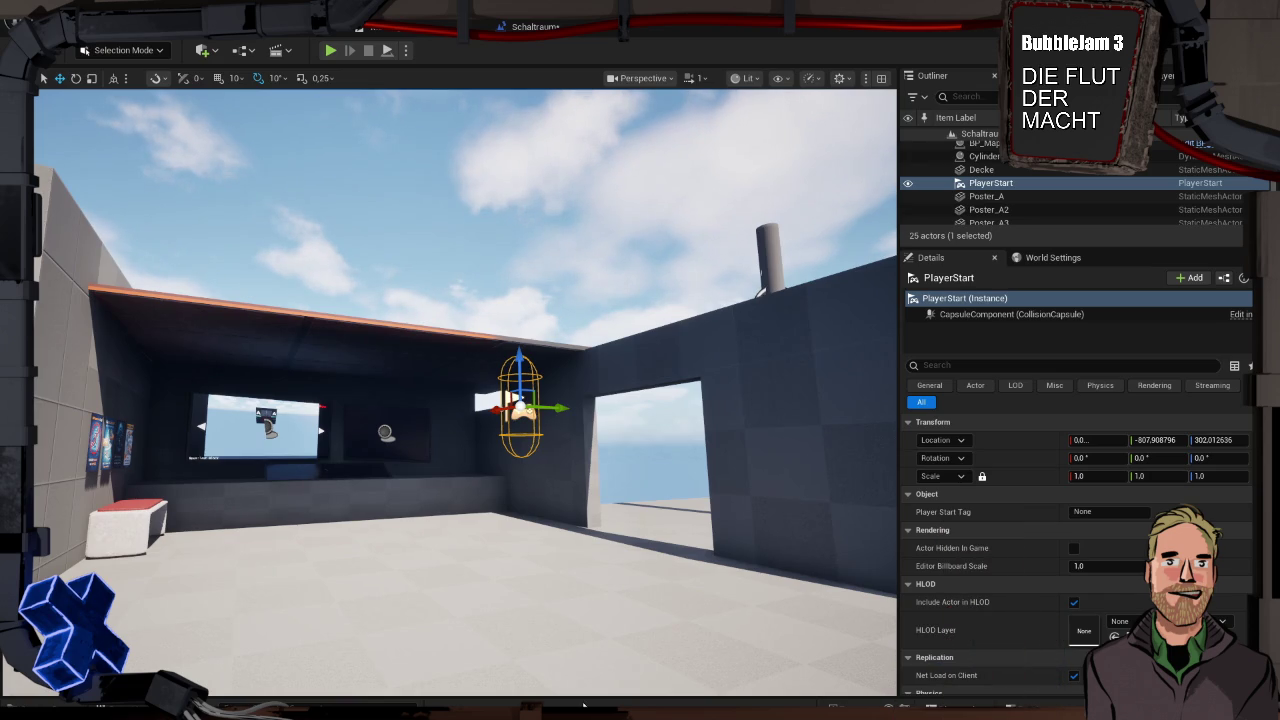
Open the Content Drawer, go into the Character folder and select Material_001
{"action": "key", "text": "ctrl+space"}
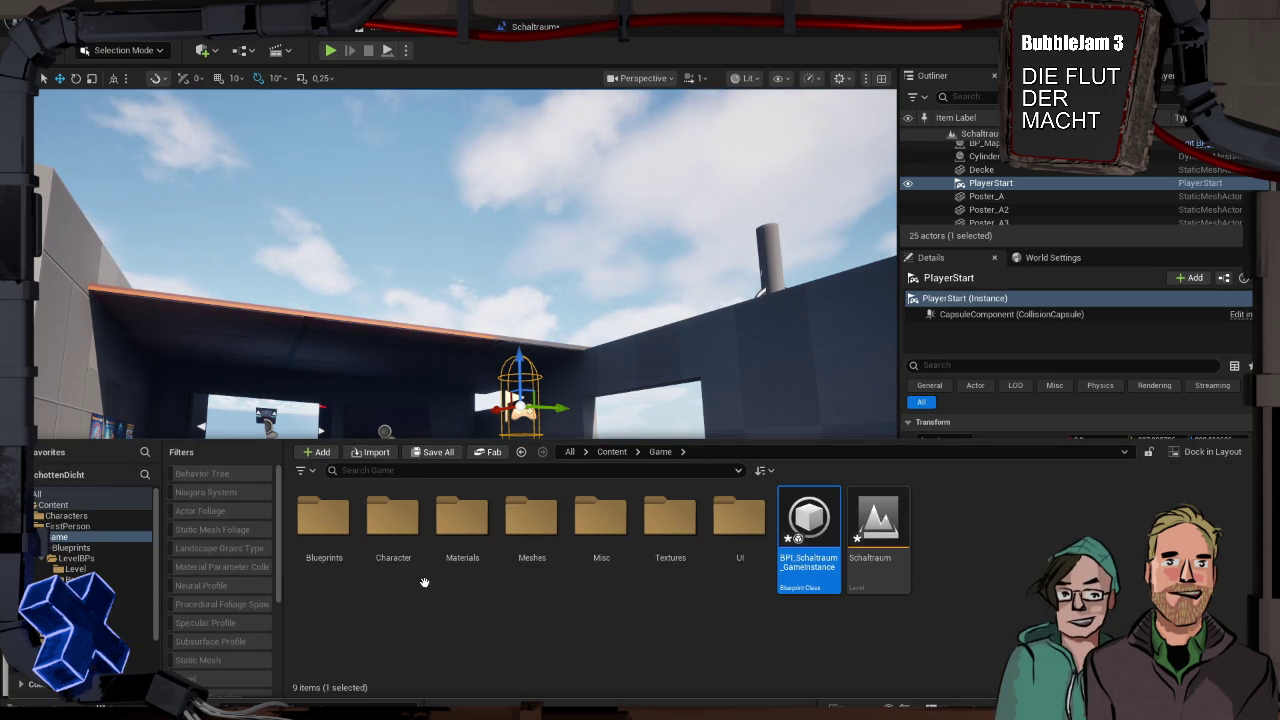
{"action": "double_click", "coordinate": [393, 525]}
{"action": "left_click", "coordinate": [599, 534]}
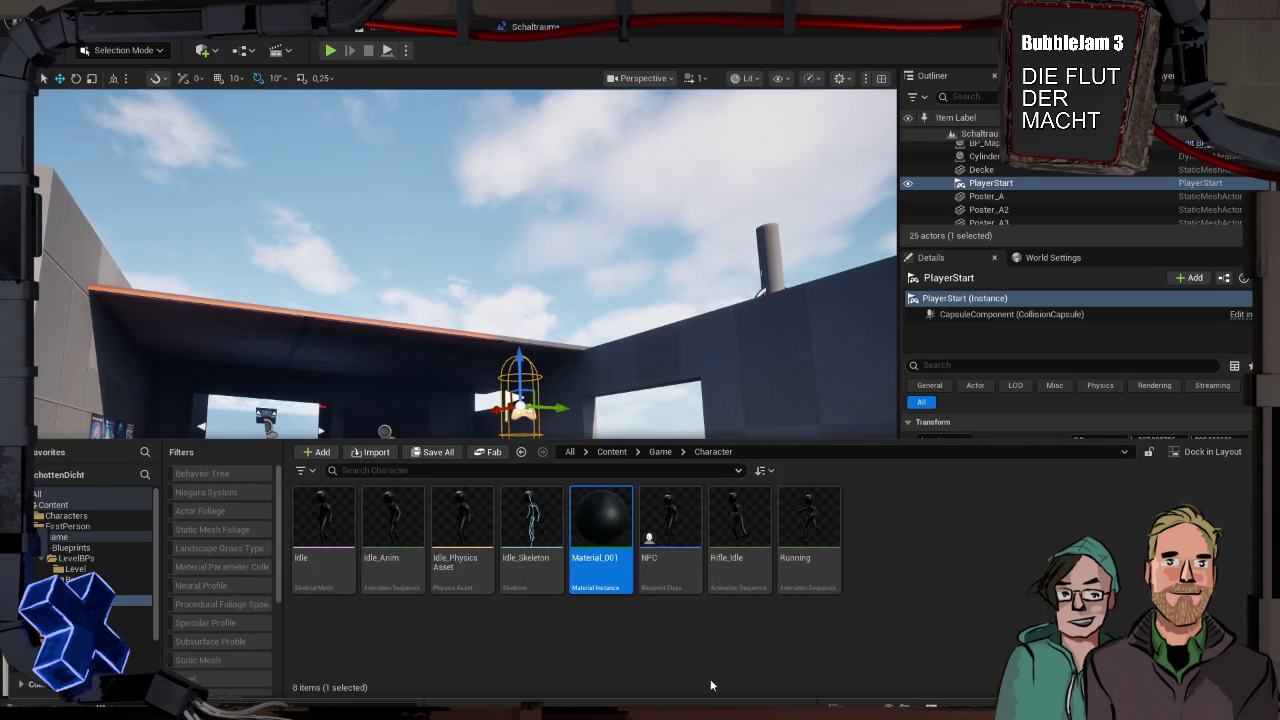
{"action": "mouse_move", "coordinate": [628, 548]}
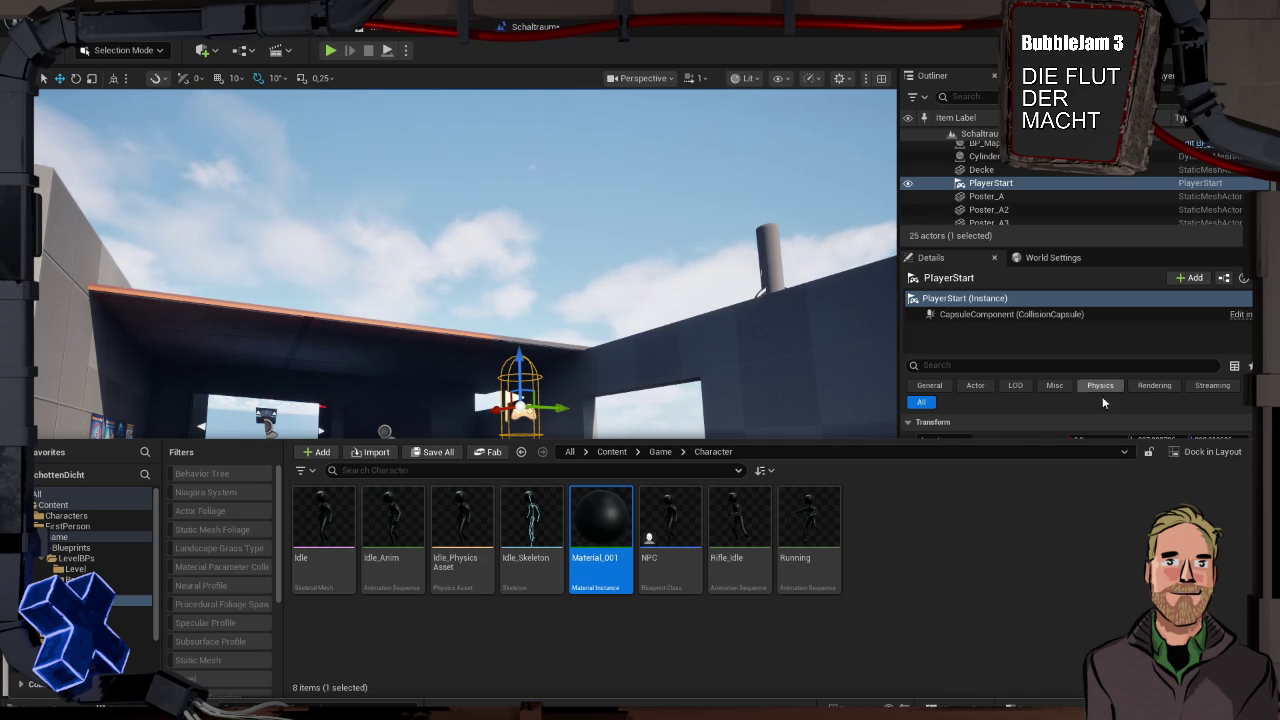
{"action": "key", "text": "super"}
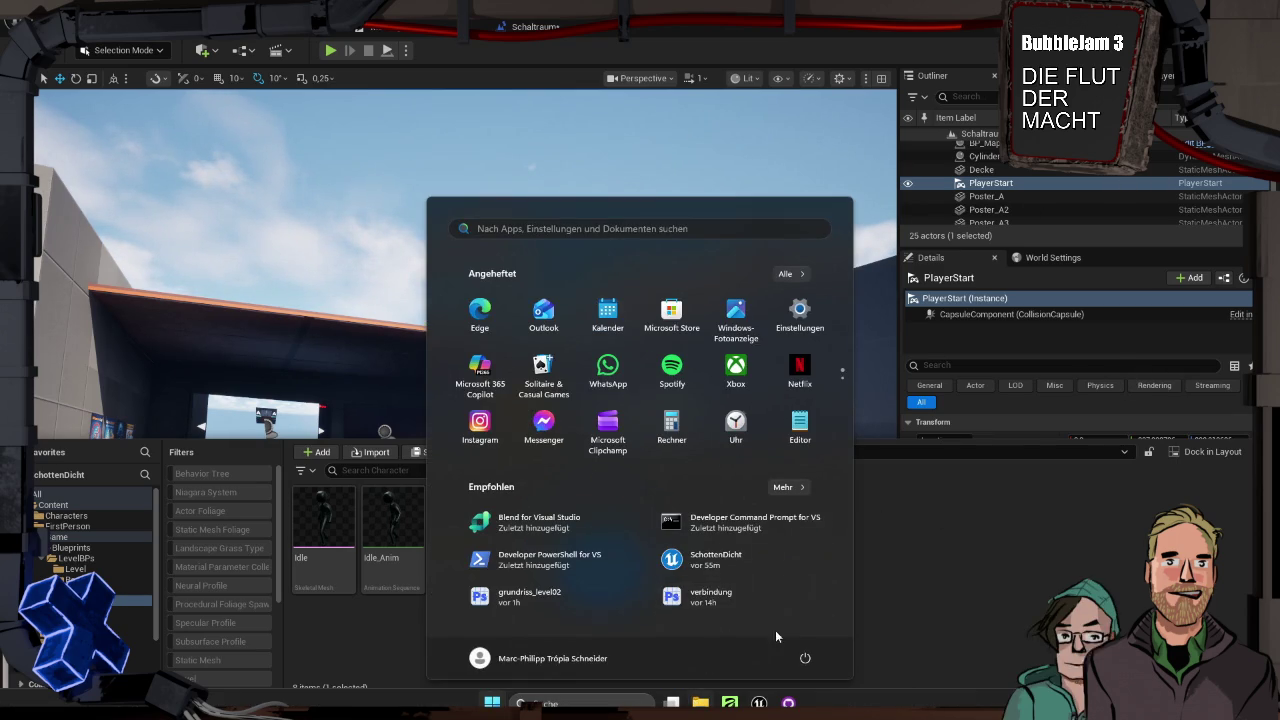
Import the Luke_Dicht_Stick_Mann texture from STUDIO > FlutMacht into the Textures folder
{"action": "key", "text": "super"}
{"action": "left_click", "coordinate": [620, 625]}
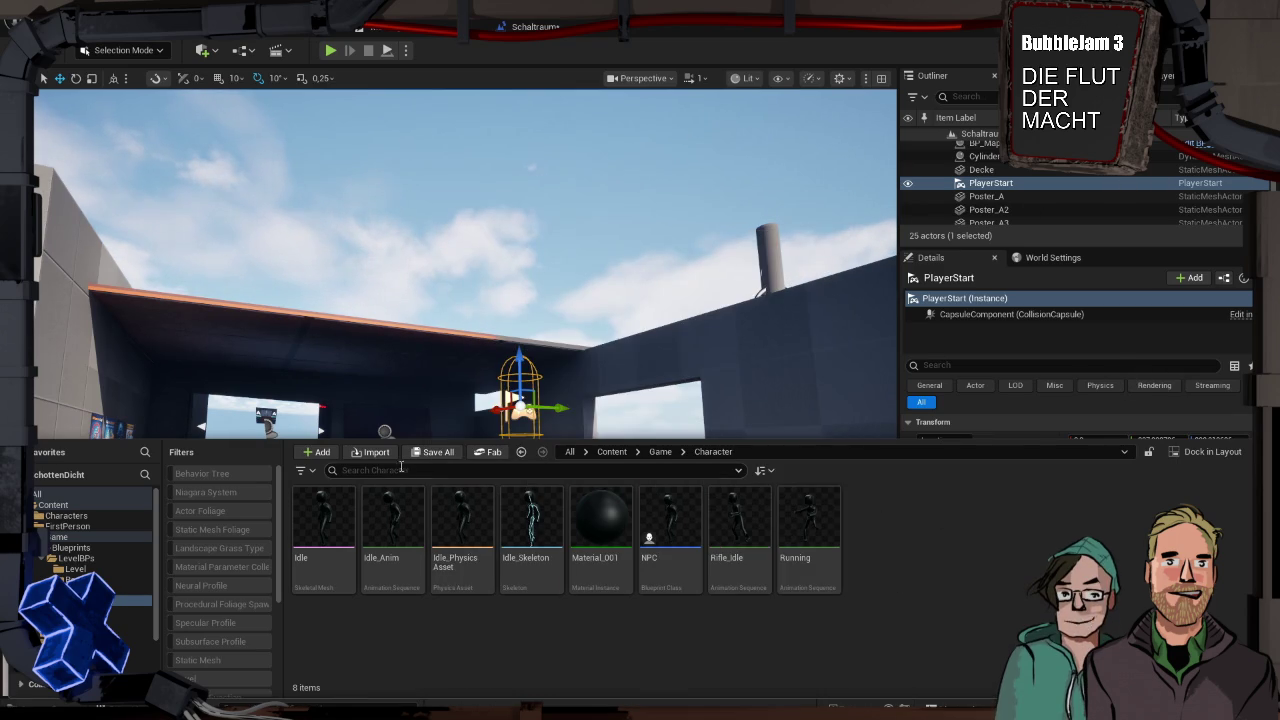
{"action": "left_click", "coordinate": [135, 643]}
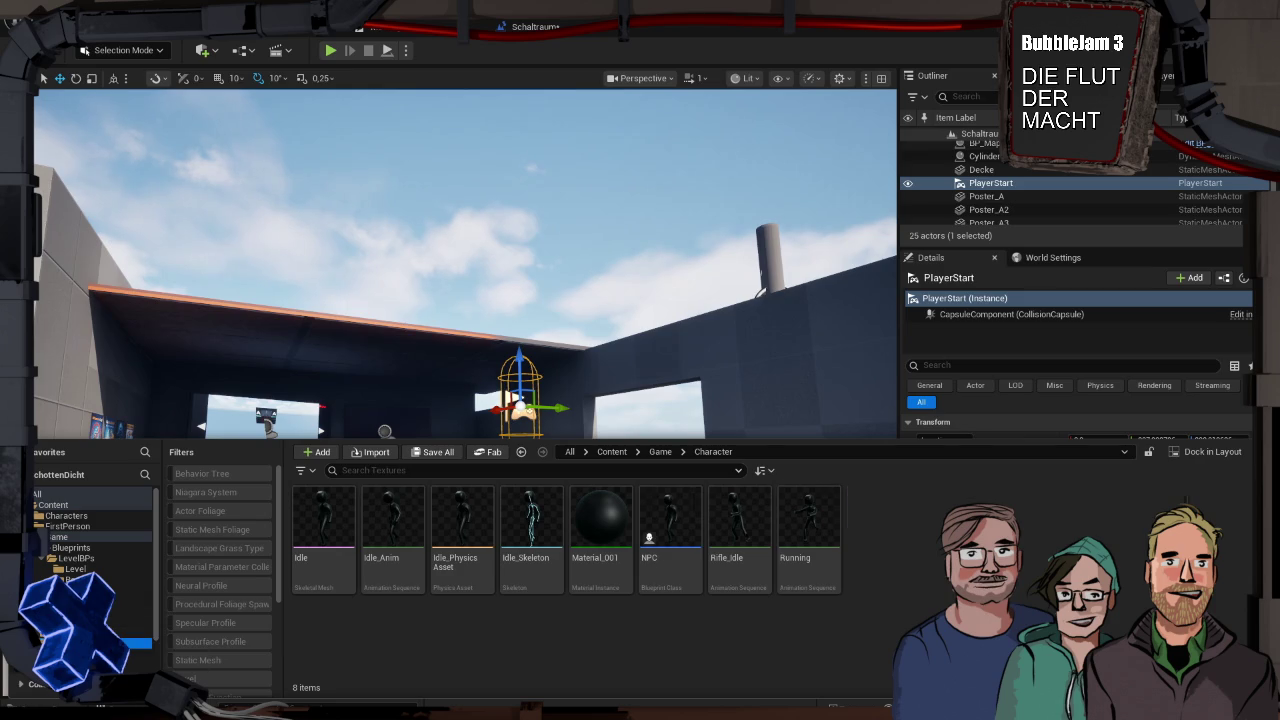
{"action": "left_click", "coordinate": [359, 452]}
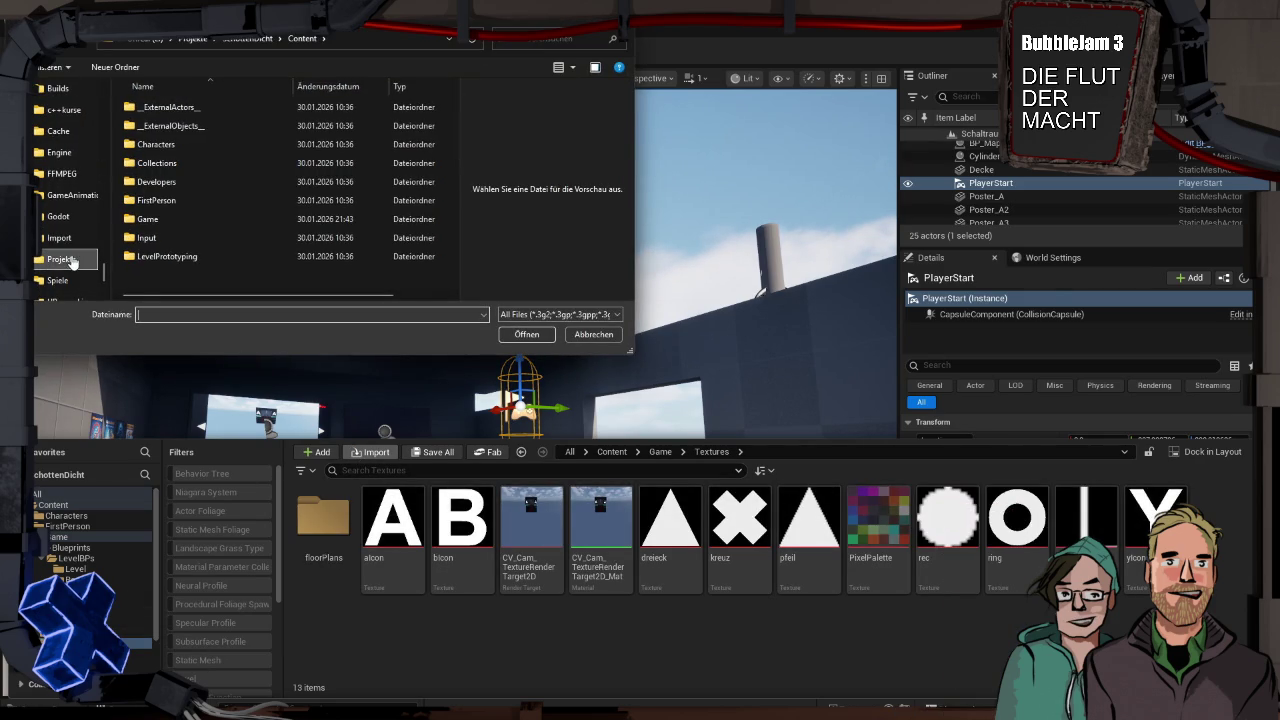
{"action": "scroll", "coordinate": [72, 263], "scroll_direction": "down", "scroll_amount": 2}
{"action": "scroll", "coordinate": [72, 263], "scroll_direction": "down", "scroll_amount": 5}
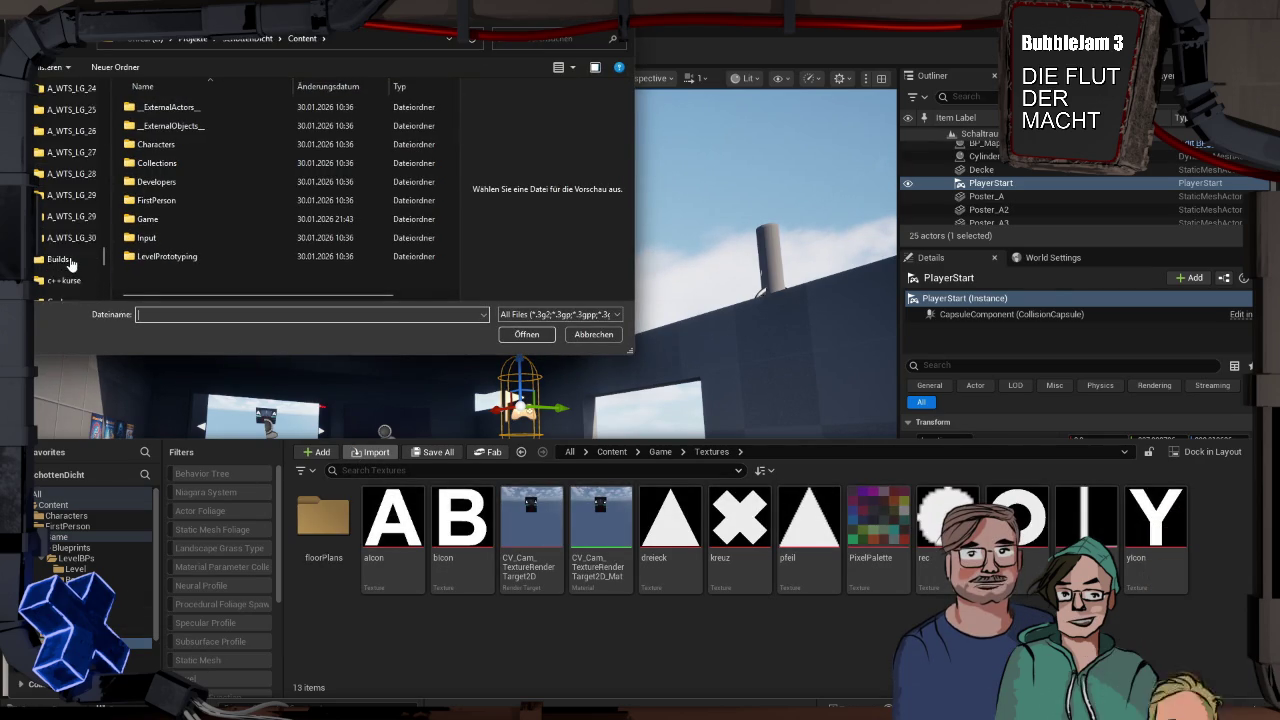
{"action": "scroll", "coordinate": [66, 258], "scroll_direction": "up", "scroll_amount": 5}
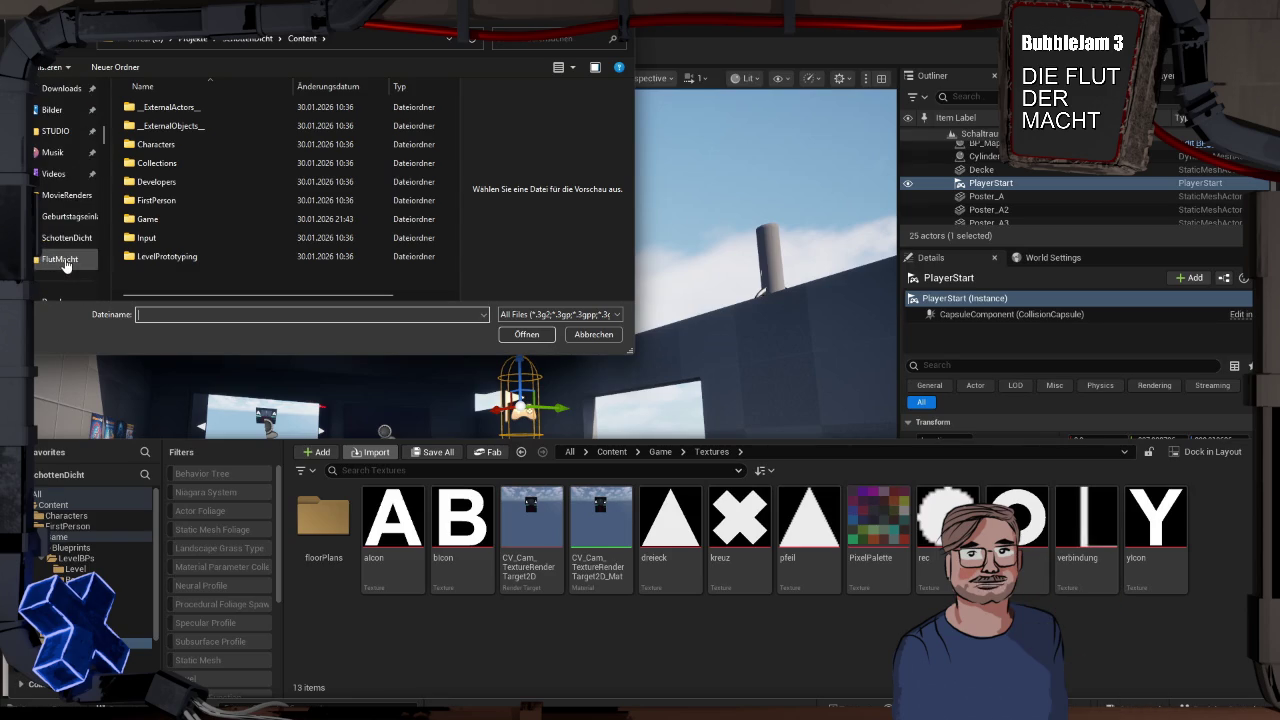
{"action": "scroll", "coordinate": [60, 231], "scroll_direction": "up", "scroll_amount": 5}
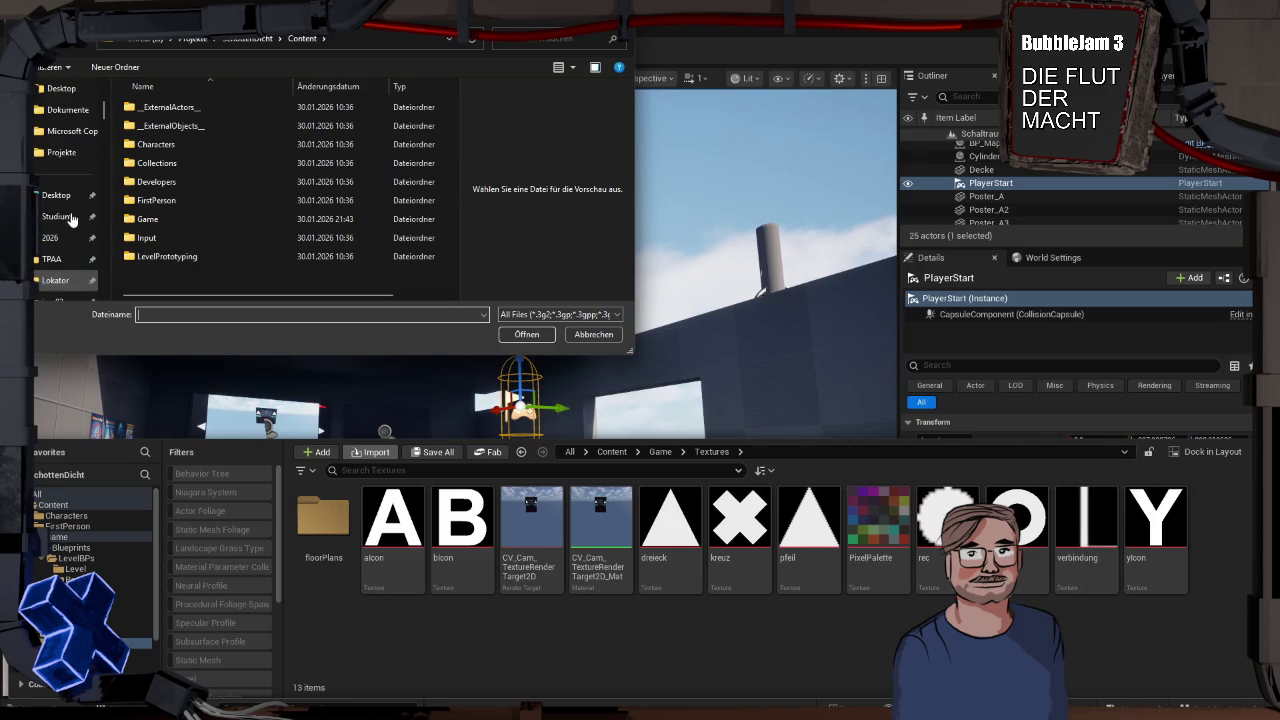
{"action": "left_click", "coordinate": [70, 218]}
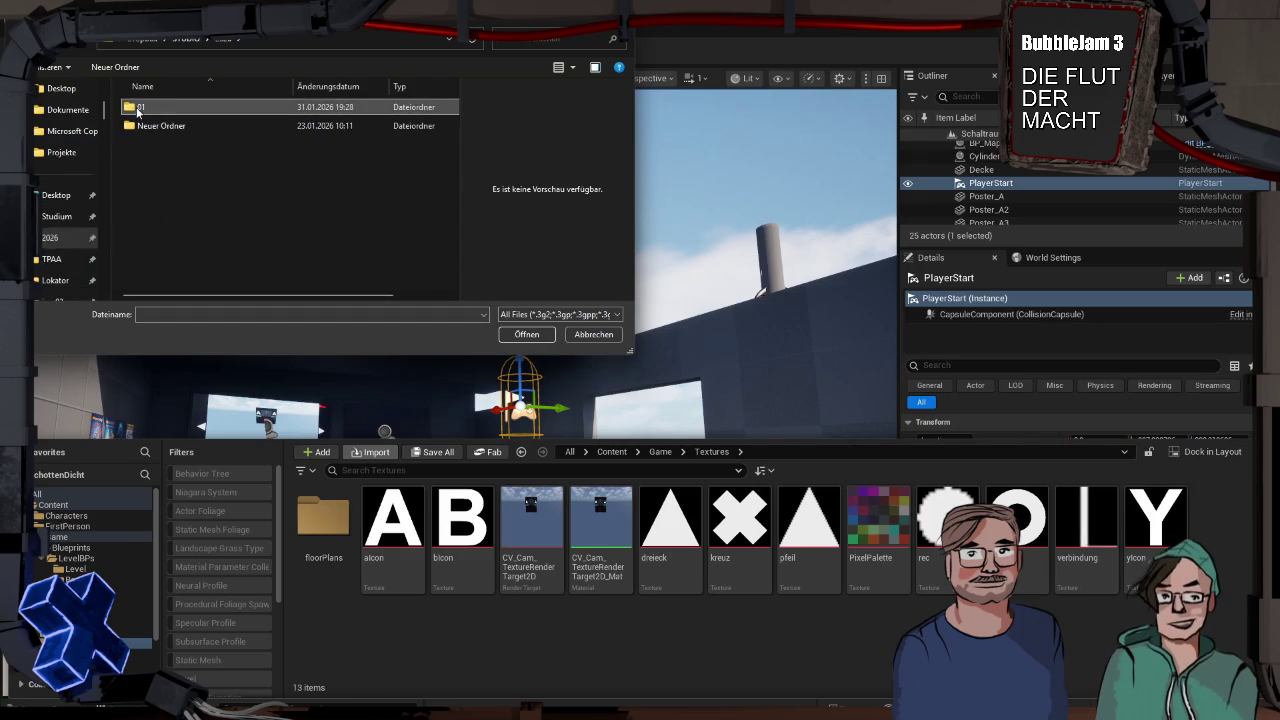
{"action": "double_click", "coordinate": [145, 125]}
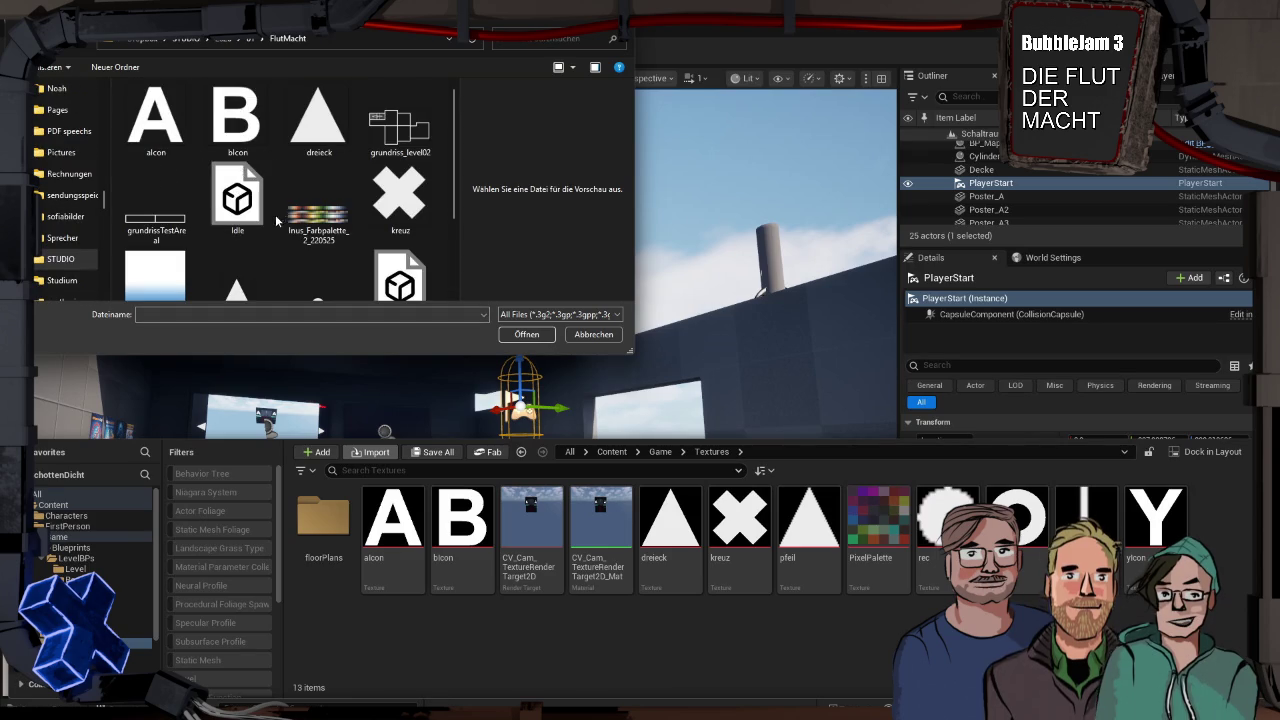
{"action": "scroll", "coordinate": [290, 205], "scroll_direction": "down", "scroll_amount": 2}
{"action": "double_click", "coordinate": [158, 200]}
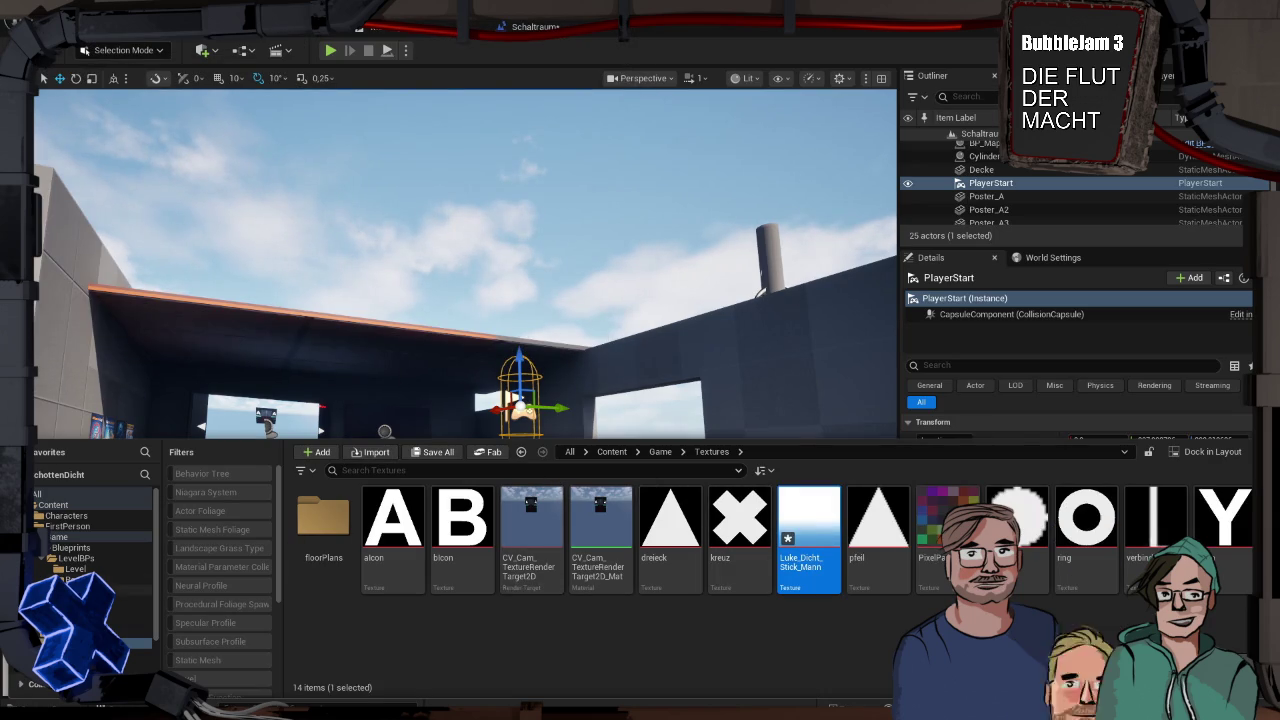
Rename Material_001 in the Character folder to StickmanMat
{"action": "scroll", "coordinate": [95, 540], "scroll_direction": "down", "scroll_amount": 2}
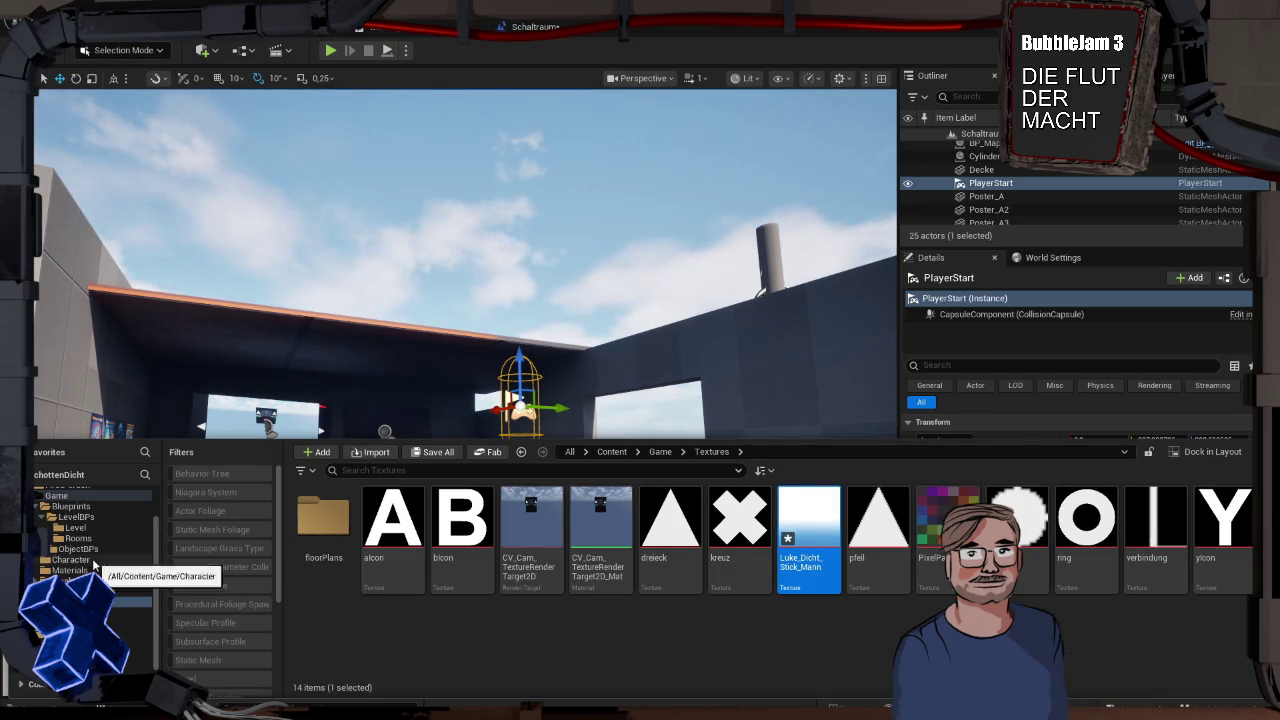
{"action": "left_click", "coordinate": [70, 559]}
{"action": "left_click", "coordinate": [596, 524]}
{"action": "key", "text": "F2"}
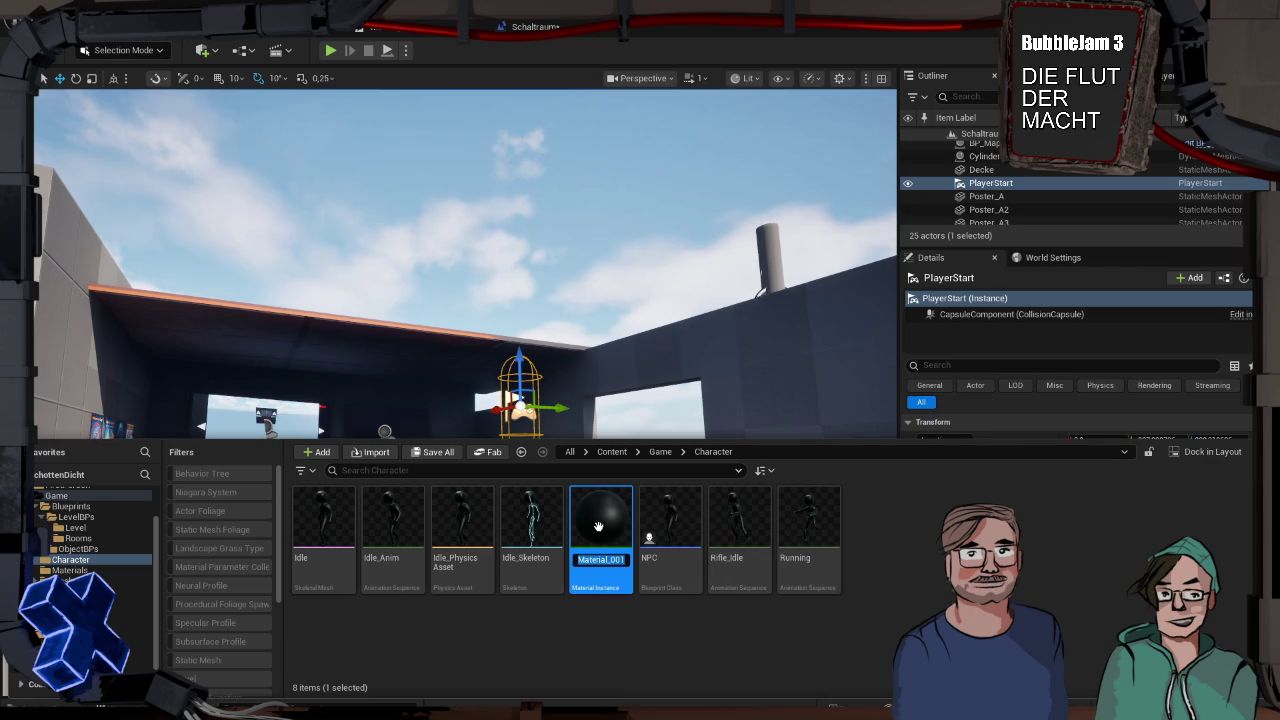
{"action": "type", "text": "Stickma"}
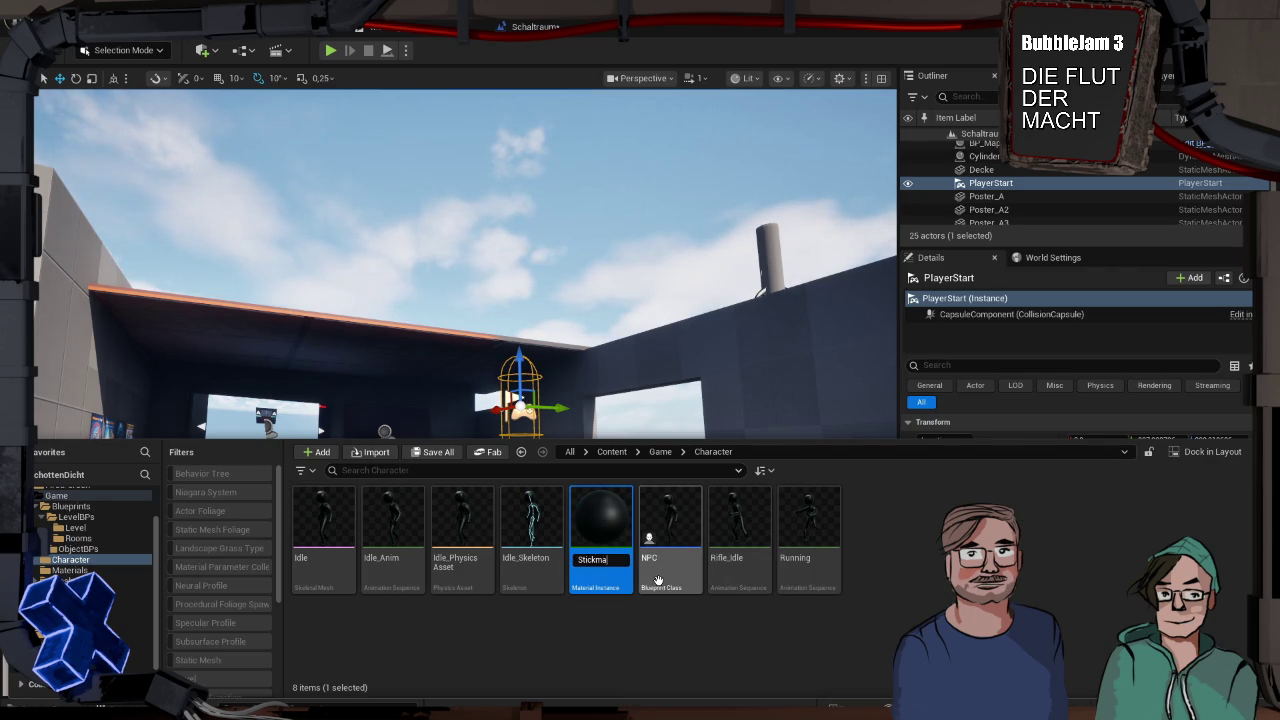
{"action": "type", "text": "nMat"}
{"action": "key", "text": "Return"}
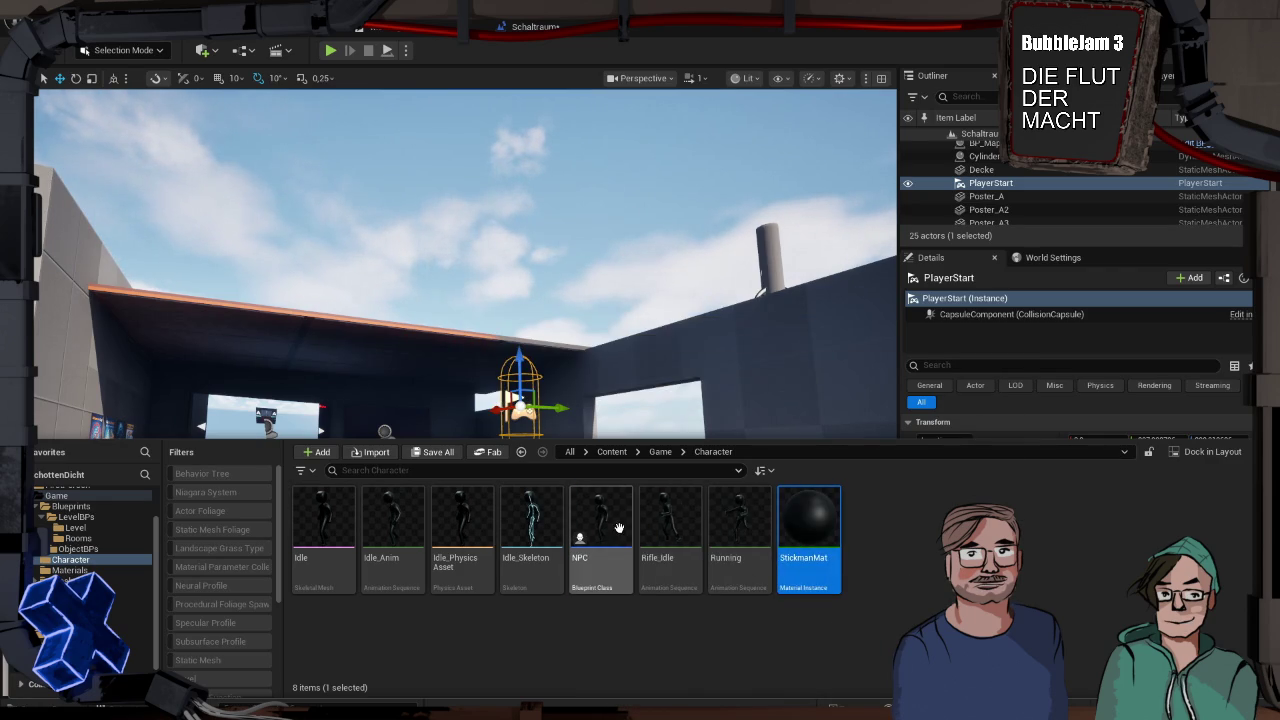
Move StickmanMat into the Materials folder
{"action": "mouse_move", "coordinate": [809, 530]}
{"action": "left_mouse_down"}
{"action": "mouse_move", "coordinate": [392, 570]}
{"action": "mouse_move", "coordinate": [78, 571]}
{"action": "left_mouse_up"}
{"action": "left_click", "coordinate": [122, 600]}
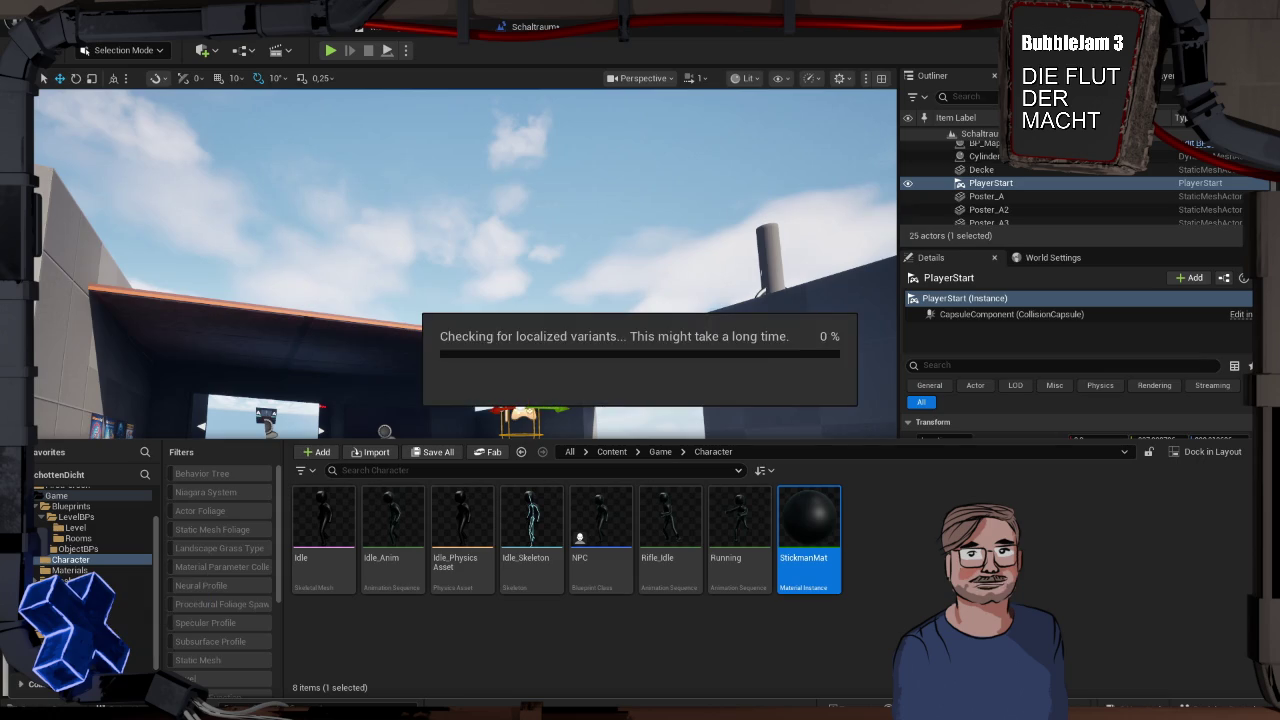
{"action": "left_click", "coordinate": [70, 571]}
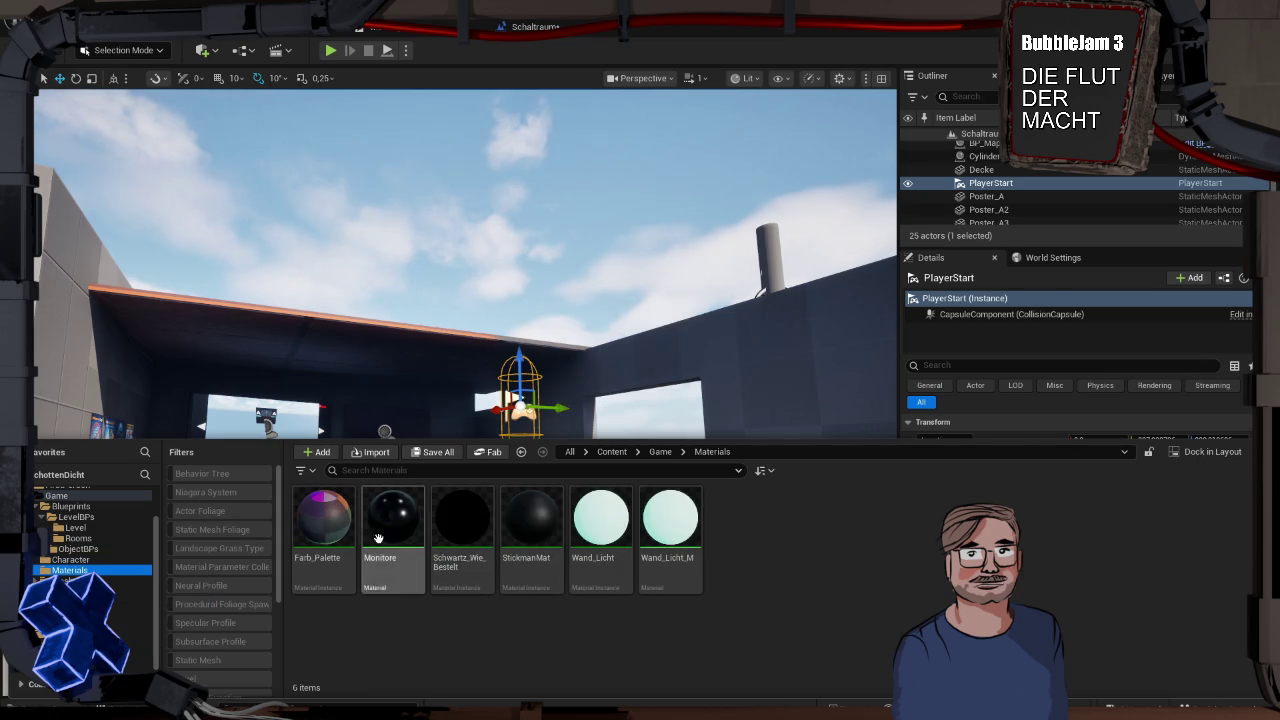
{"action": "right_click", "coordinate": [533, 560]}
Open StickmanMat and look through its Global Static Switch, Scalar and Vector parameter groups
{"action": "double_click", "coordinate": [533, 560]}
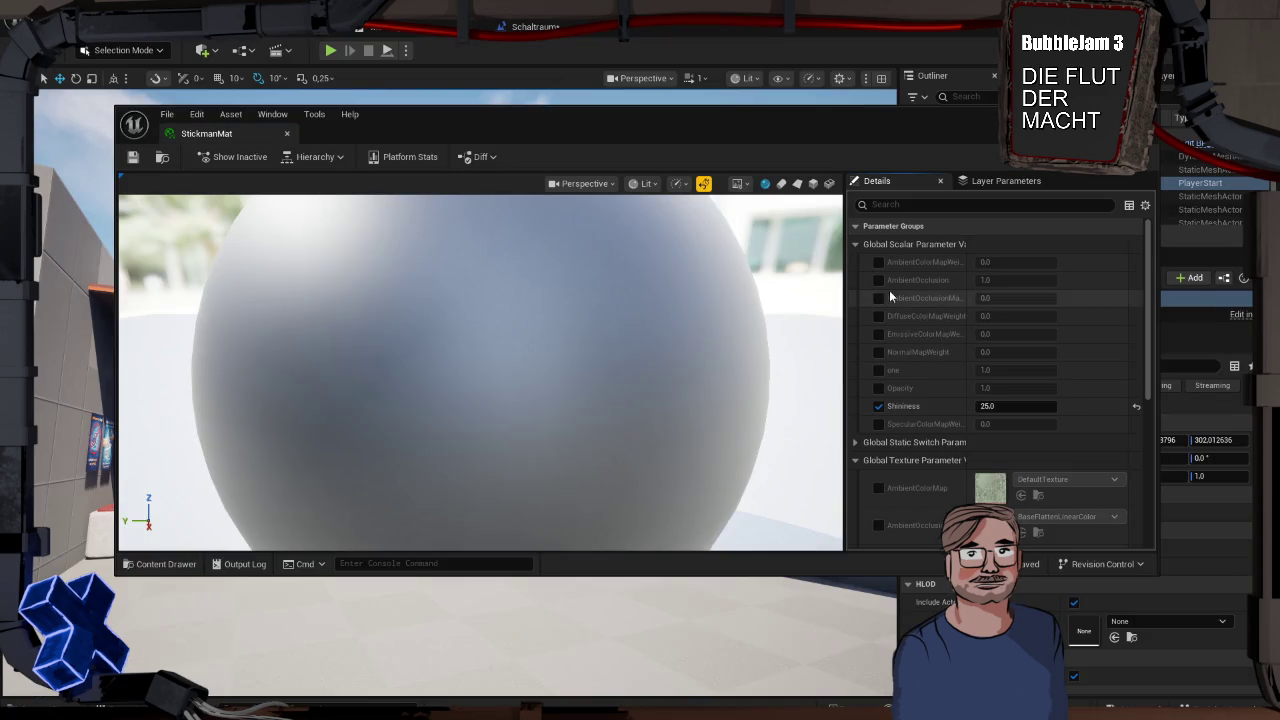
{"action": "scroll", "coordinate": [904, 313], "scroll_direction": "down", "scroll_amount": 3}
{"action": "scroll", "coordinate": [905, 362], "scroll_direction": "down", "scroll_amount": 4}
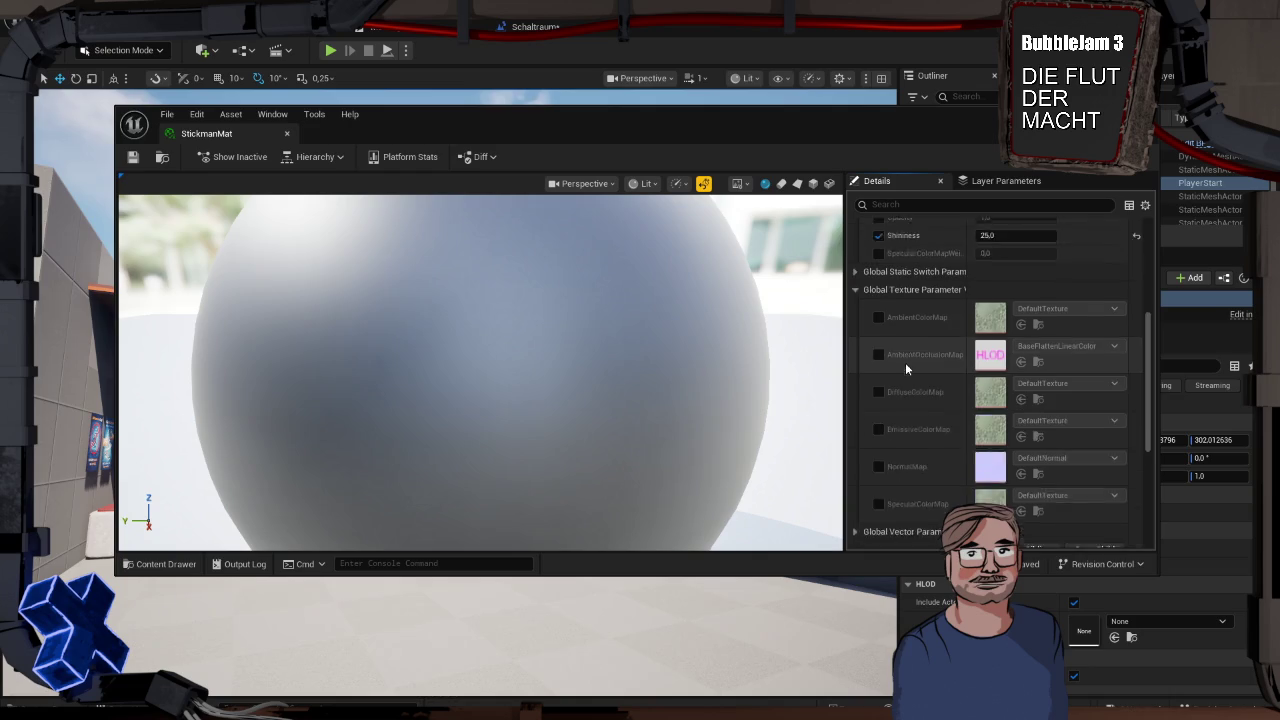
{"action": "scroll", "coordinate": [904, 368], "scroll_direction": "up", "scroll_amount": 3}
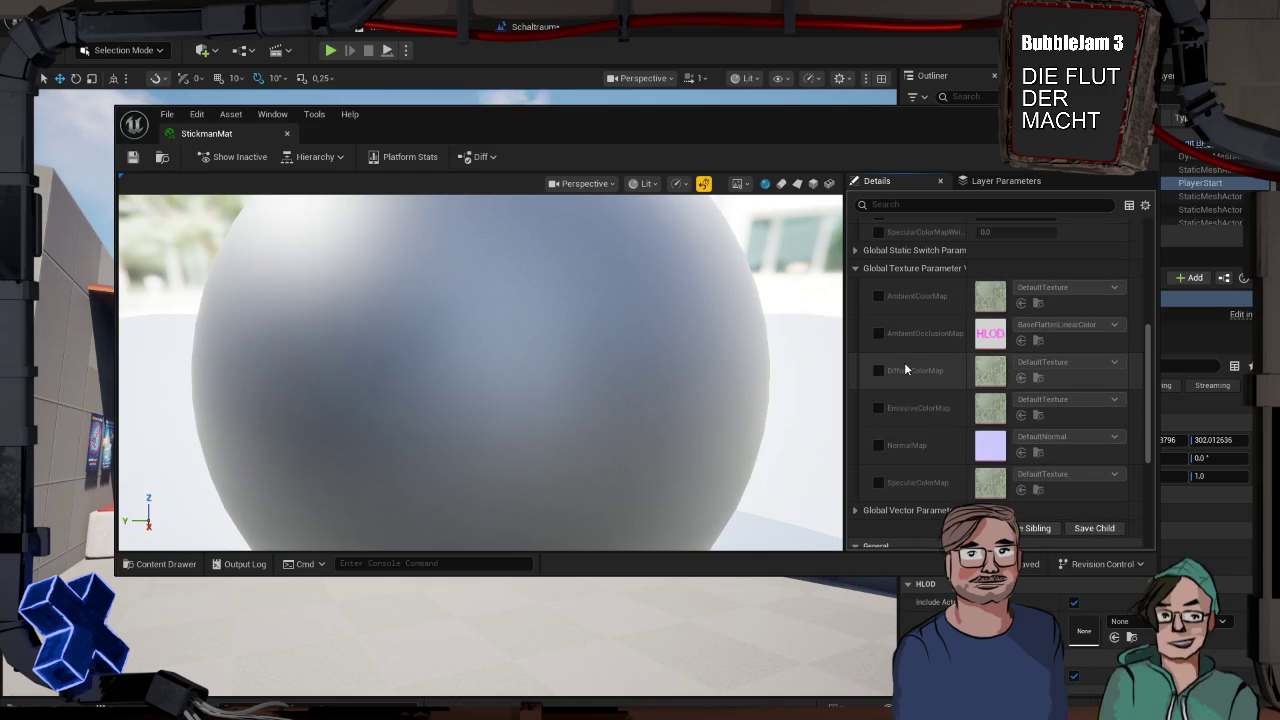
{"action": "scroll", "coordinate": [930, 375], "scroll_direction": "down", "scroll_amount": 1}
{"action": "scroll", "coordinate": [930, 370], "scroll_direction": "down", "scroll_amount": 4}
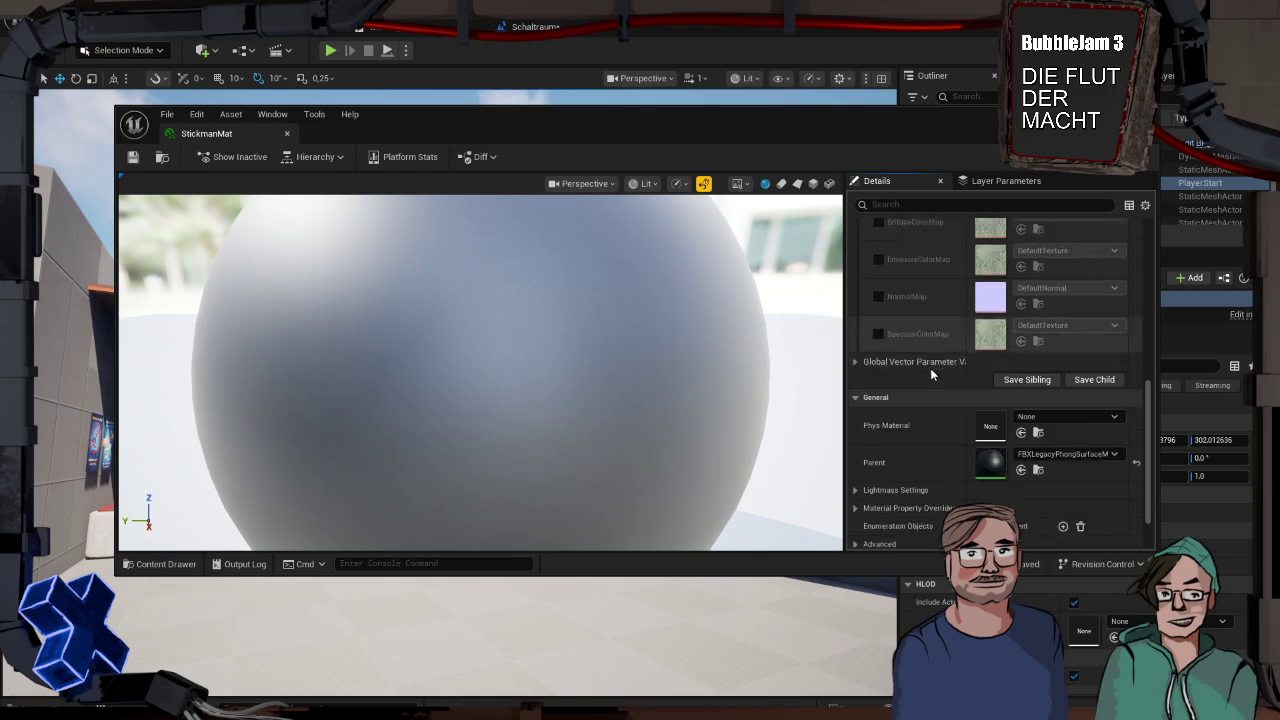
{"action": "scroll", "coordinate": [930, 368], "scroll_direction": "up", "scroll_amount": 7}
{"action": "scroll", "coordinate": [930, 366], "scroll_direction": "up", "scroll_amount": 1}
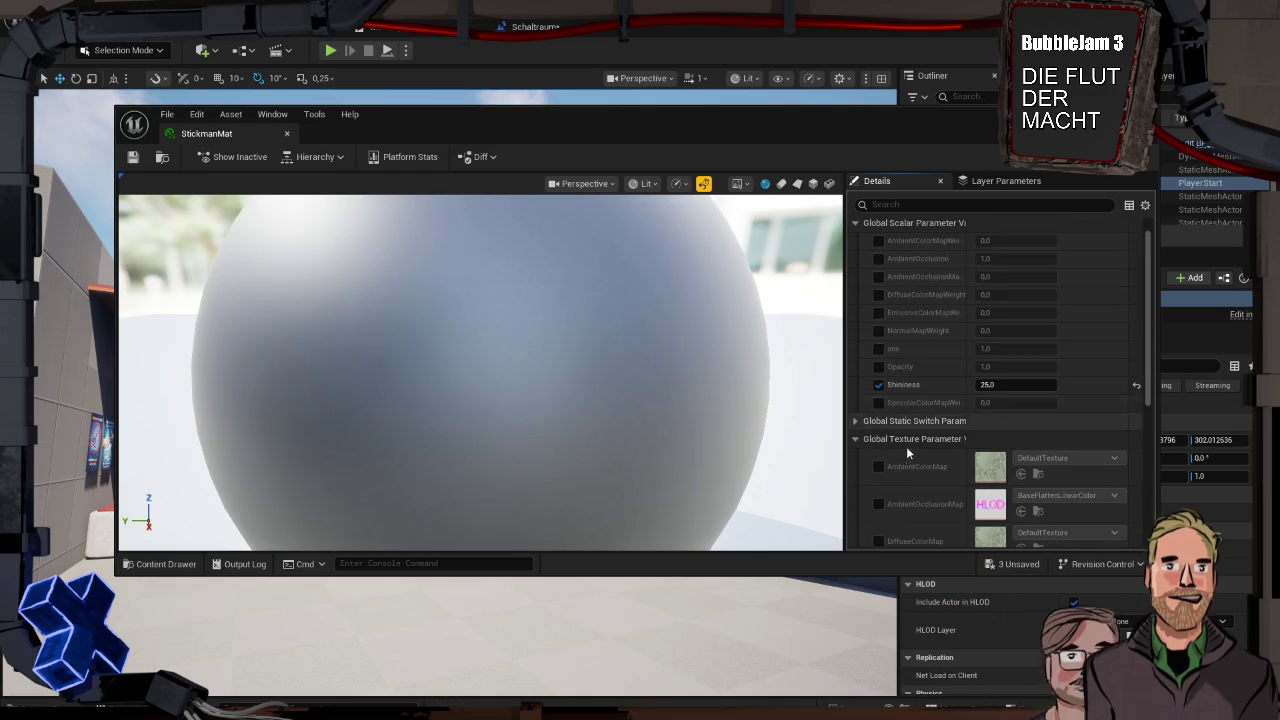
{"action": "left_click", "coordinate": [854, 421]}
{"action": "left_click", "coordinate": [854, 421]}
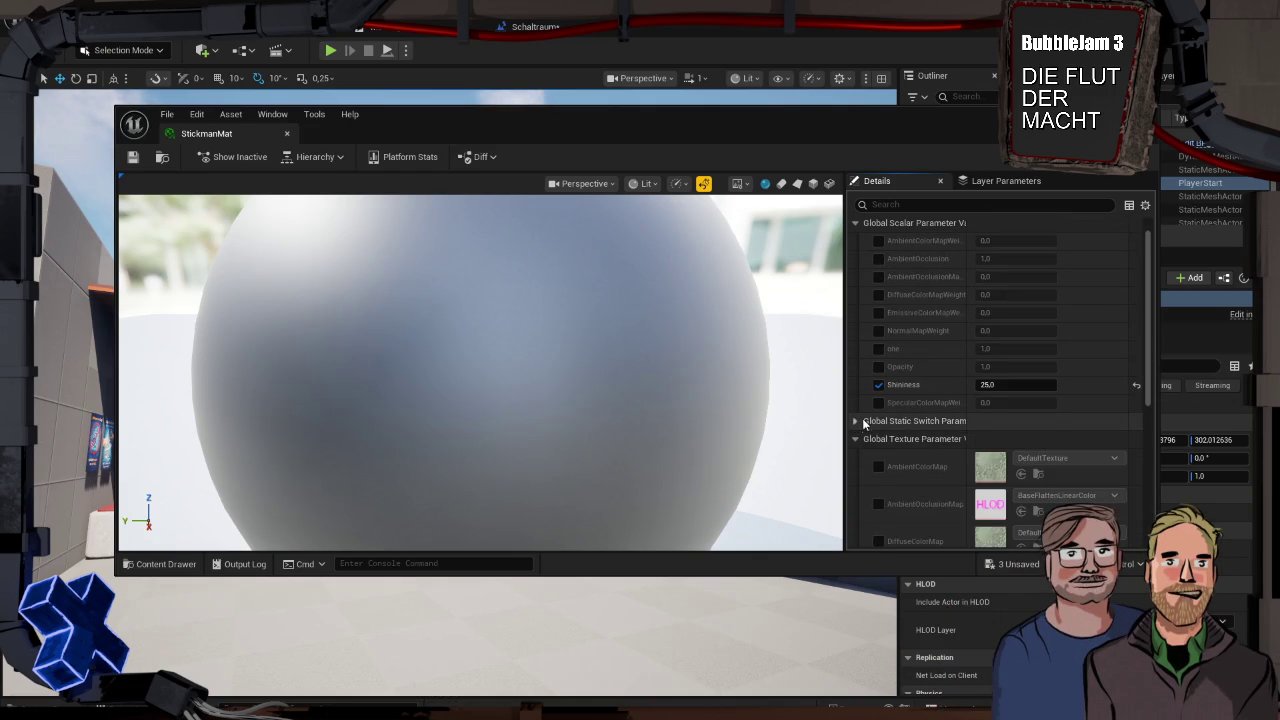
{"action": "scroll", "coordinate": [870, 419], "scroll_direction": "up", "scroll_amount": 1}
{"action": "left_click", "coordinate": [855, 245]}
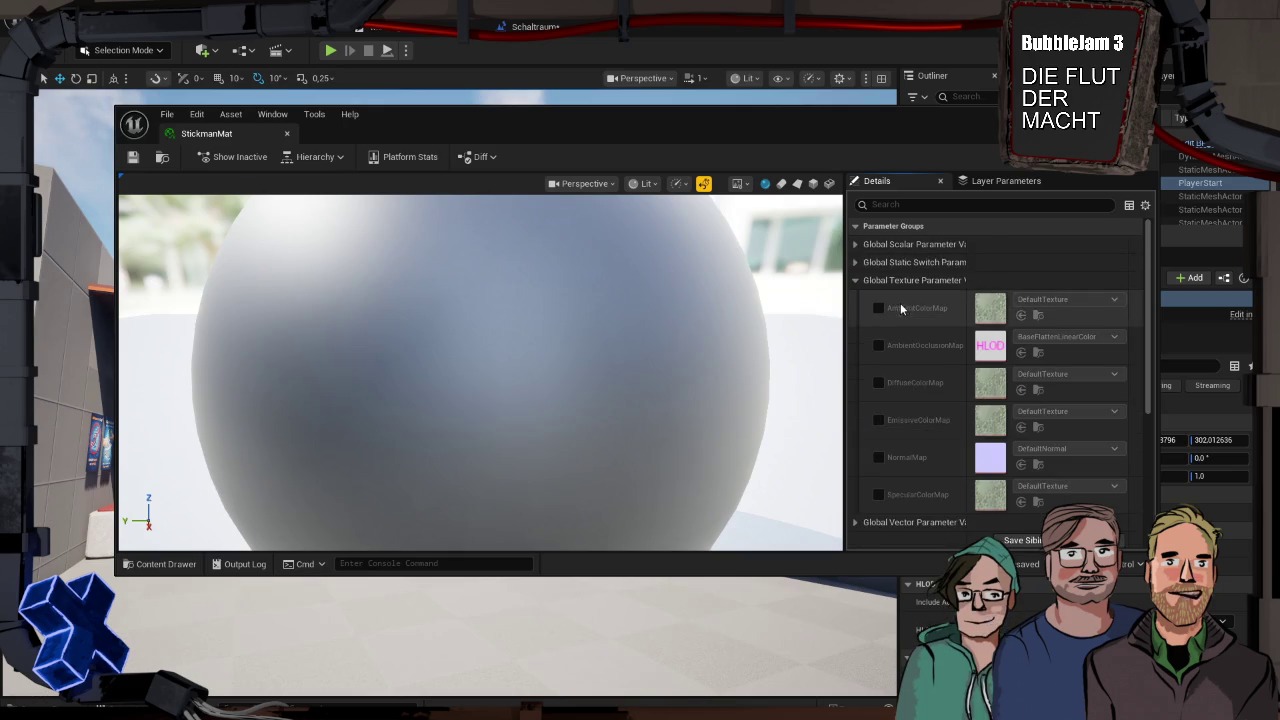
{"action": "scroll", "coordinate": [898, 310], "scroll_direction": "down", "scroll_amount": 5}
{"action": "left_click", "coordinate": [856, 352]}
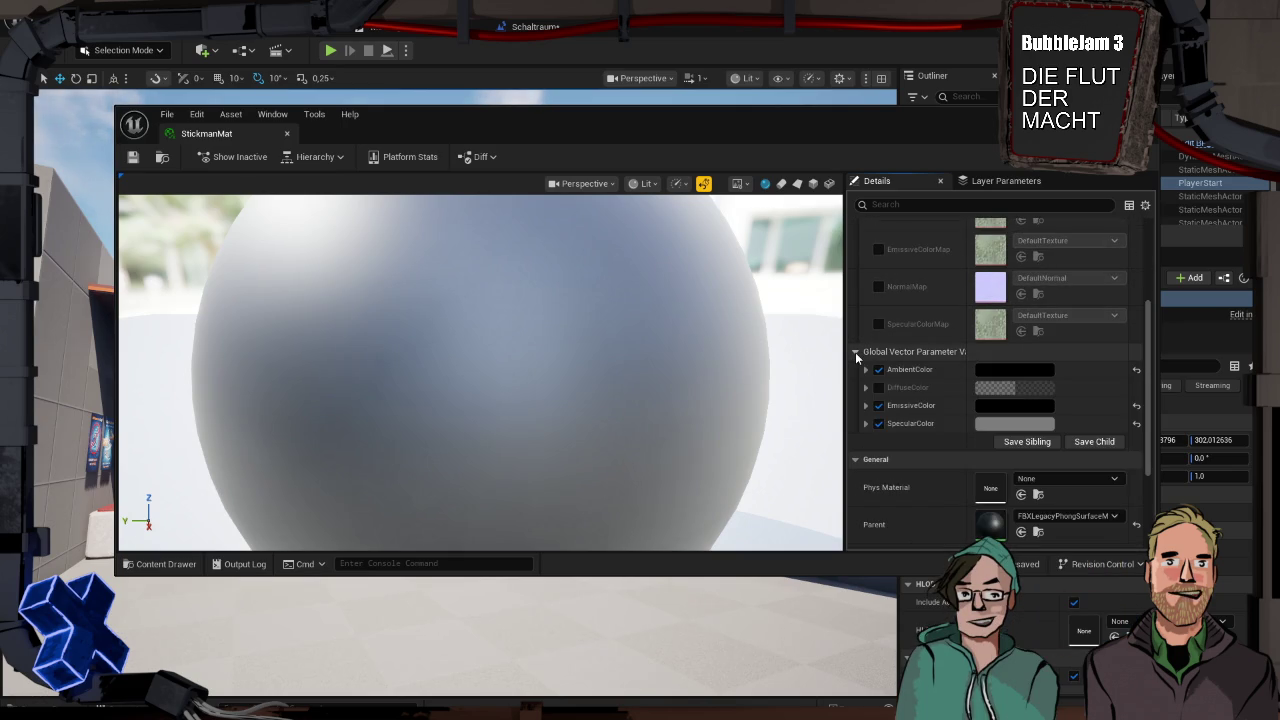
{"action": "left_click", "coordinate": [855, 352]}
{"action": "scroll", "coordinate": [892, 357], "scroll_direction": "up", "scroll_amount": 4}
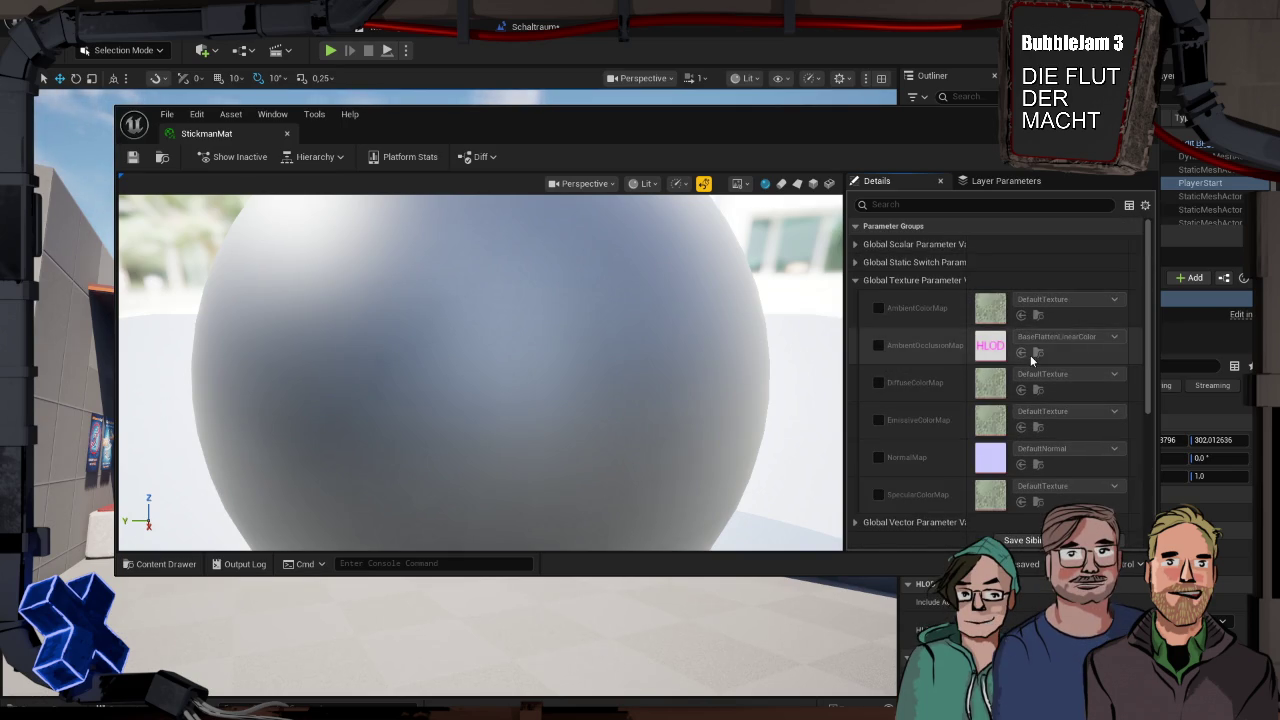
{"action": "scroll", "coordinate": [1045, 330], "scroll_direction": "down", "scroll_amount": 4}
{"action": "scroll", "coordinate": [1032, 362], "scroll_direction": "down", "scroll_amount": 2}
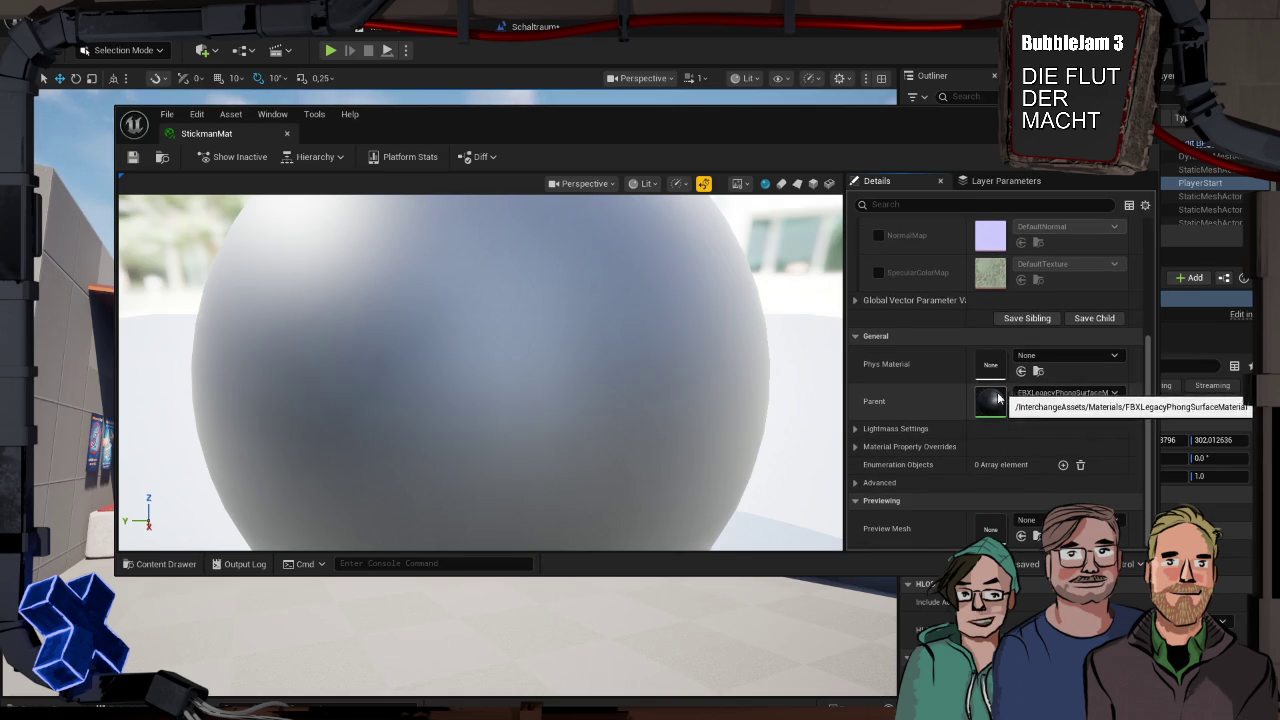
Open the parent material FBXLegacyPhongSurfaceMaterial, pan its graph, then go back to the level
{"action": "double_click", "coordinate": [993, 401]}
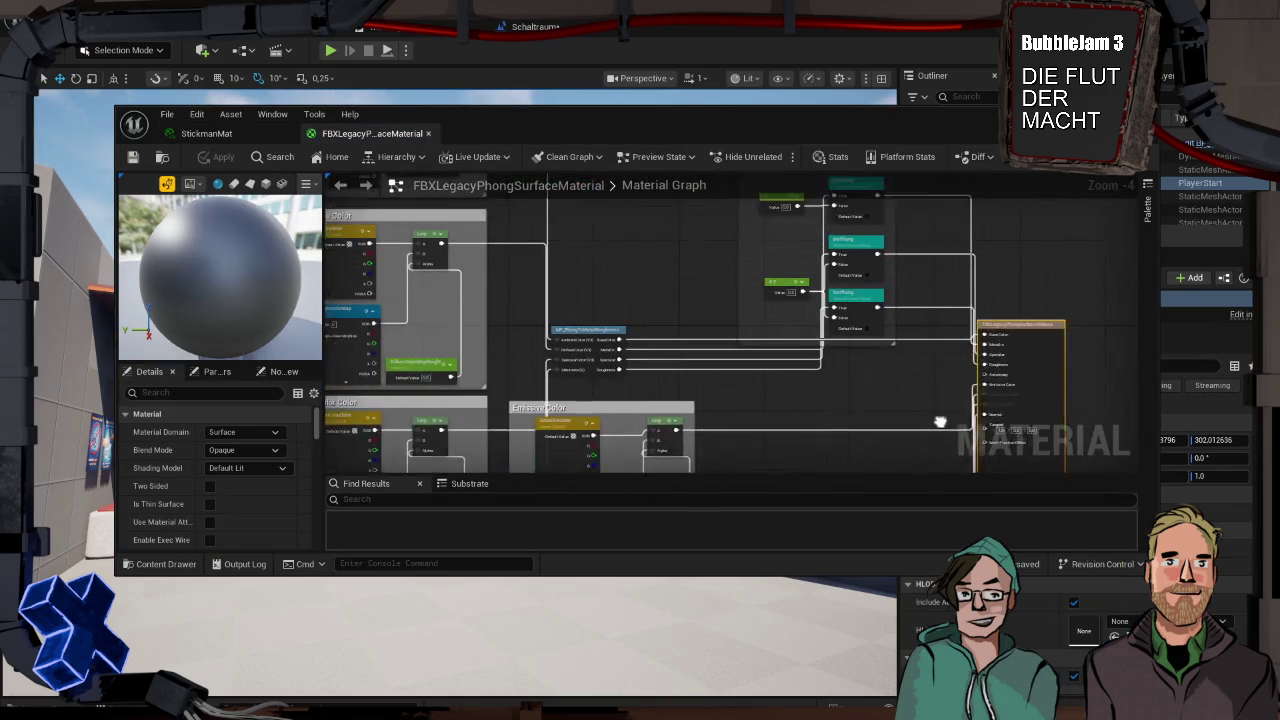
{"action": "scroll", "coordinate": [943, 392], "scroll_direction": "down", "scroll_amount": 2}
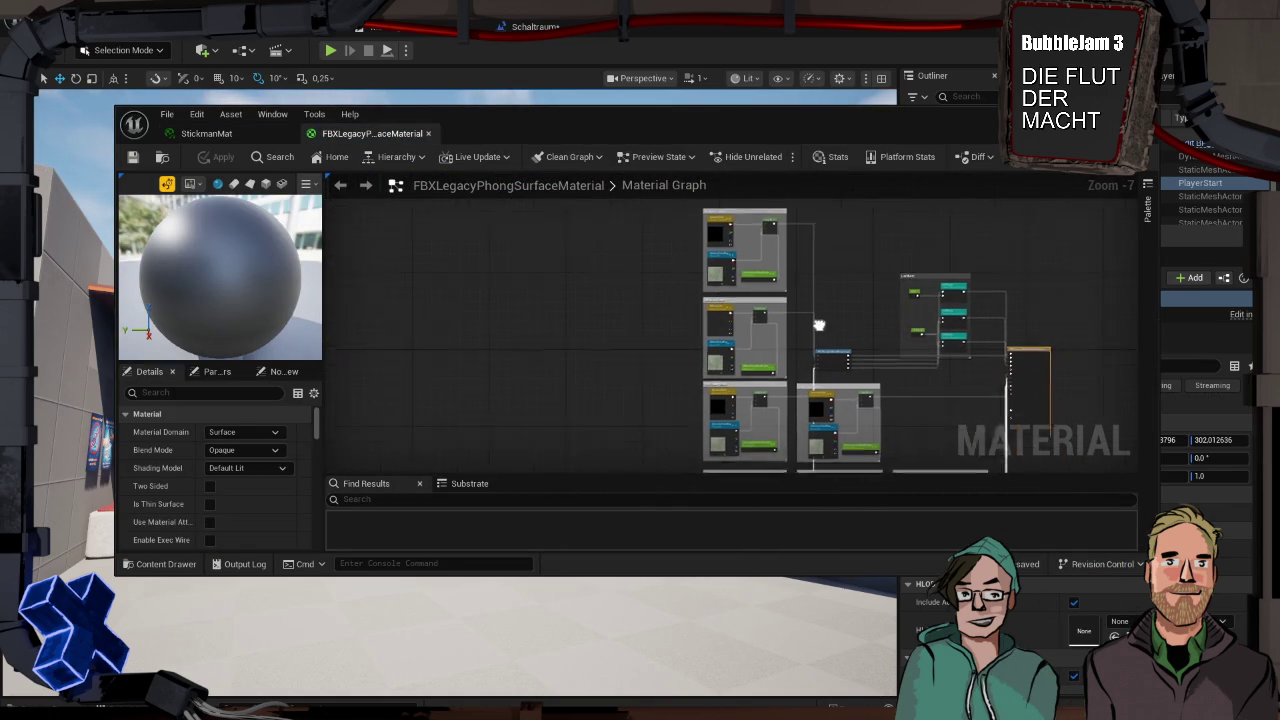
{"action": "mouse_move", "coordinate": [903, 263]}
{"action": "left_mouse_down"}
{"action": "mouse_move", "coordinate": [806, 366]}
{"action": "mouse_move", "coordinate": [895, 385]}
{"action": "mouse_move", "coordinate": [810, 285]}
{"action": "mouse_move", "coordinate": [779, 269]}
{"action": "left_mouse_up"}
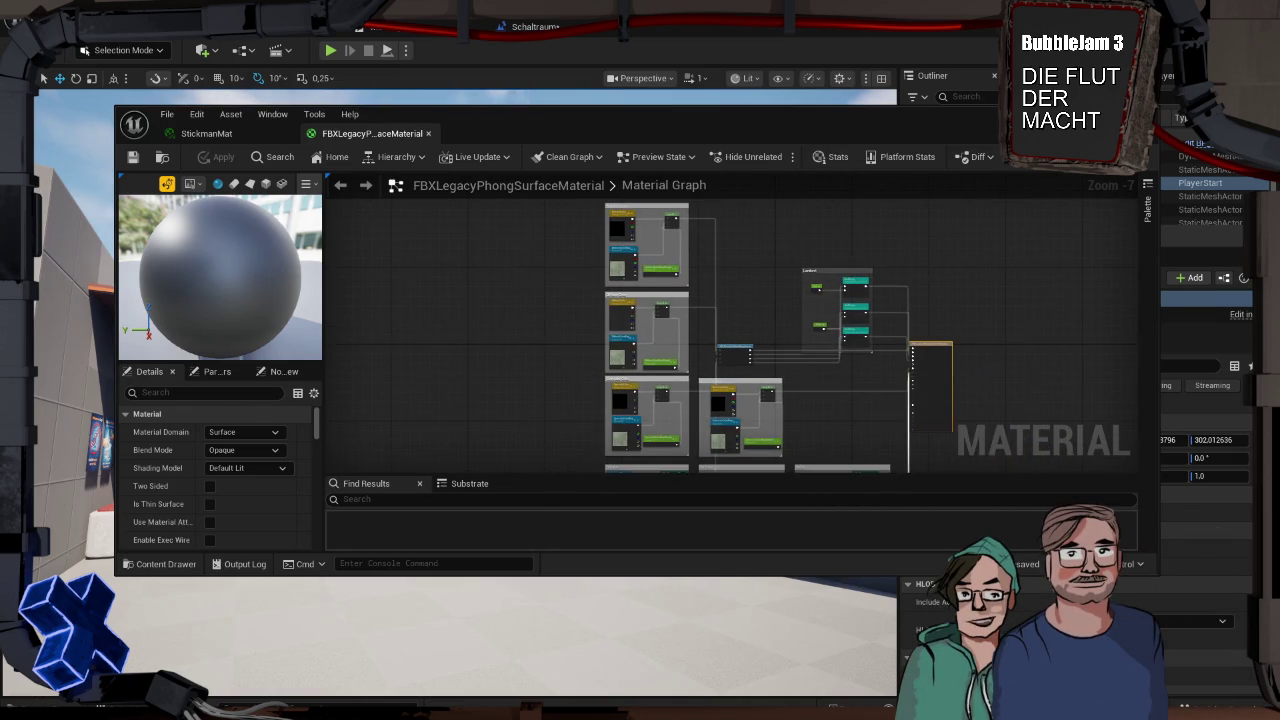
{"action": "left_click", "coordinate": [1078, 183]}
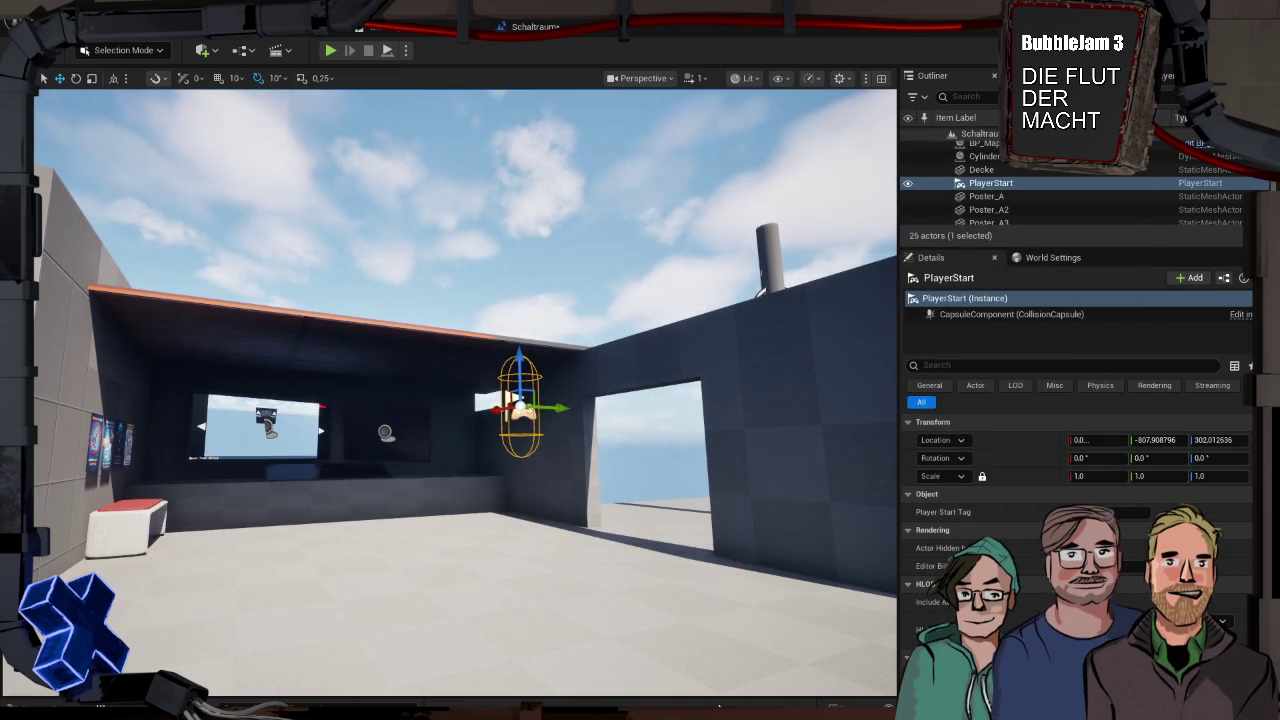
Keep StickmanMat and create a new material named Stickman in the Materials folder
{"action": "key", "text": "ctrl+space"}
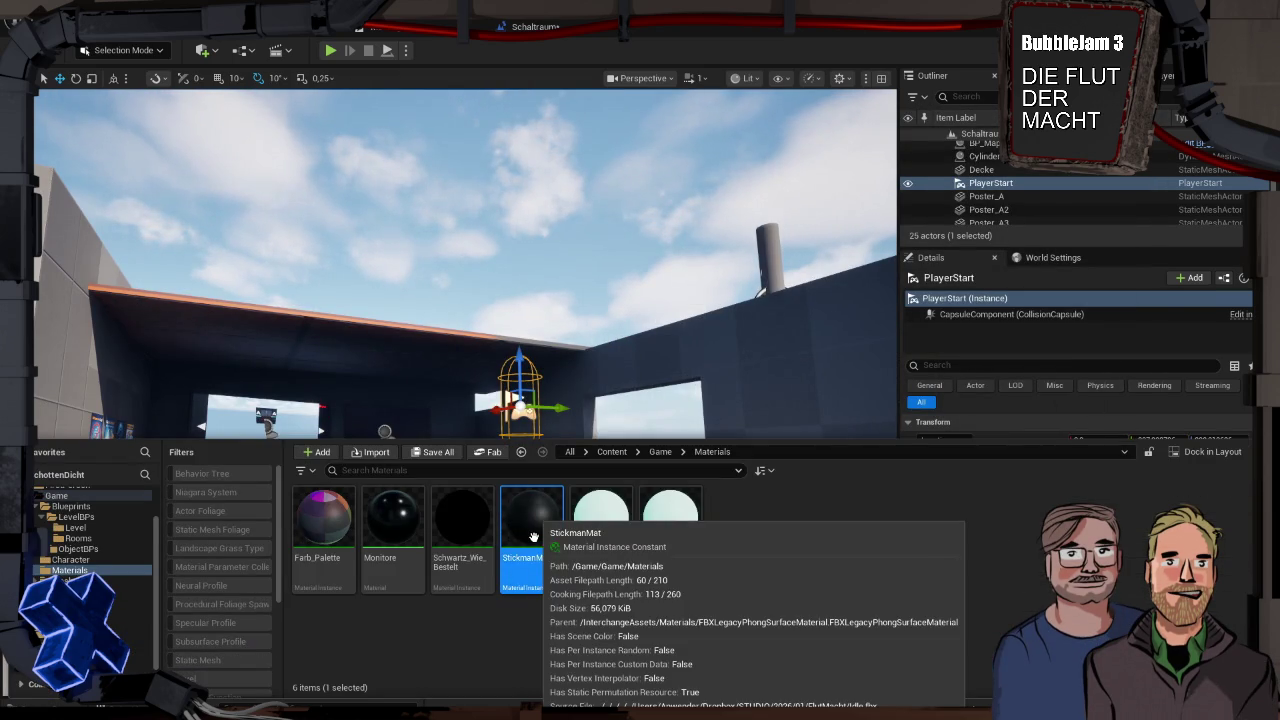
{"action": "key", "text": "Delete"}
{"action": "left_click", "coordinate": [740, 581]}
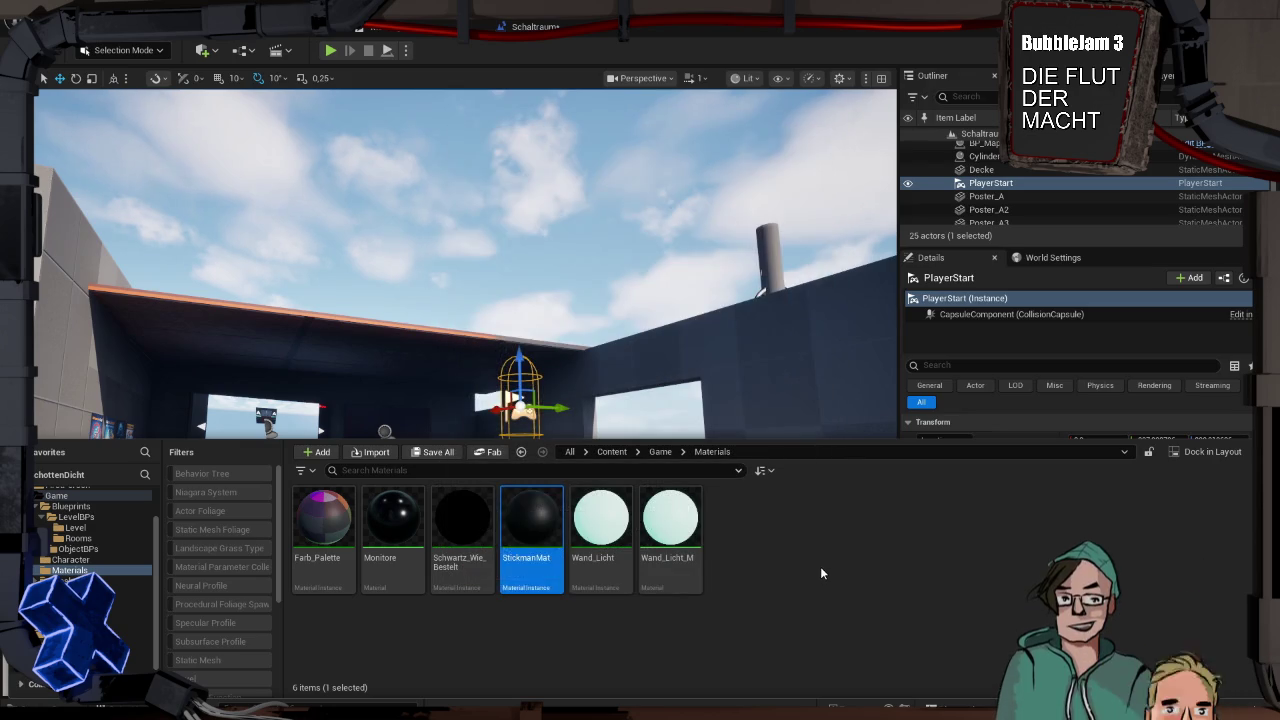
{"action": "right_click", "coordinate": [820, 573]}
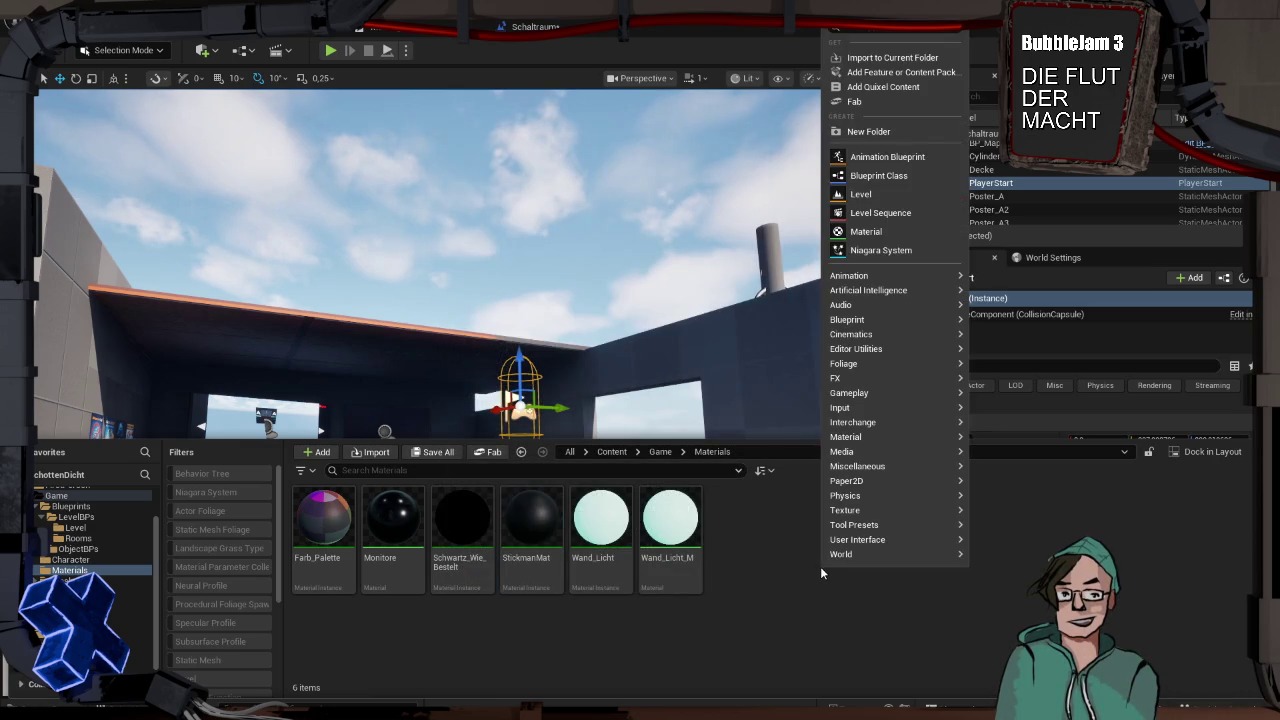
{"action": "left_click", "coordinate": [866, 231]}
{"action": "type", "text": "Stickman"}
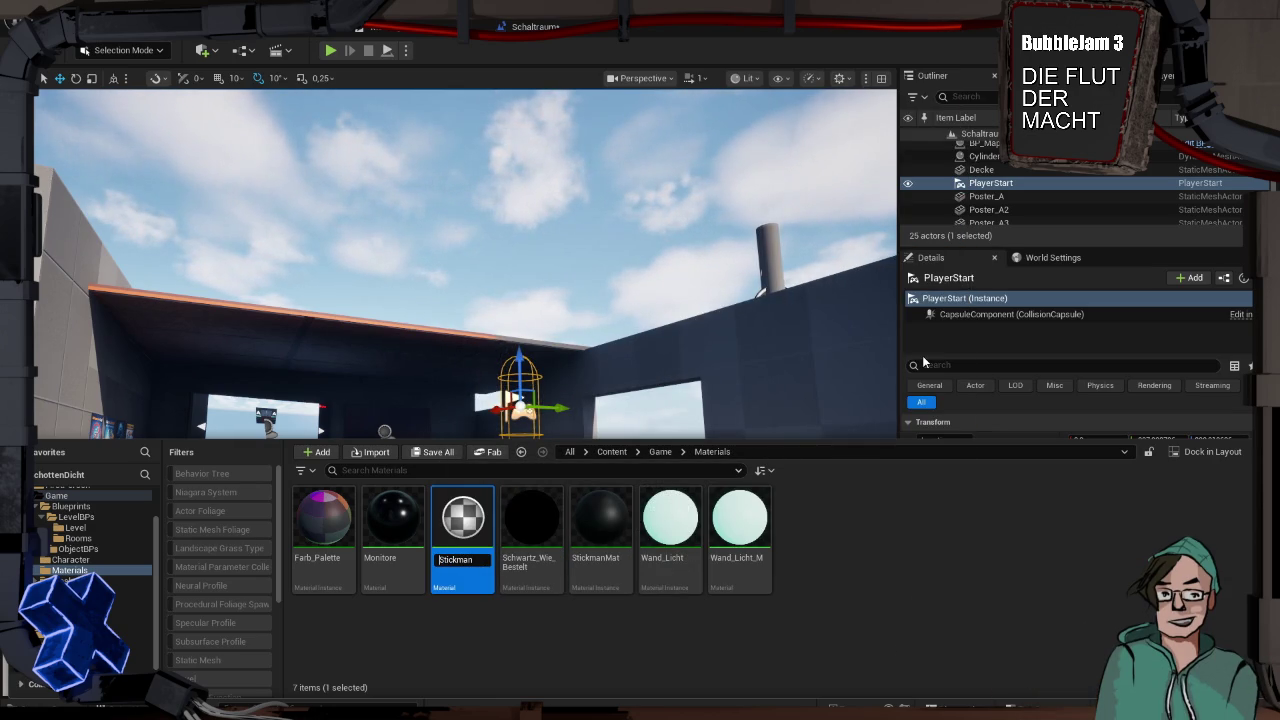
{"action": "key", "text": "Return"}
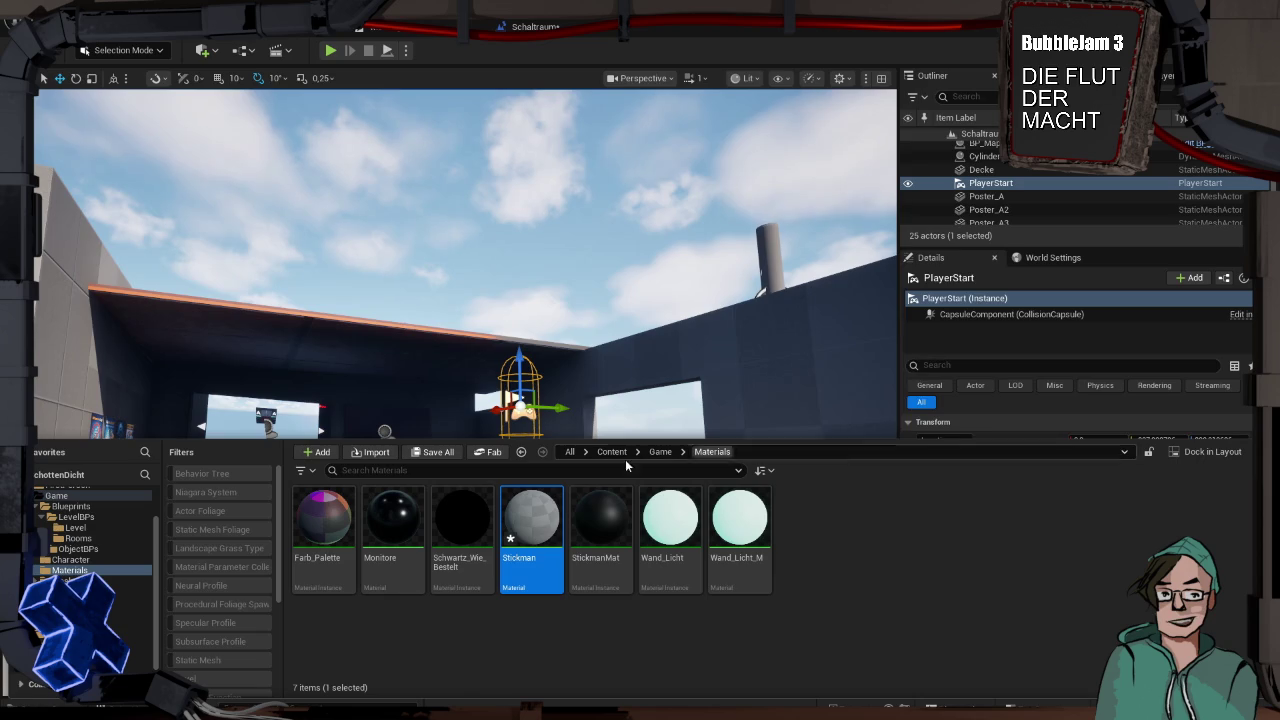
In the Stickman material, add a TextureSample node feeding Base Color
{"action": "double_click", "coordinate": [536, 513]}
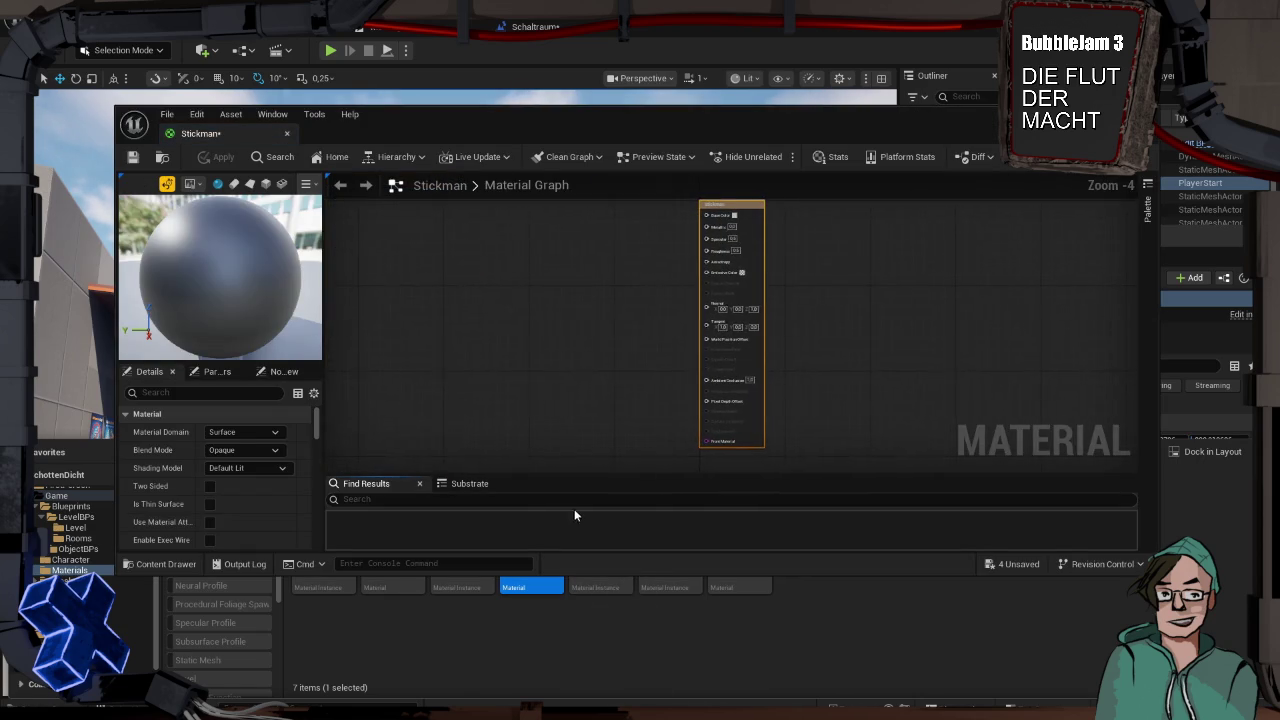
{"action": "left_click_drag", "start_coordinate": [704, 214], "coordinate": [610, 239]}
{"action": "type", "text": "textur"}
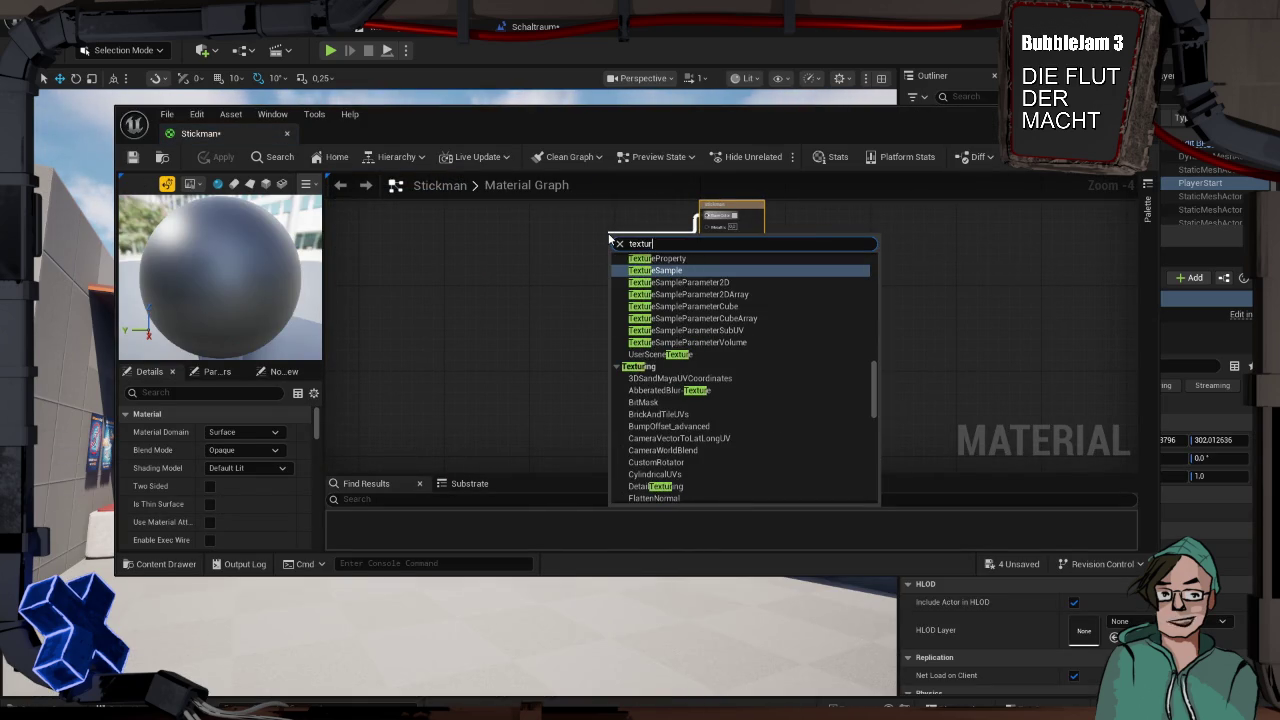
{"action": "key", "text": "Return"}
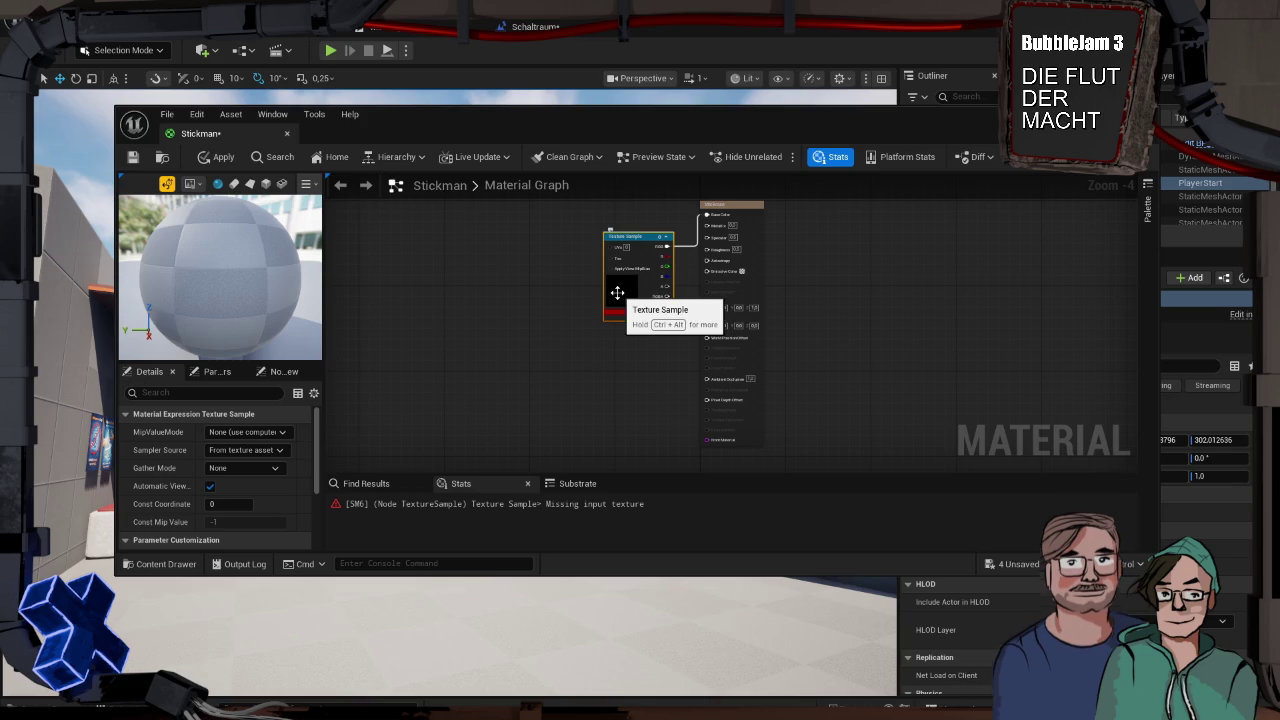
{"action": "left_click_drag", "start_coordinate": [627, 234], "coordinate": [615, 205]}
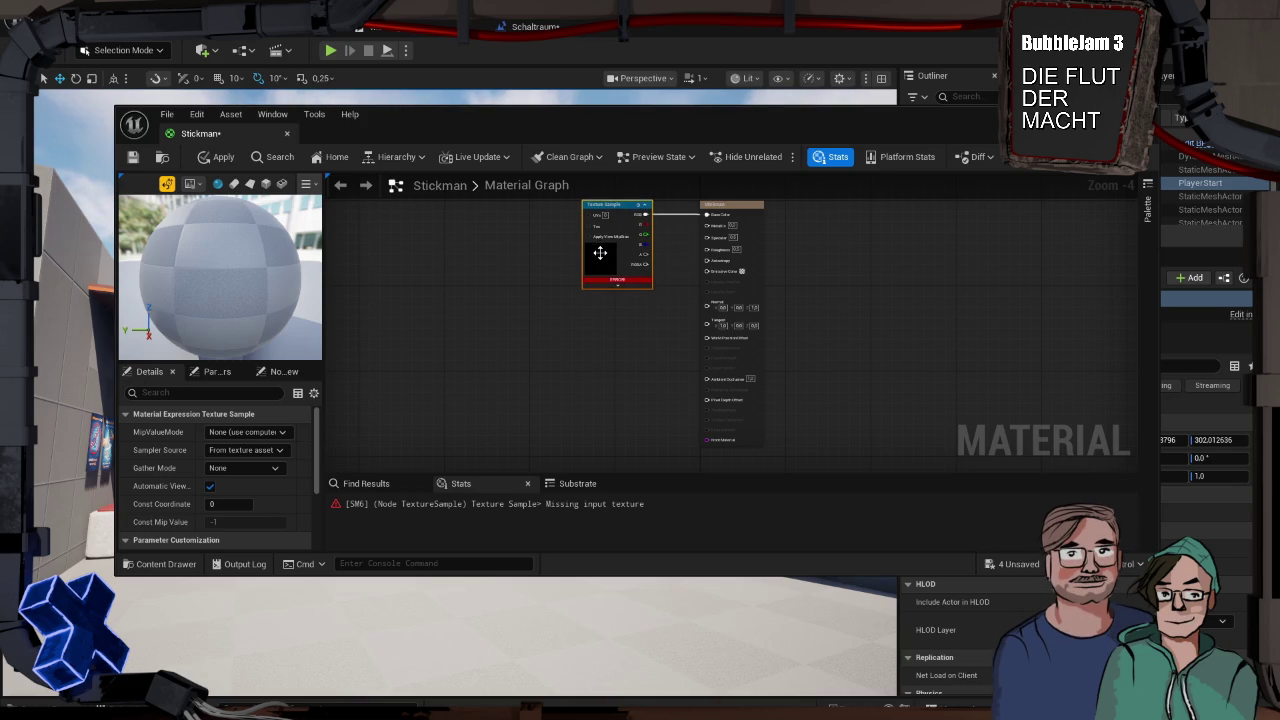
Set the TextureSample to the Luke_Dicht_Stick_Mann texture and apply the material
{"action": "scroll", "coordinate": [282, 461], "scroll_direction": "down", "scroll_amount": 5}
{"action": "left_click", "coordinate": [281, 452]}
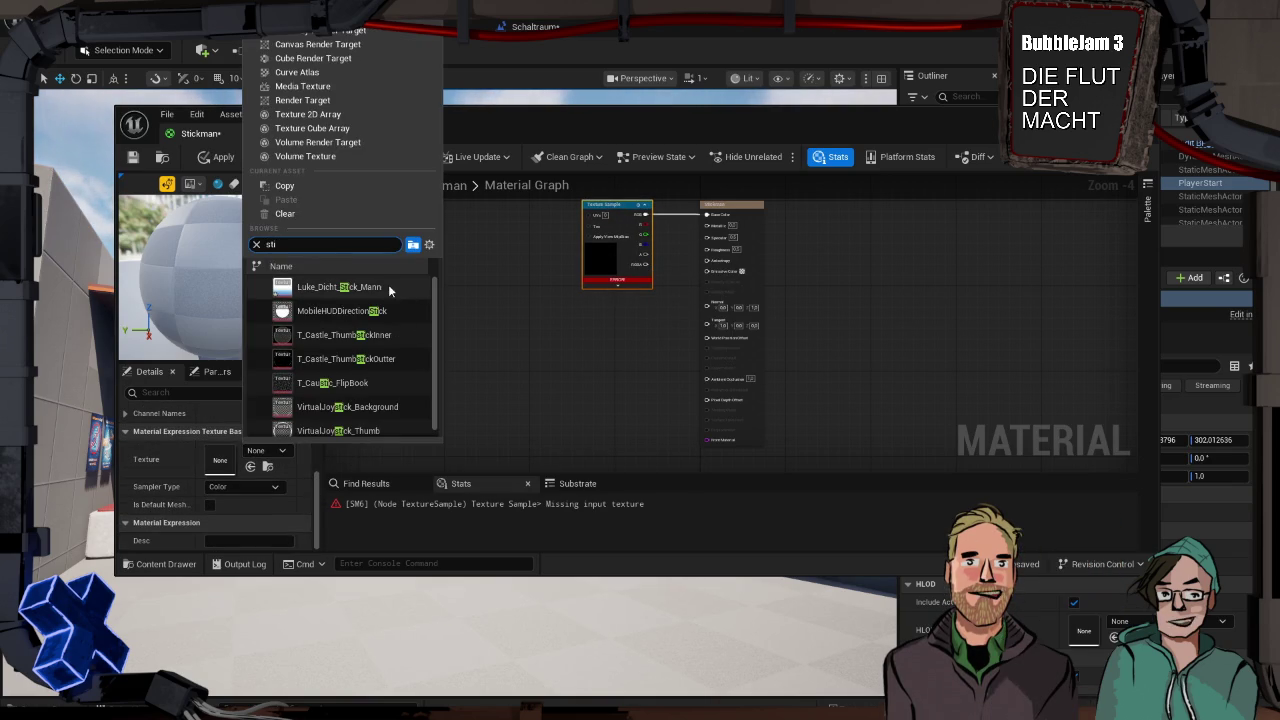
{"action": "left_click", "coordinate": [388, 285]}
{"action": "left_click", "coordinate": [214, 157]}
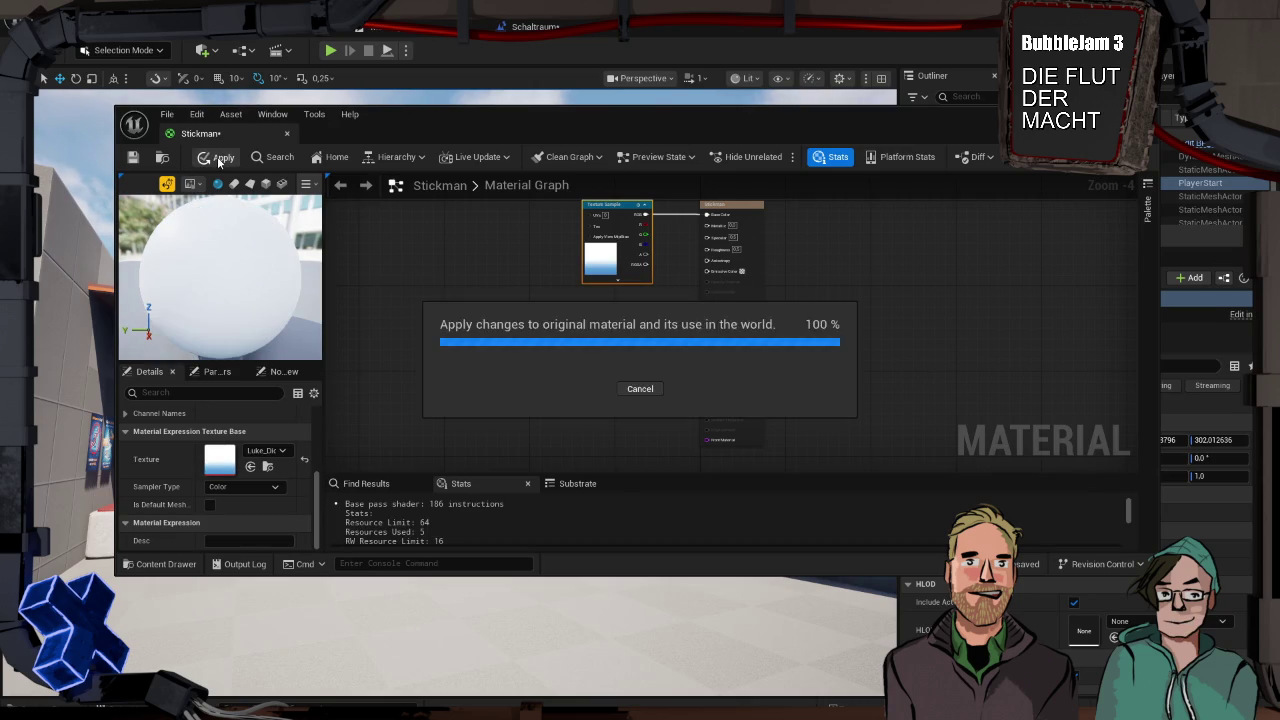
{"action": "key", "text": "alt+Tab"}
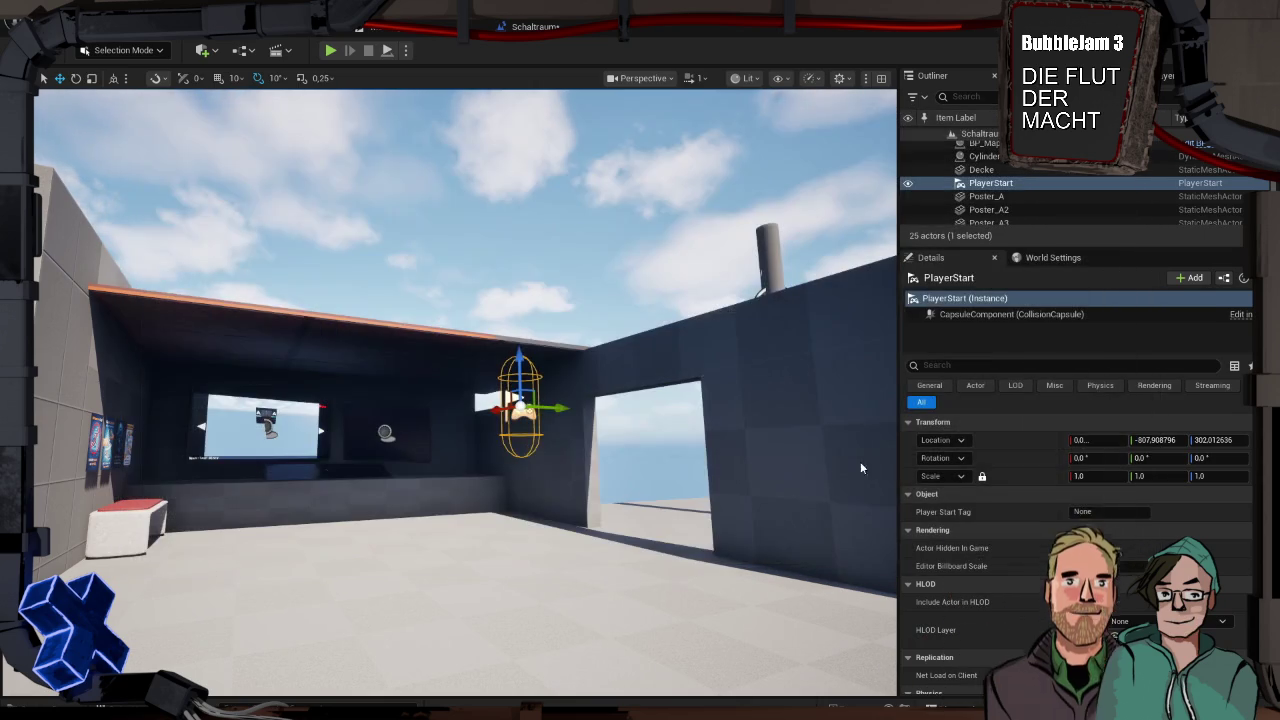
Select StickmanMat in the Content Drawer and start deleting it
{"action": "key", "text": "ctrl+space"}
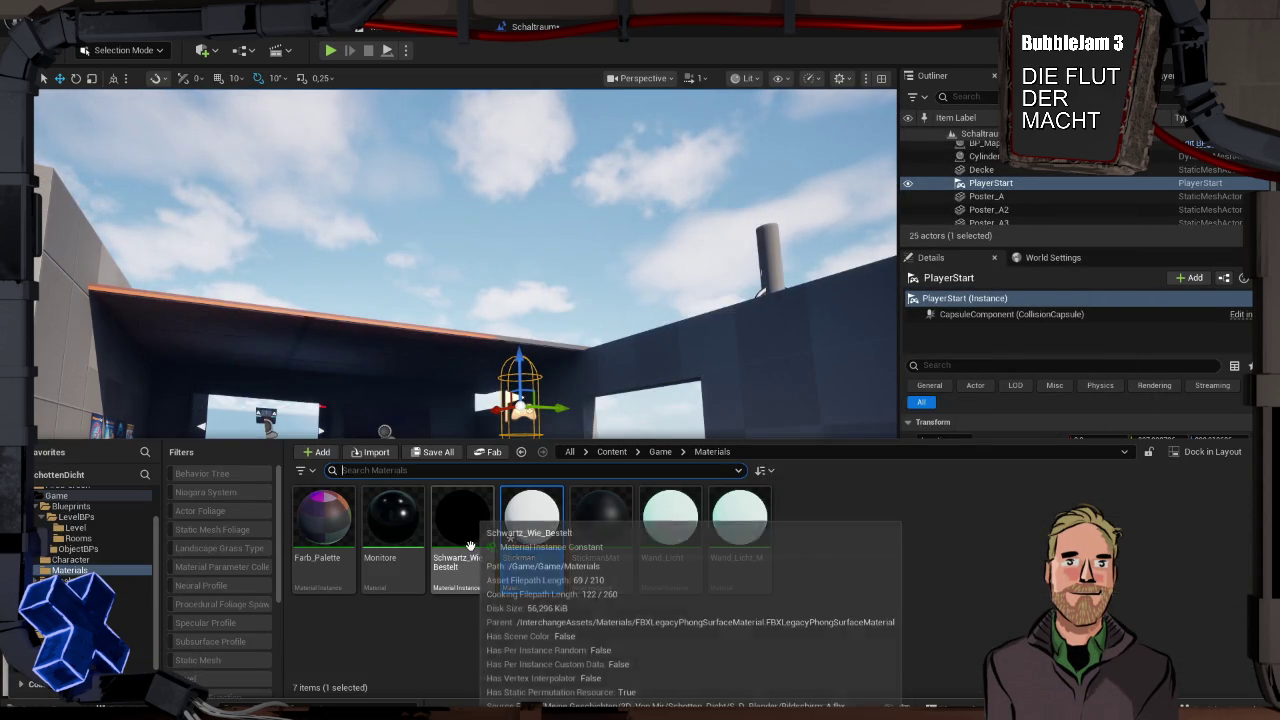
{"action": "left_click", "coordinate": [584, 527]}
{"action": "key", "text": "Delete"}
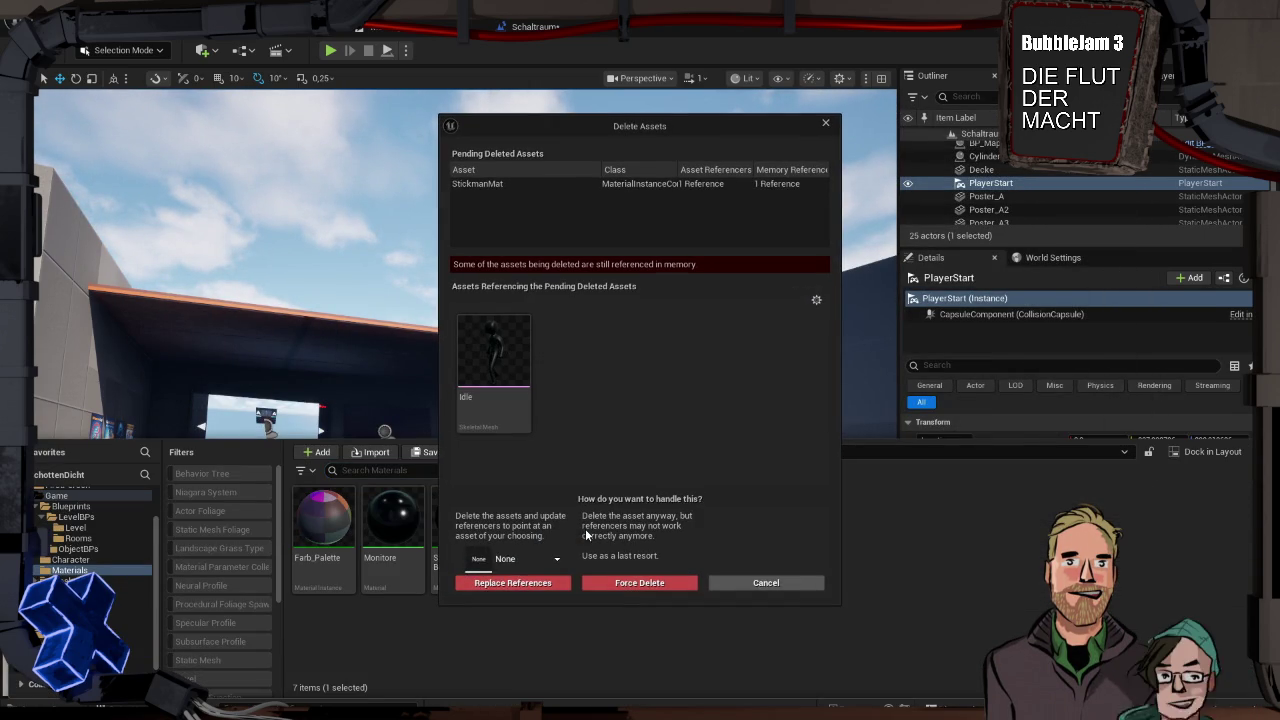
{"action": "left_click", "coordinate": [537, 558]}
Search 'stic' and 'm_stick' for a replacement material, then cancel the StickmanMat deletion
{"action": "type", "text": "stic"}
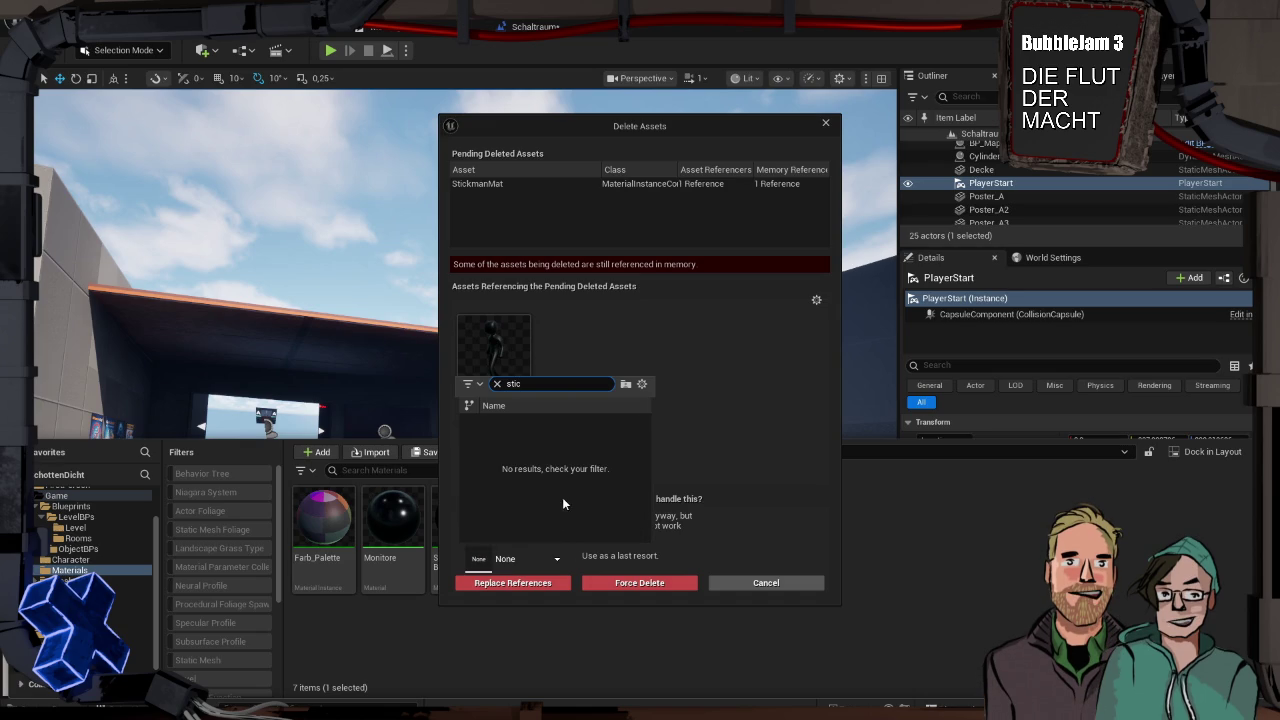
{"action": "left_click", "coordinate": [758, 414]}
{"action": "left_click", "coordinate": [527, 558]}
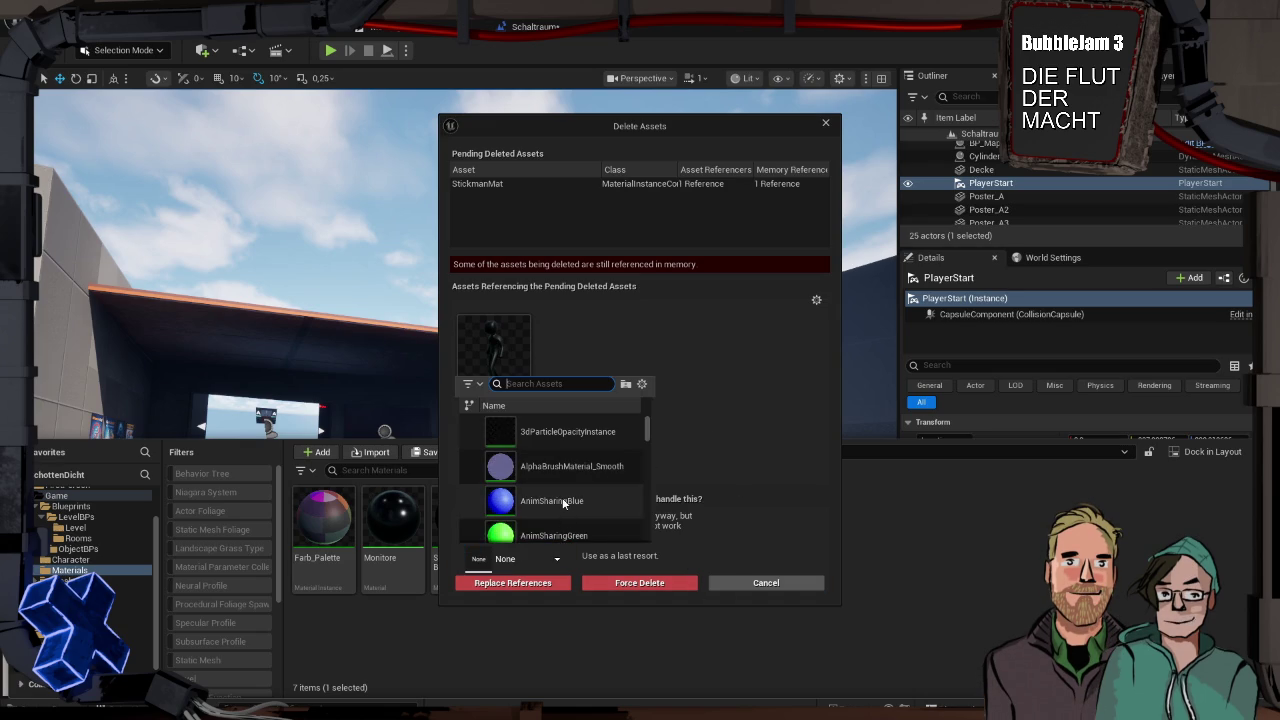
{"action": "mouse_move", "coordinate": [563, 502]}
{"action": "type", "text": "m_"}
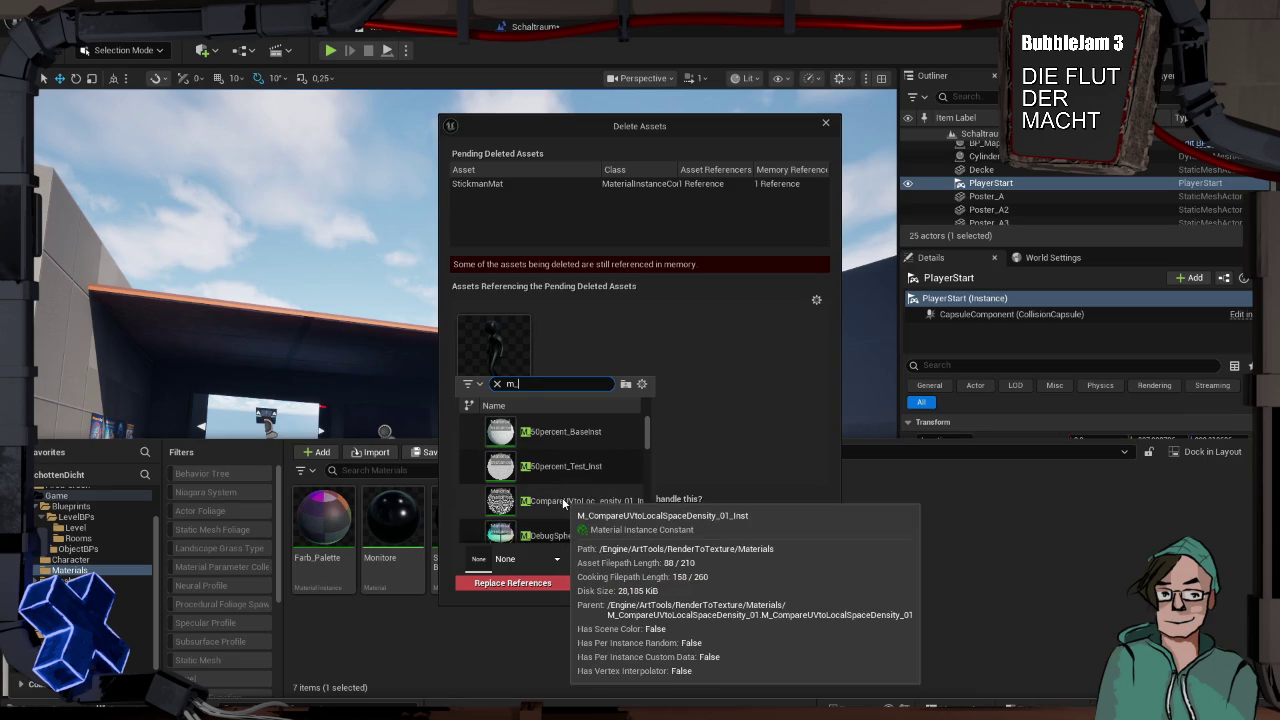
{"action": "type", "text": "stick"}
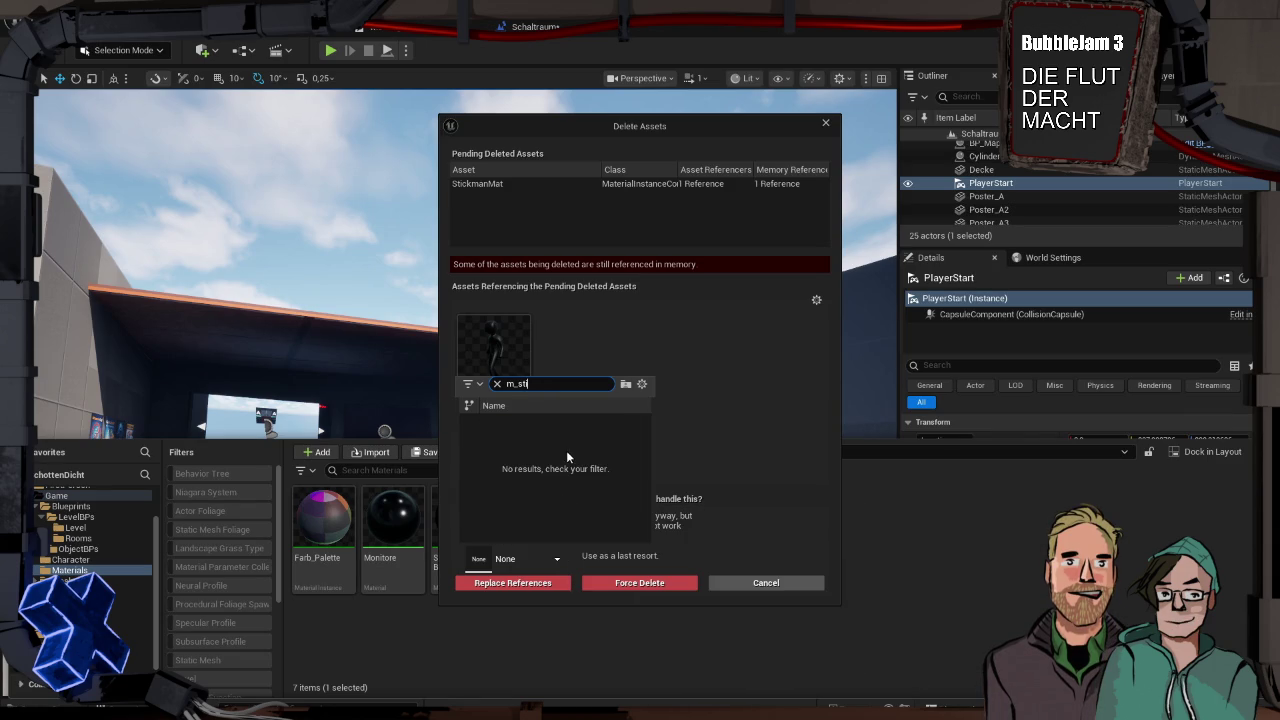
{"action": "key", "text": "BackSpace"}
{"action": "left_click", "coordinate": [705, 418]}
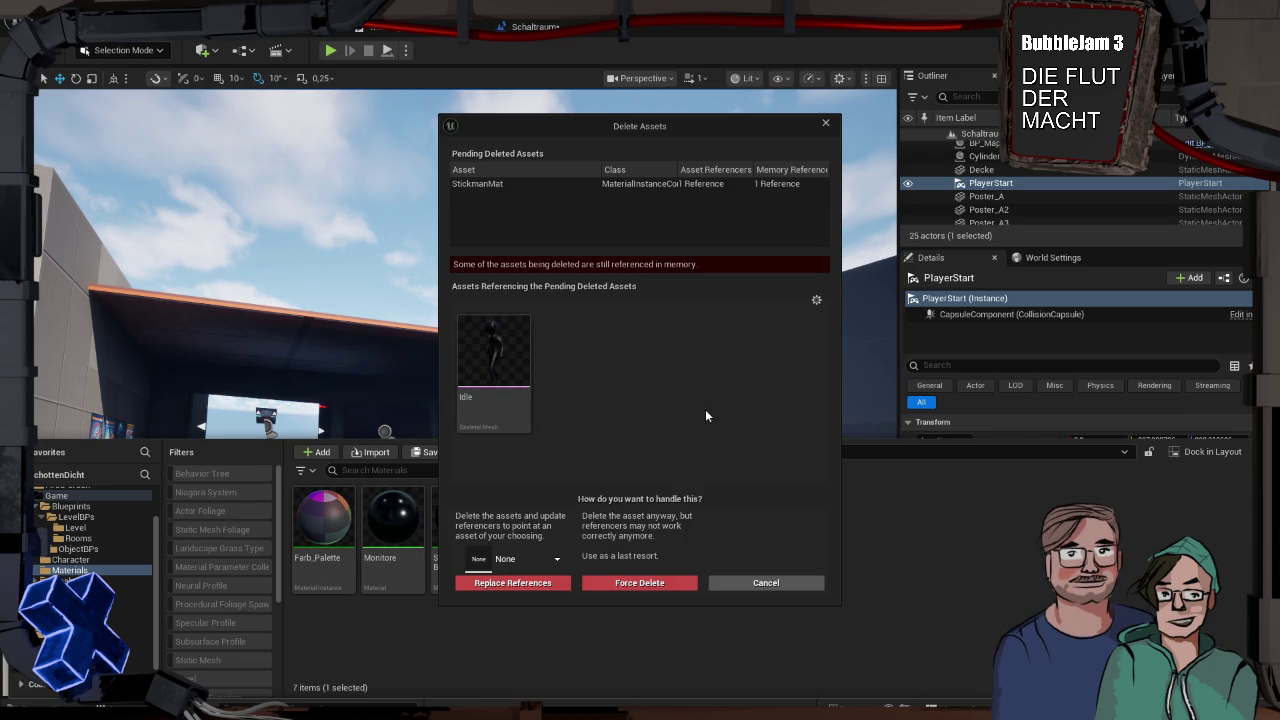
{"action": "left_click", "coordinate": [826, 124]}
{"action": "left_click", "coordinate": [345, 412]}
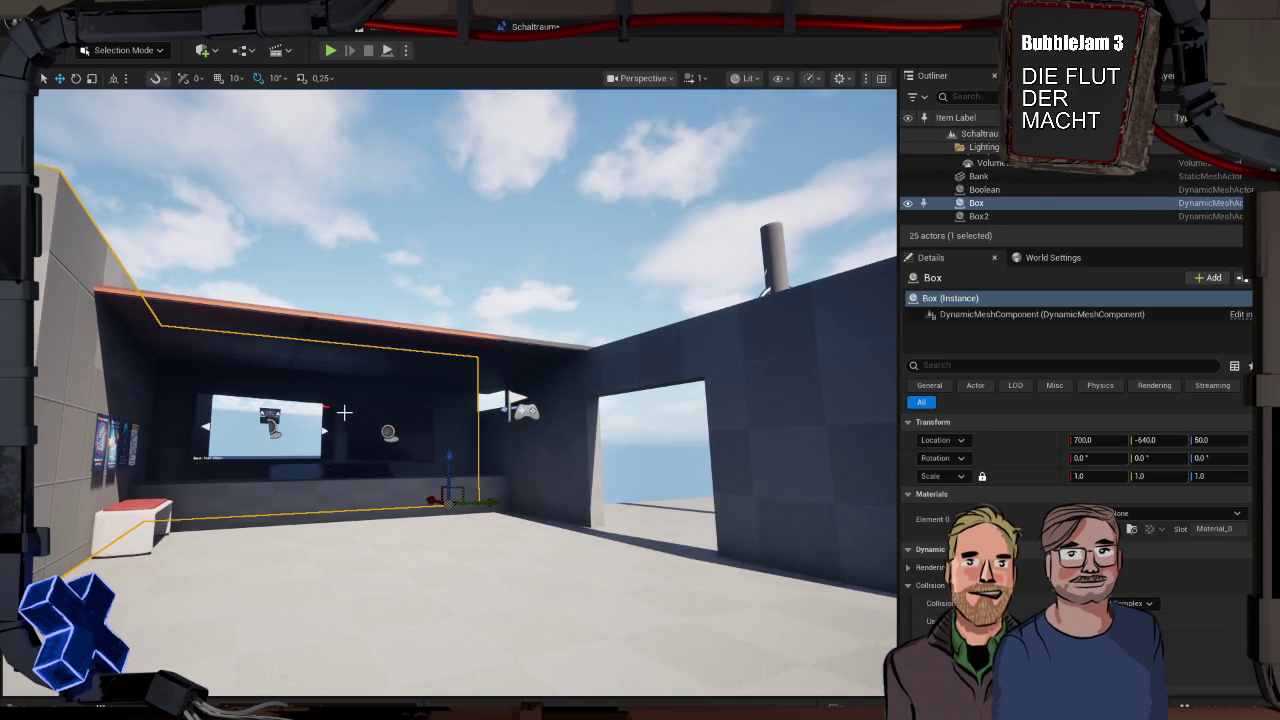
{"action": "left_click", "coordinate": [326, 410]}
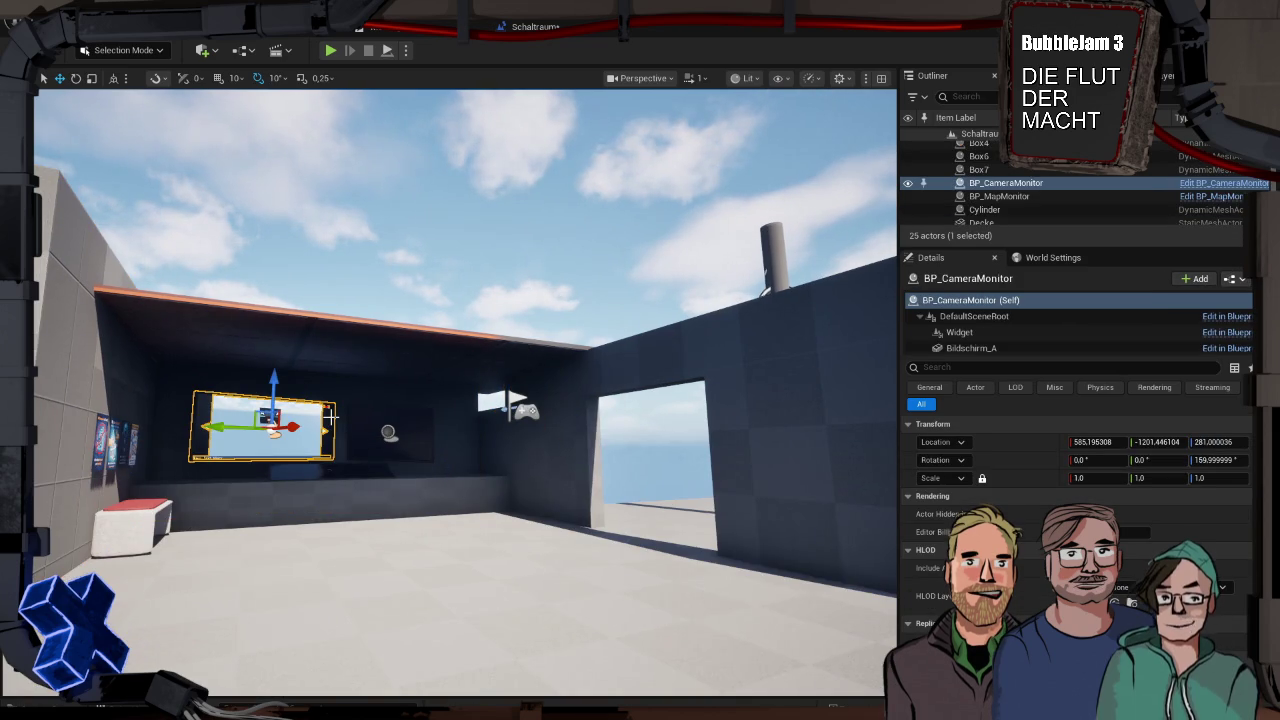
{"action": "left_click", "coordinate": [370, 422]}
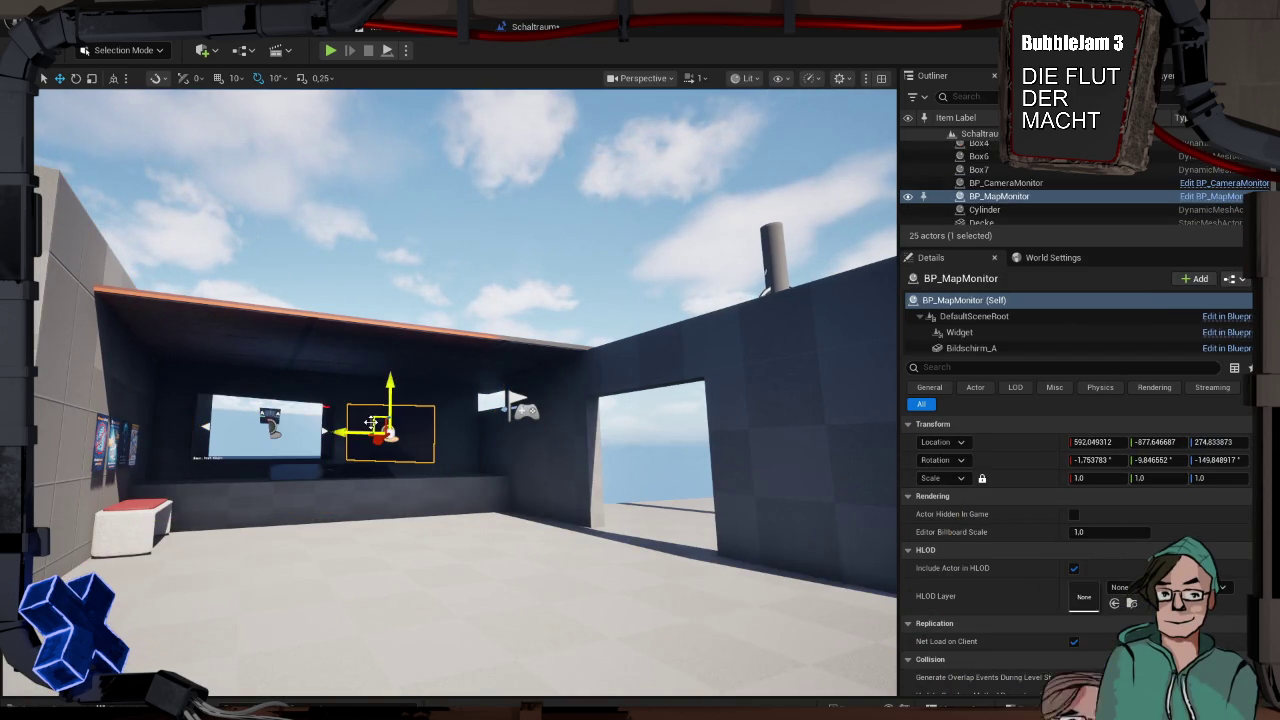
{"action": "left_click", "coordinate": [339, 472]}
{"action": "left_click", "coordinate": [374, 508]}
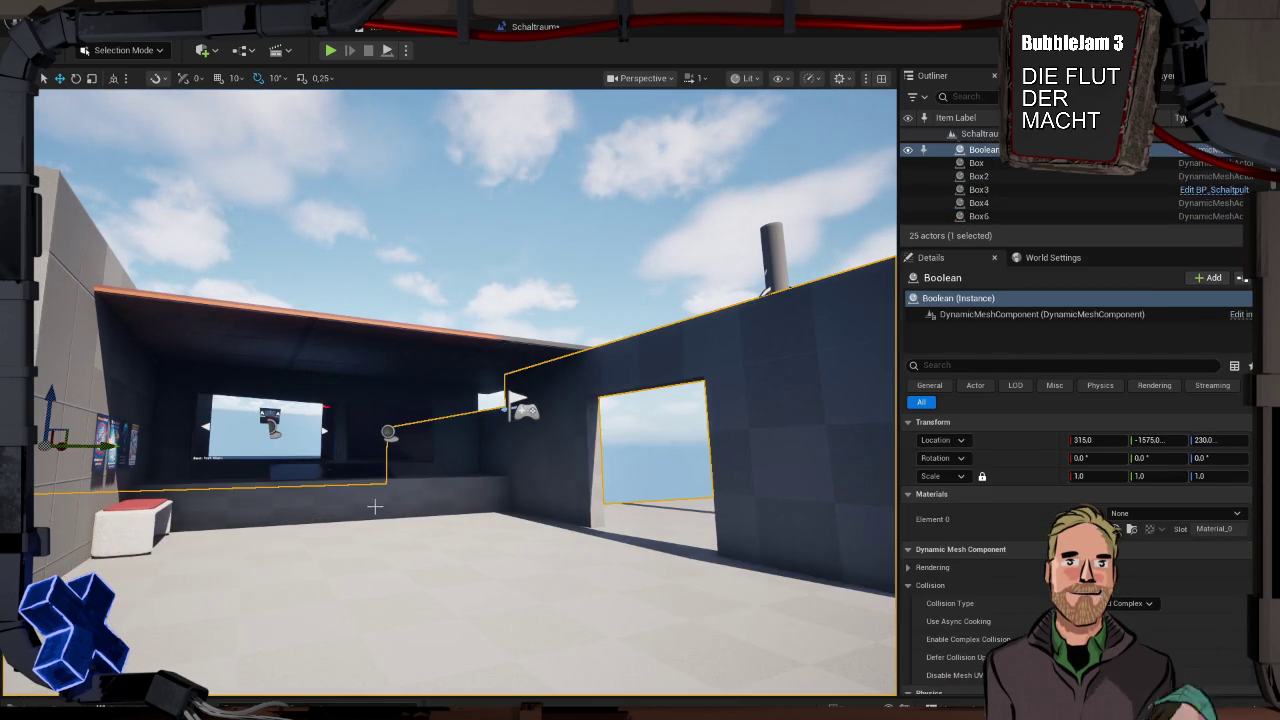
{"action": "left_click", "coordinate": [350, 470]}
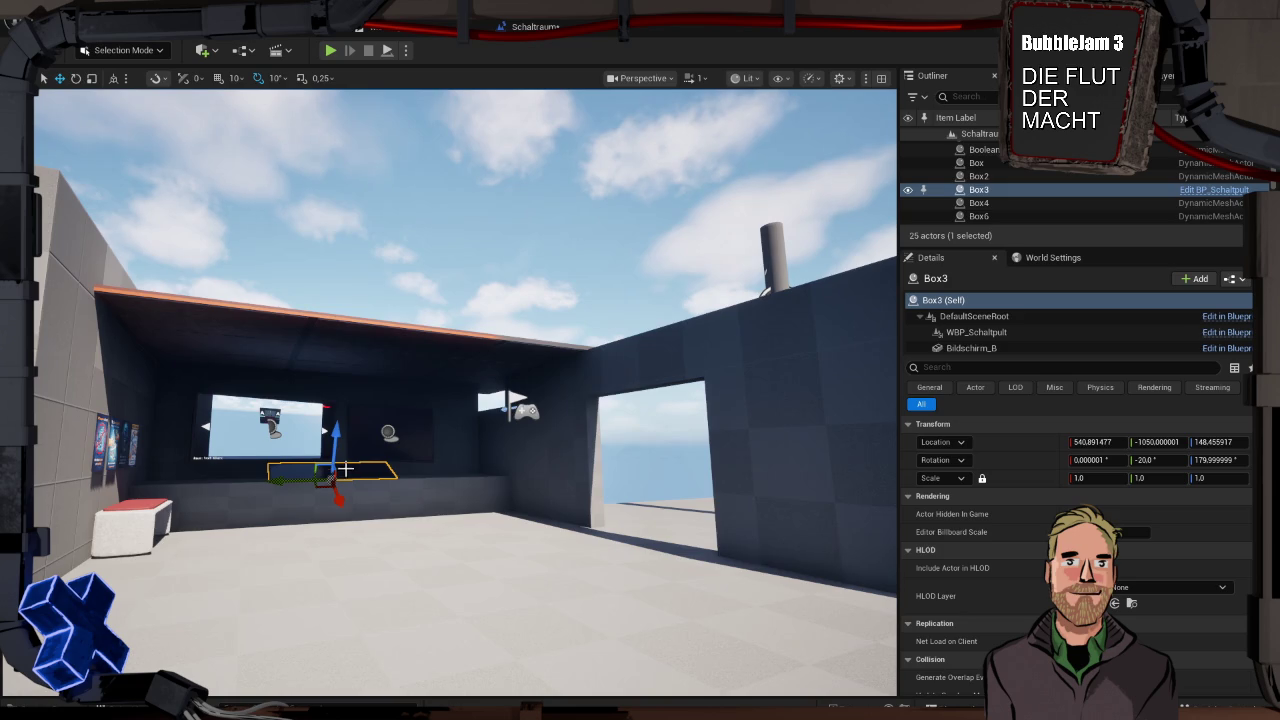
{"action": "left_click", "coordinate": [318, 440]}
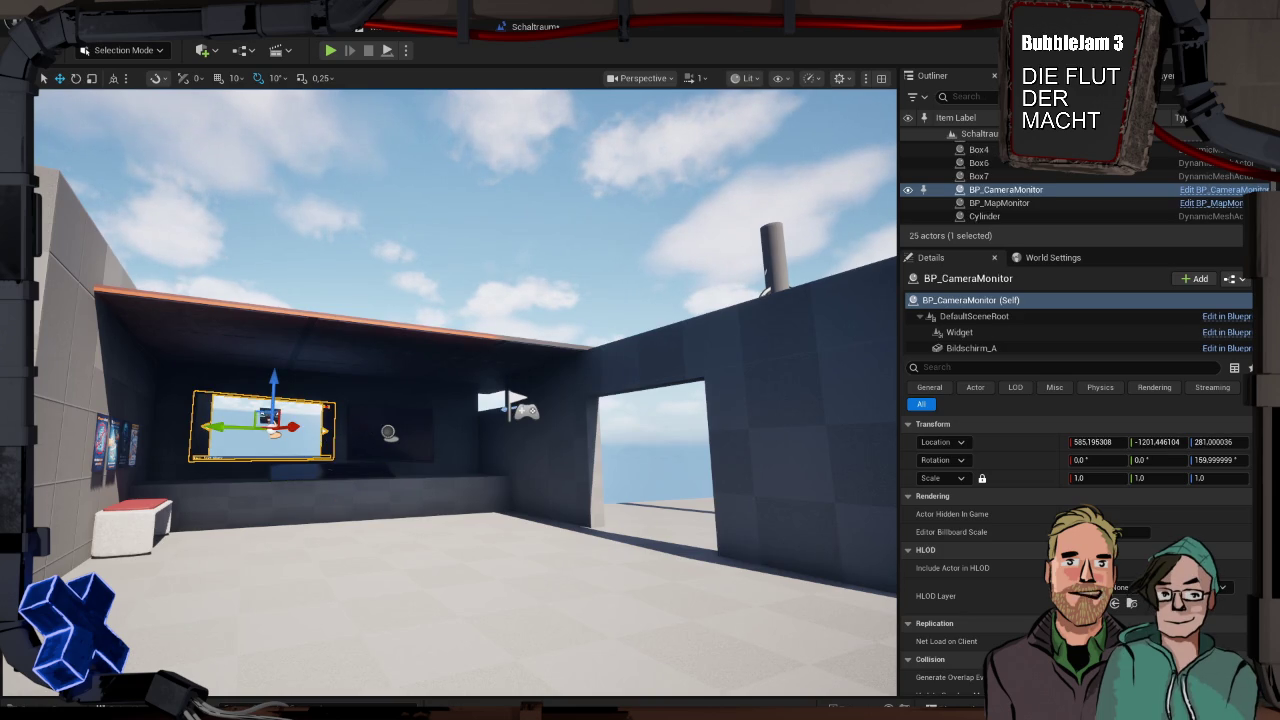
{"action": "left_click", "coordinate": [372, 430]}
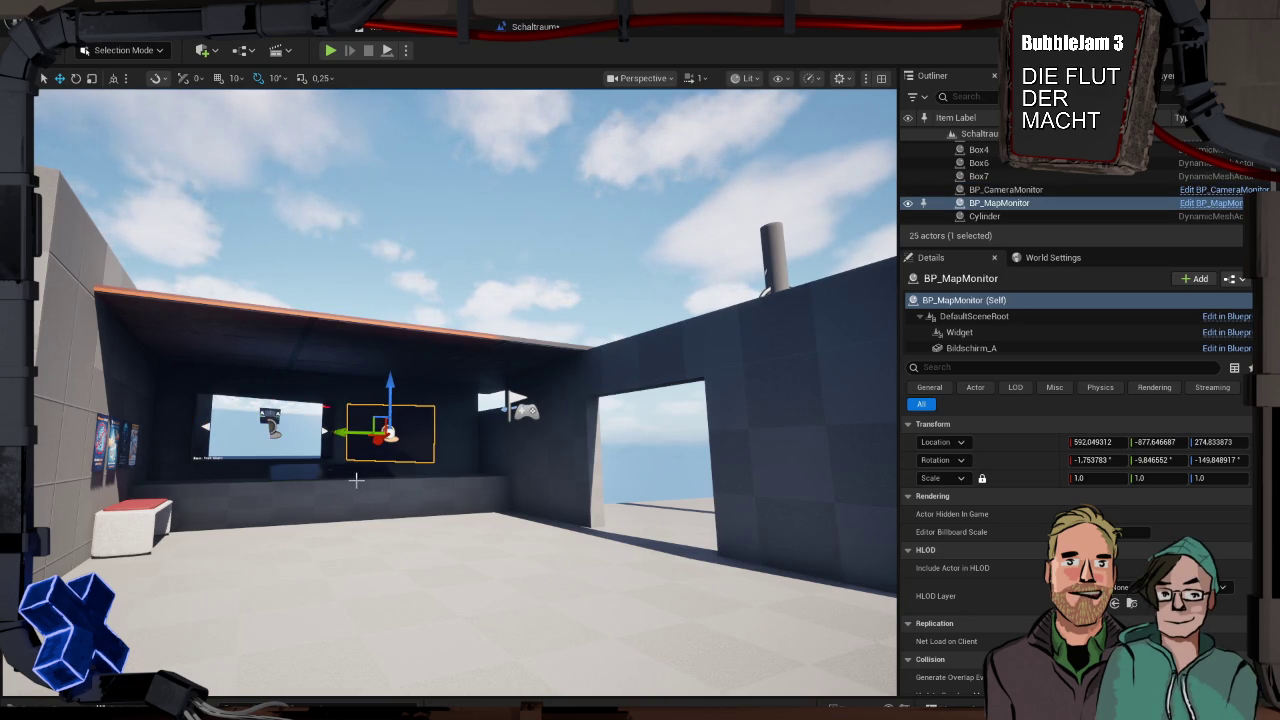
{"action": "left_click", "coordinate": [336, 467]}
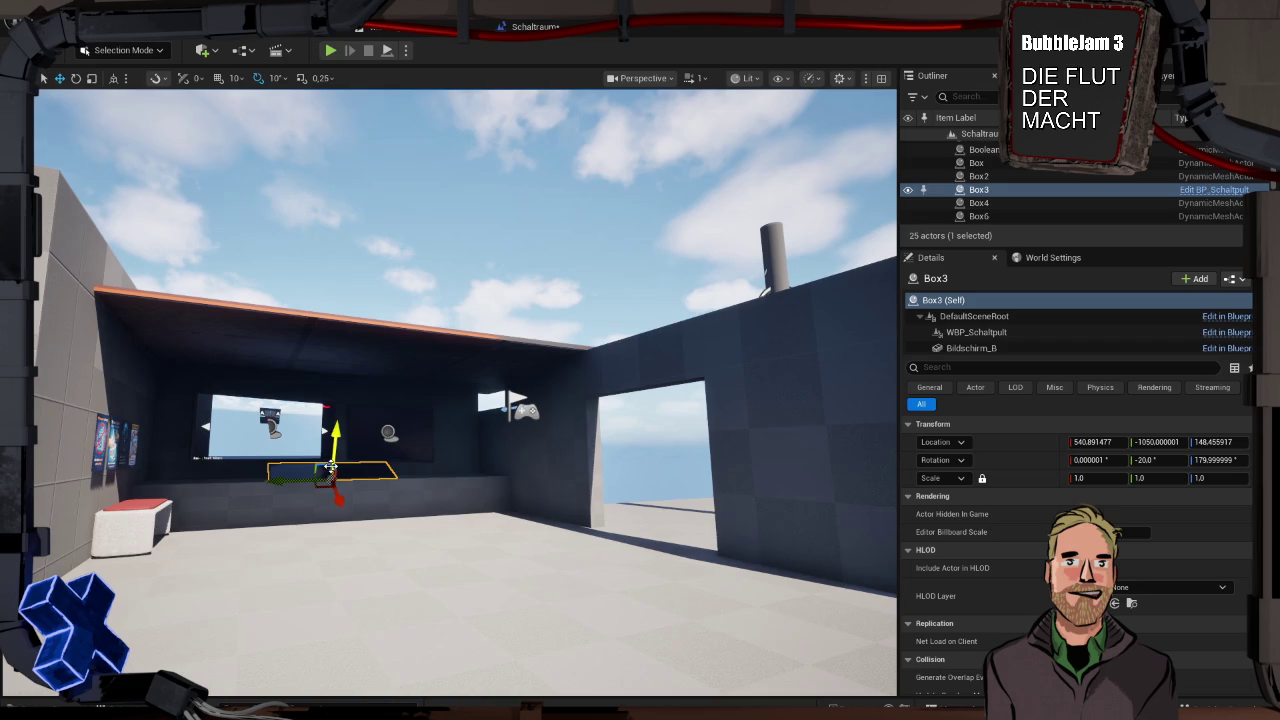
{"action": "left_click", "coordinate": [406, 519]}
{"action": "key", "text": "super+Tab"}
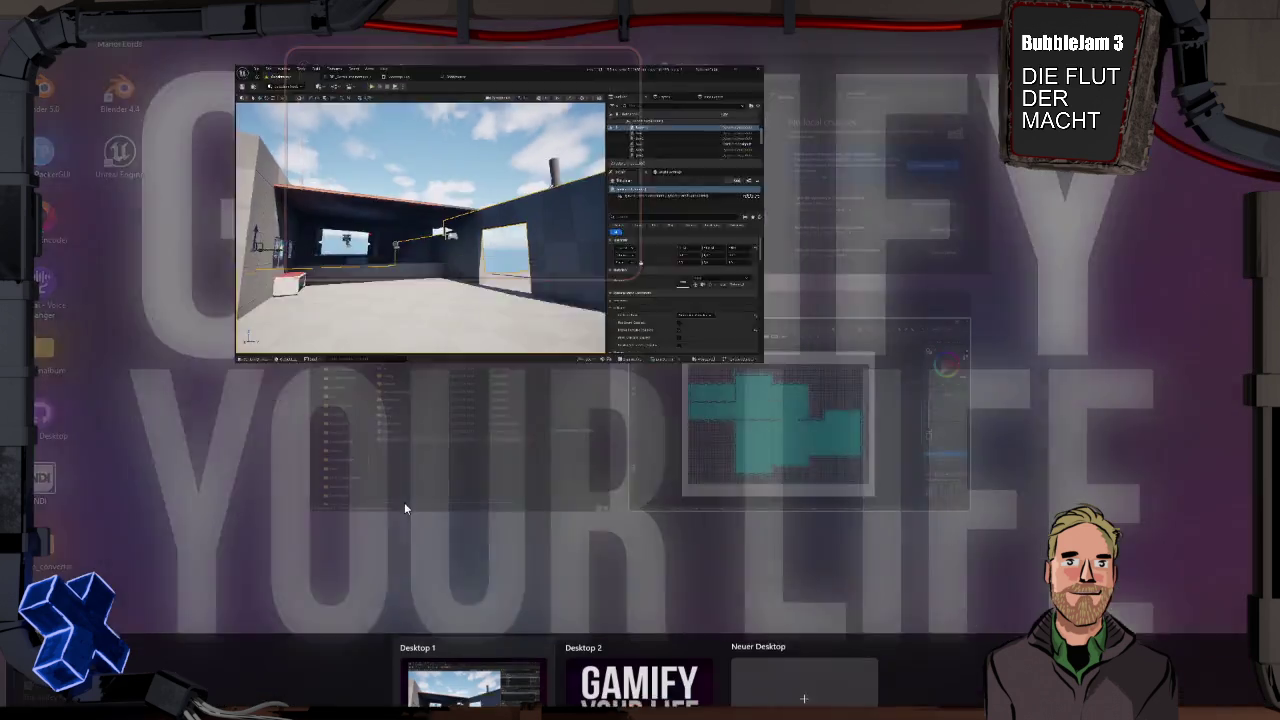
{"action": "left_click", "coordinate": [782, 186]}
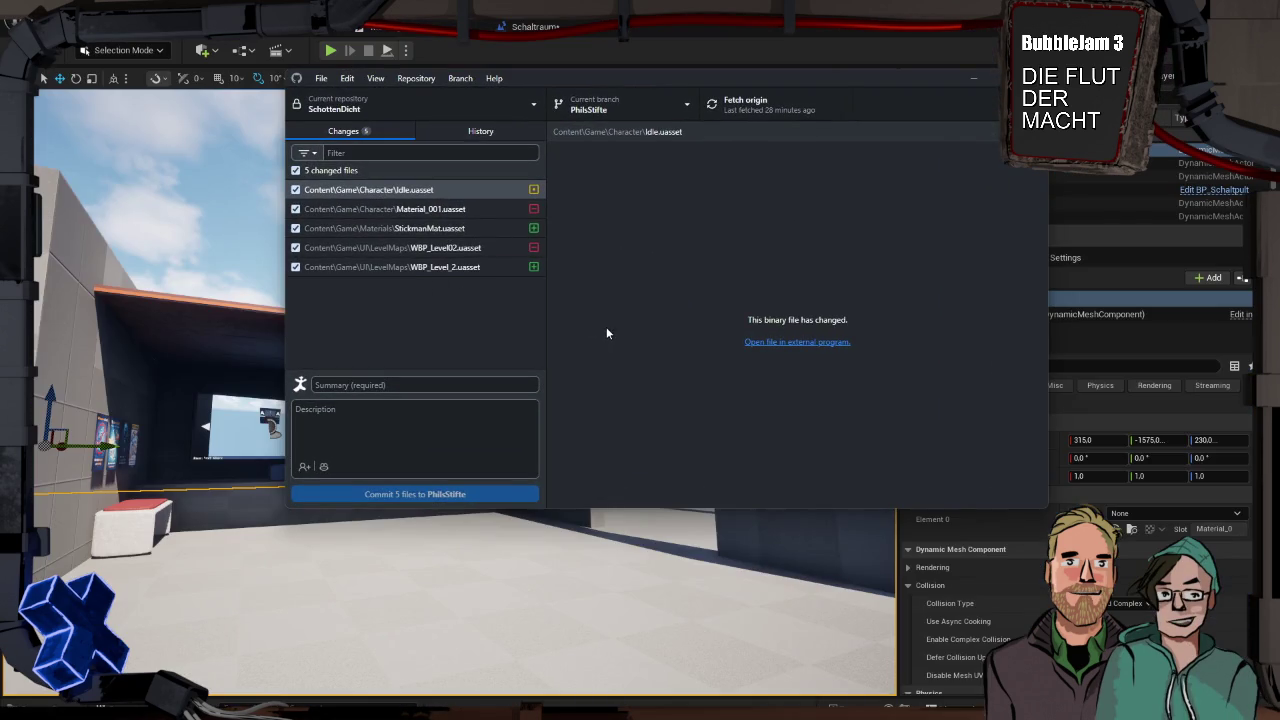
{"action": "key", "text": "super+Tab"}
{"action": "left_click", "coordinate": [690, 230]}
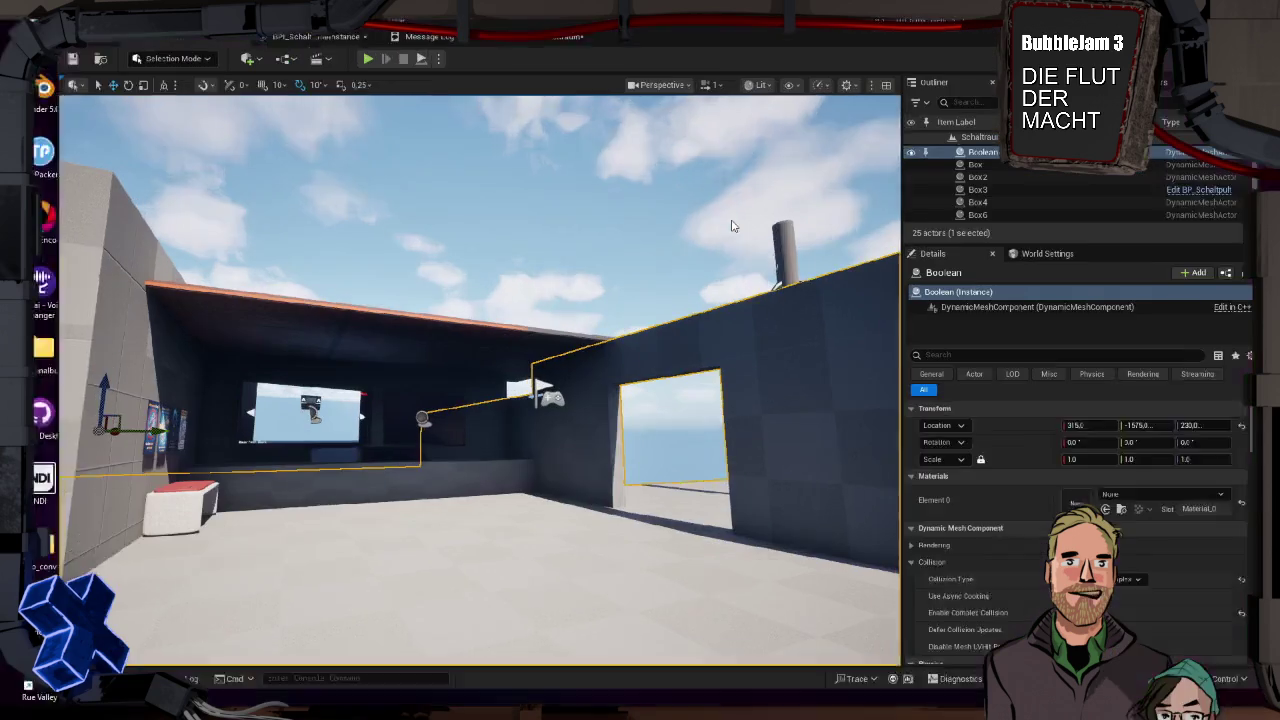
Browse the Game > Blueprints > ObjectBPs folder, then the Materials folder
{"action": "key", "text": "ctrl+space"}
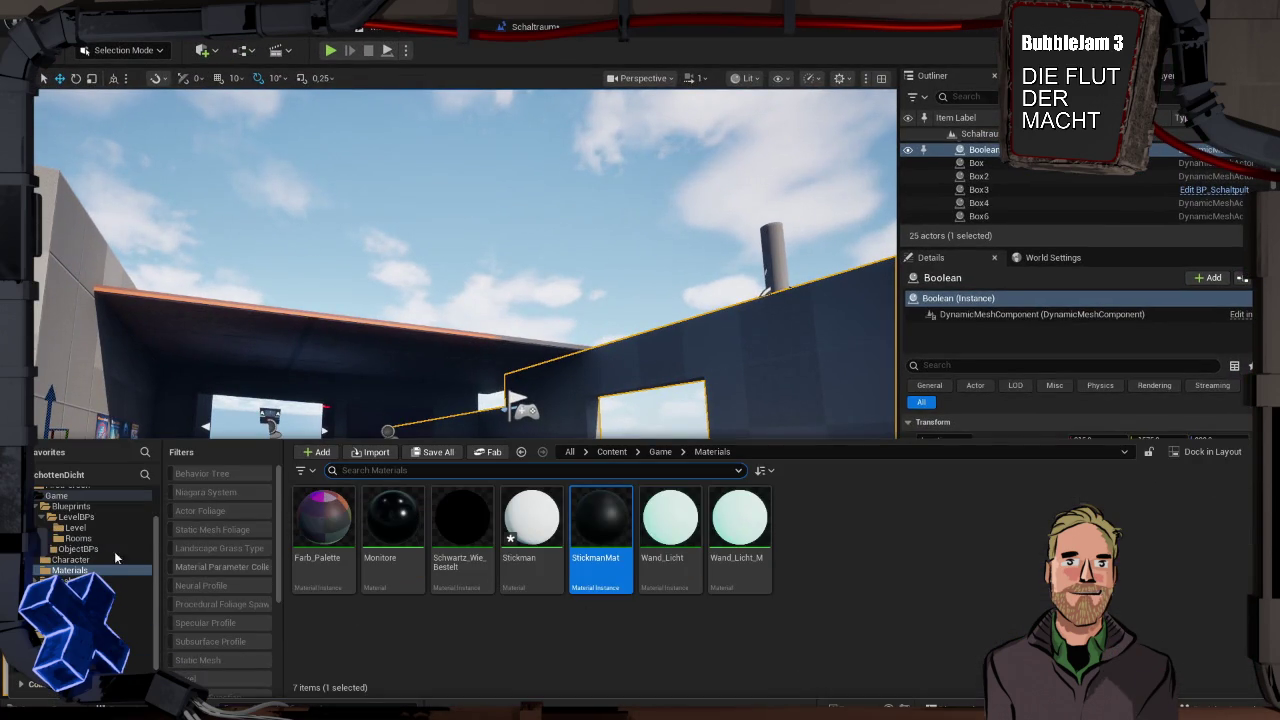
{"action": "left_click", "coordinate": [56, 517]}
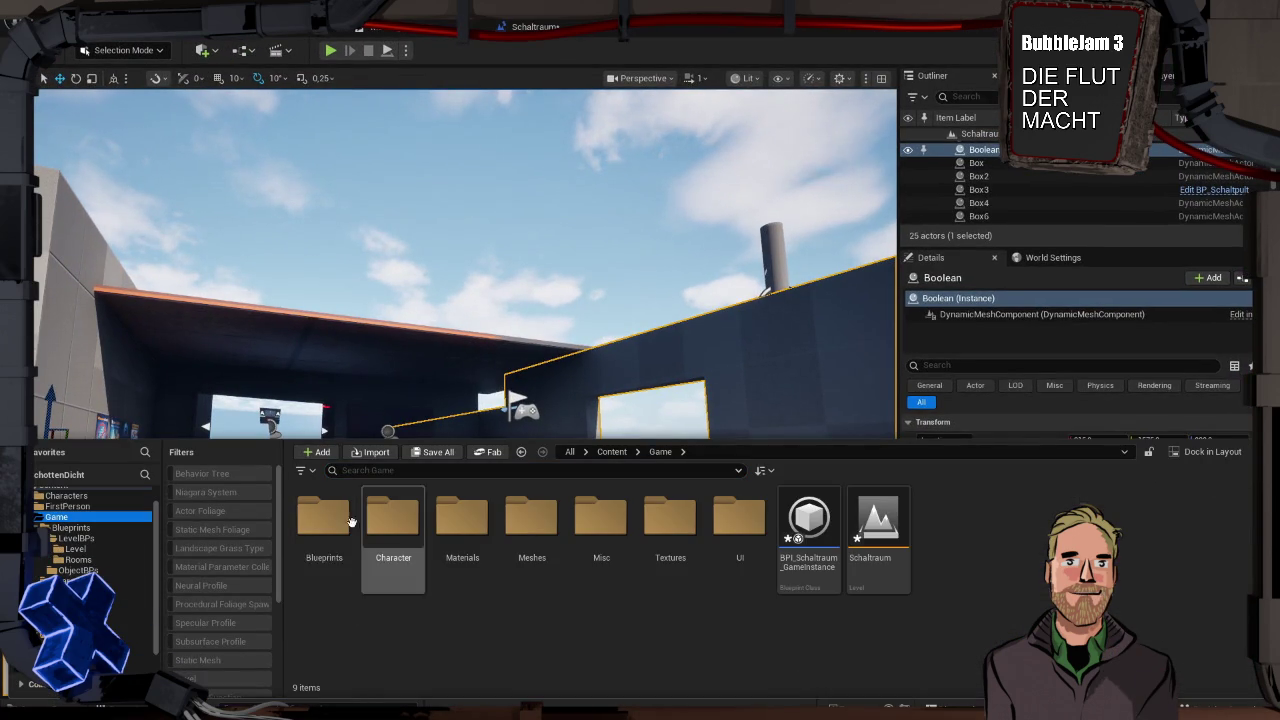
{"action": "double_click", "coordinate": [391, 518]}
{"action": "double_click", "coordinate": [391, 524]}
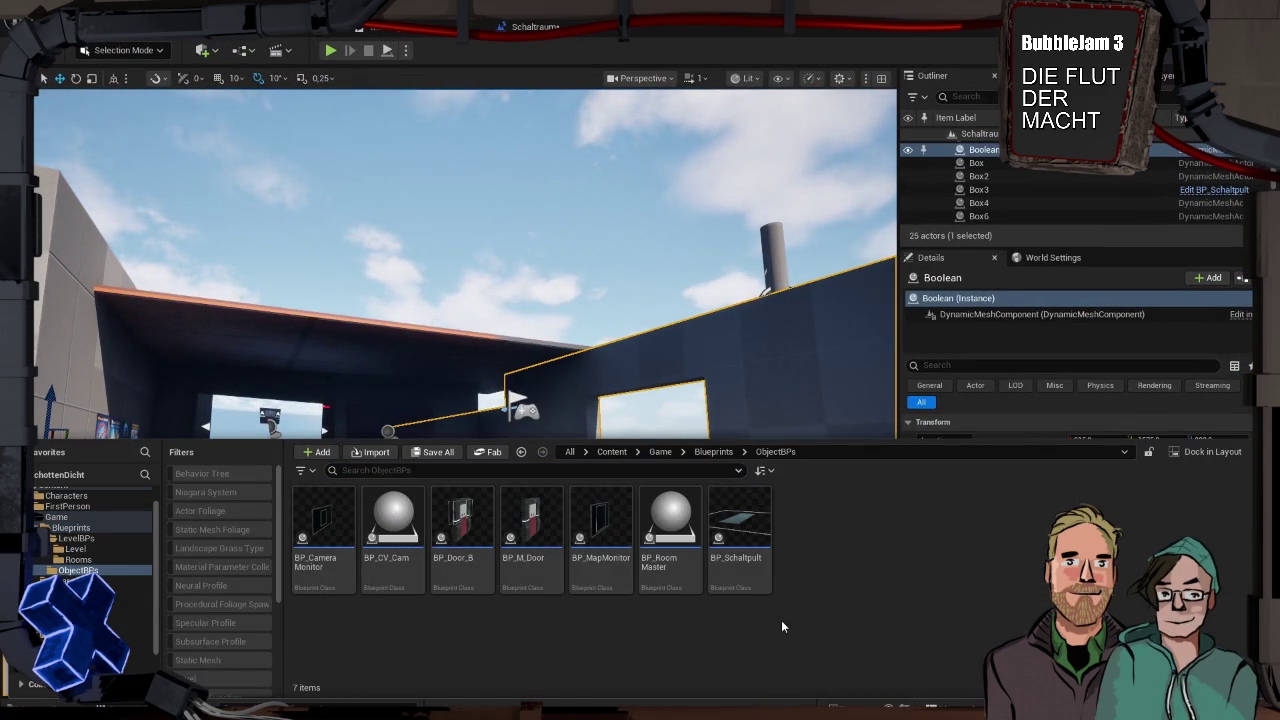
{"action": "left_click", "coordinate": [90, 591]}
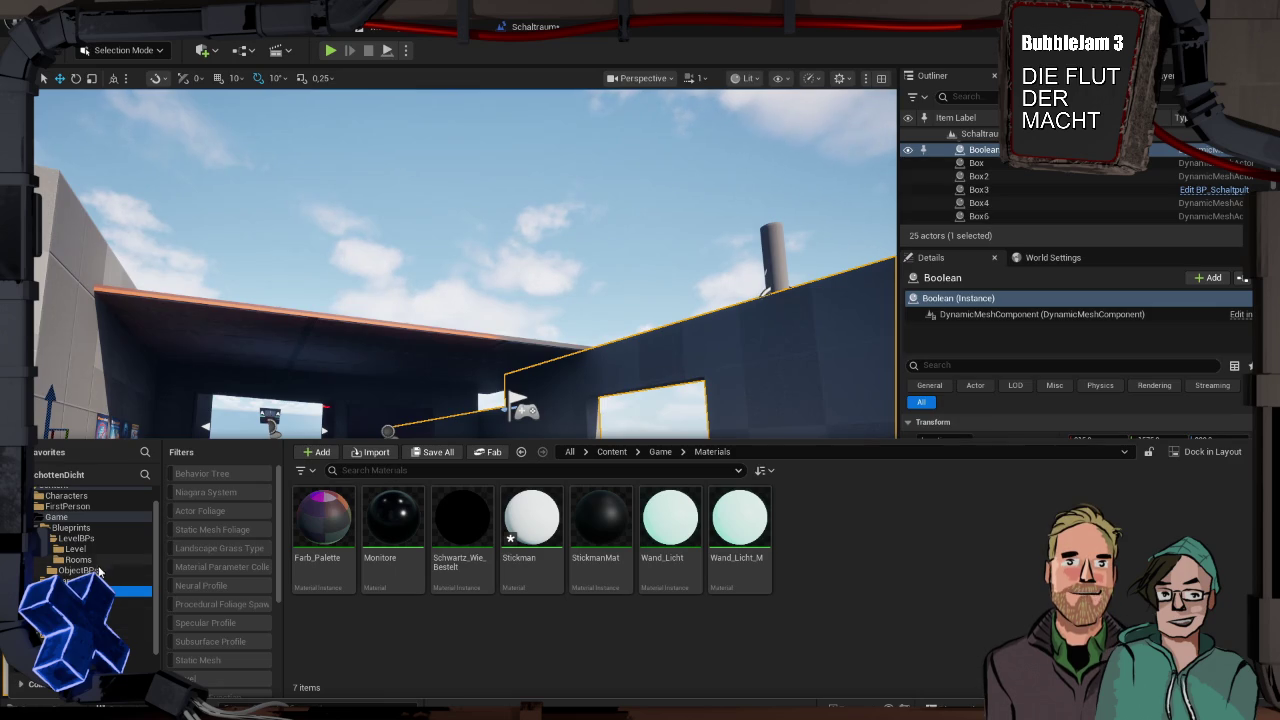
{"action": "scroll", "coordinate": [103, 578], "scroll_direction": "down", "scroll_amount": 1}
{"action": "scroll", "coordinate": [95, 572], "scroll_direction": "up", "scroll_amount": 1}
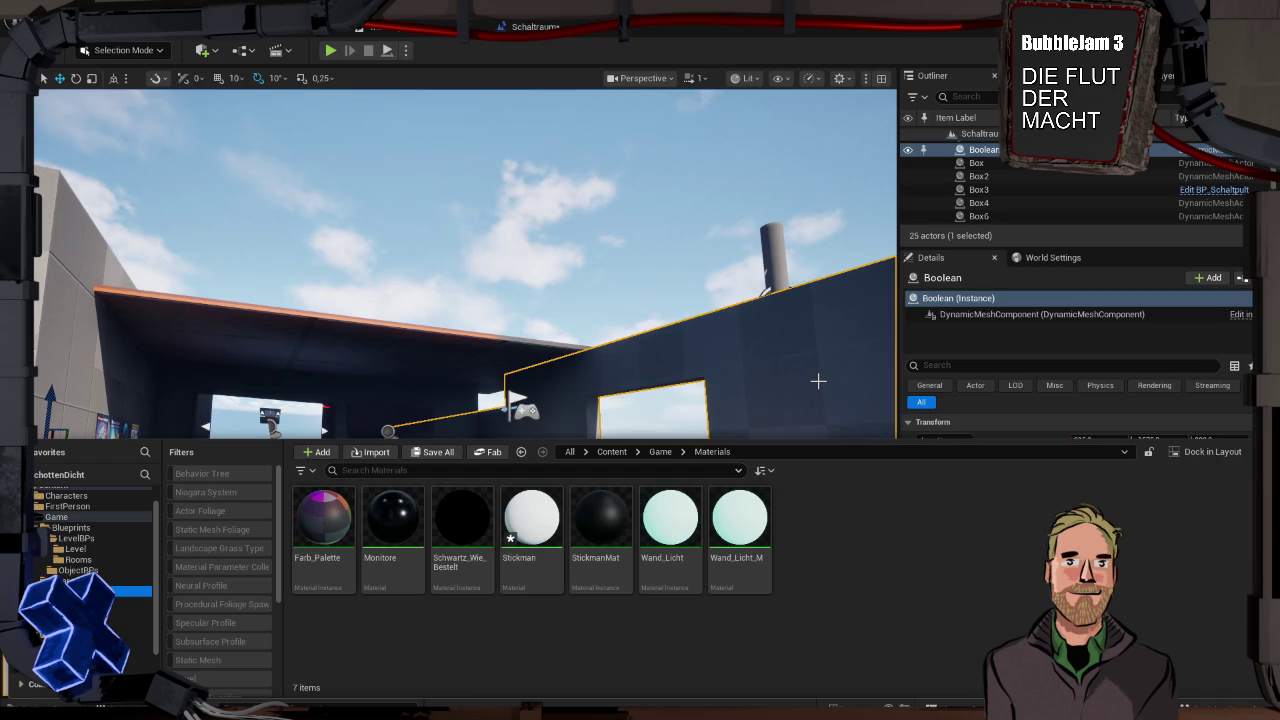
Select the Box3 desk and the map and camera monitors, then reopen the content browser
{"action": "left_click", "coordinate": [817, 384]}
{"action": "left_click", "coordinate": [368, 467]}
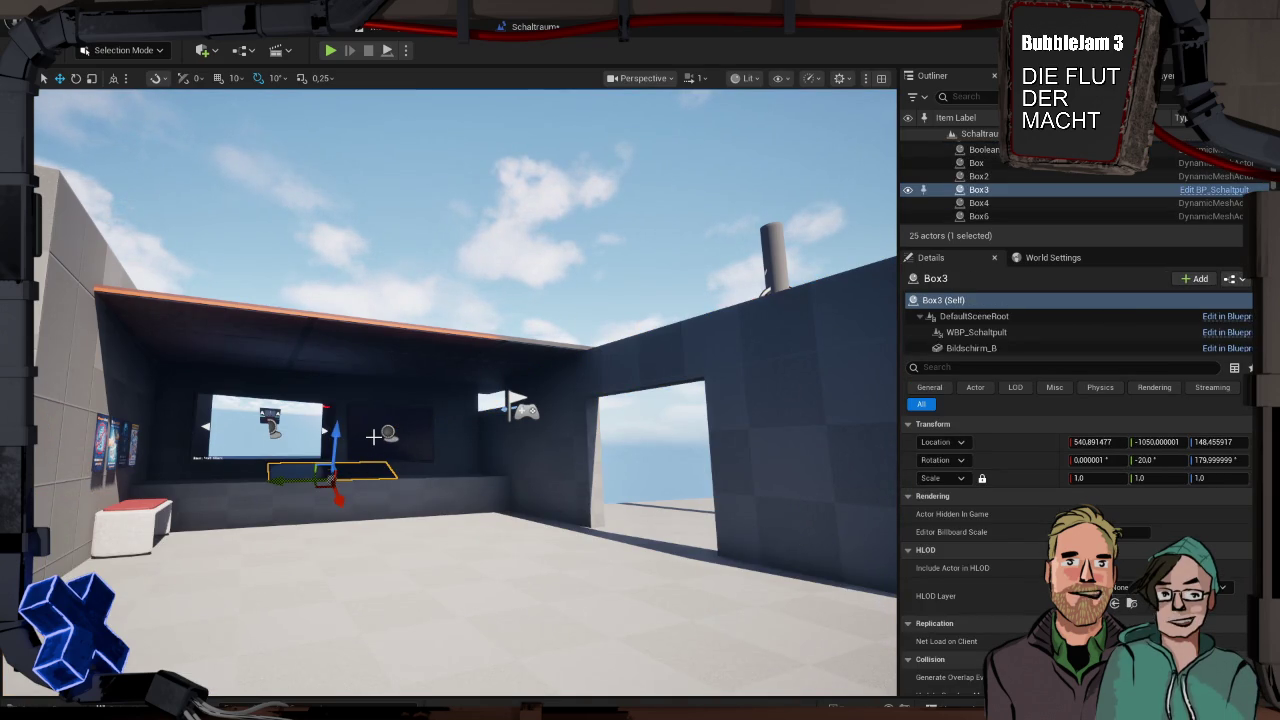
{"action": "left_click", "coordinate": [375, 436]}
{"action": "left_click", "coordinate": [258, 433]}
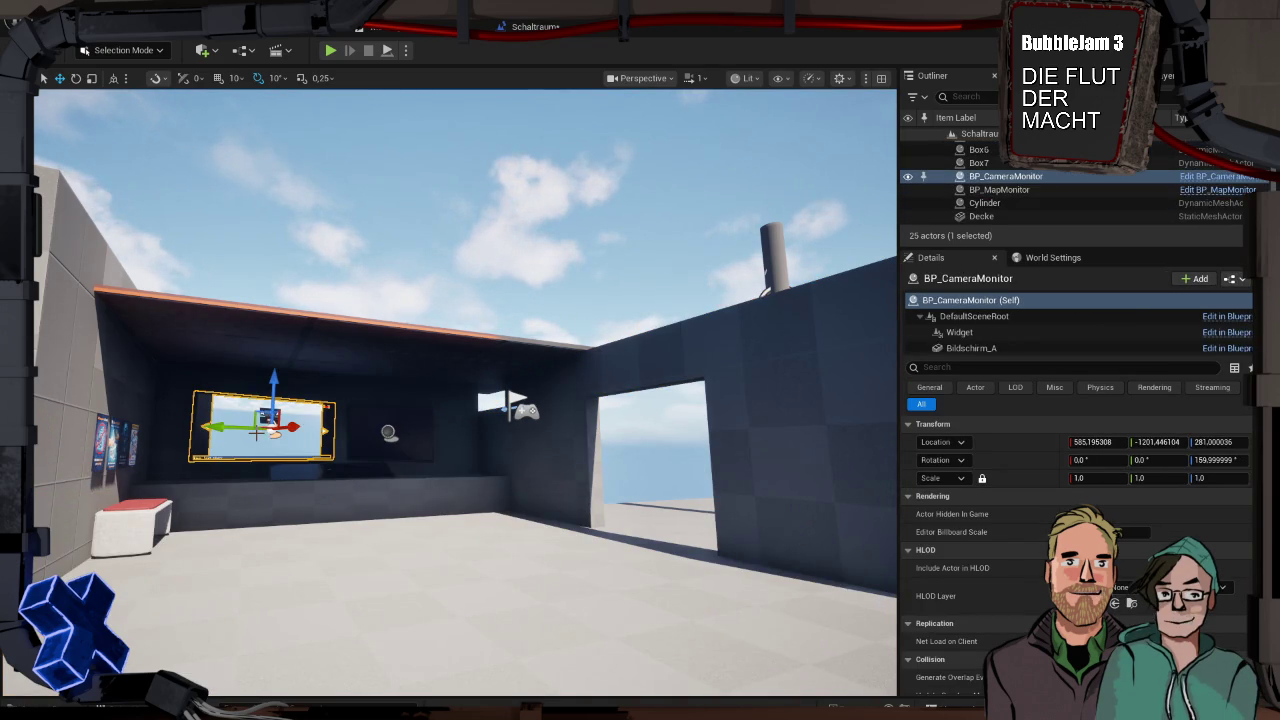
{"action": "left_click", "coordinate": [313, 479]}
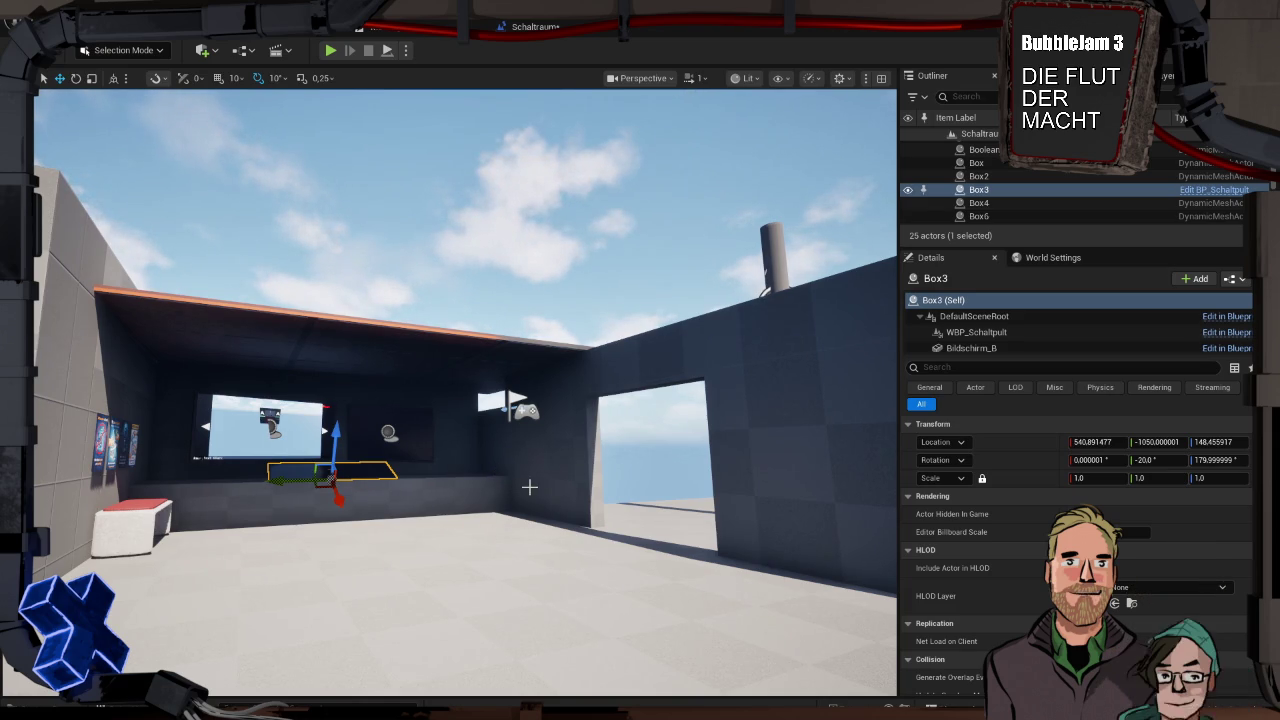
{"action": "key", "text": "ctrl+space"}
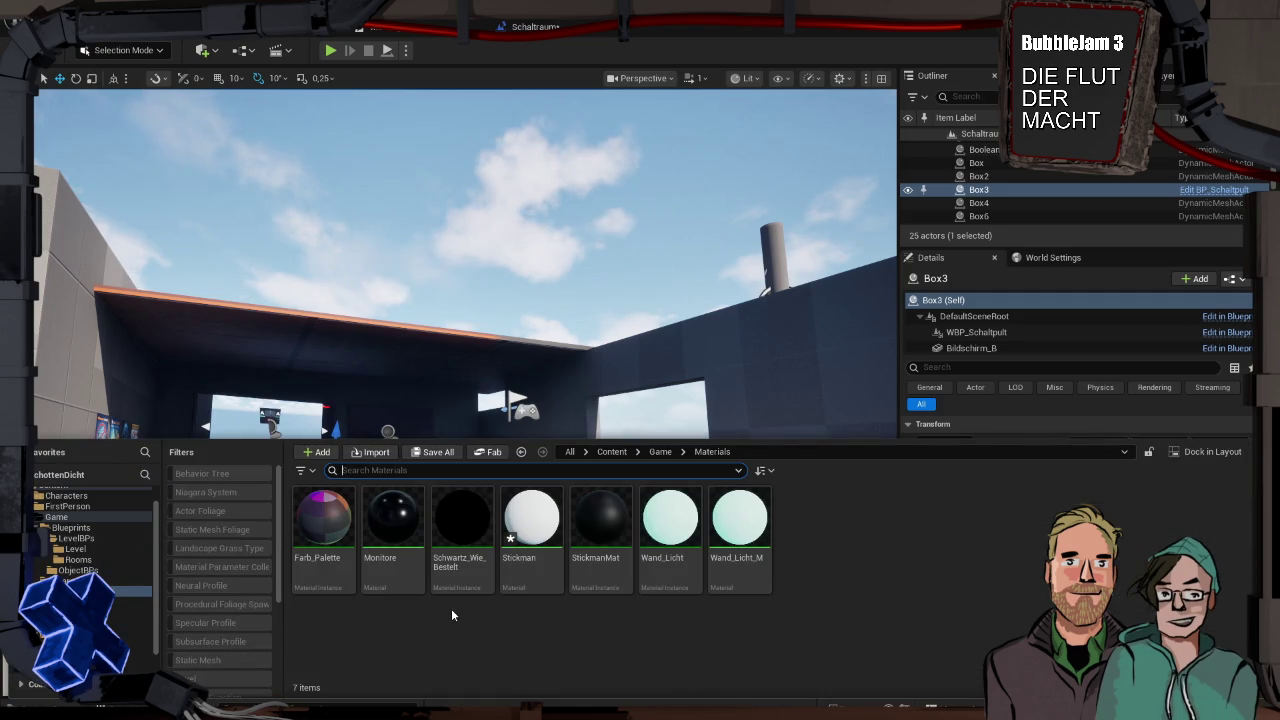
{"action": "left_click", "coordinate": [100, 580]}
Set the NPC blueprint's material Element 0 to Stickman, save it, and return to Schaltraum
{"action": "double_click", "coordinate": [575, 526]}
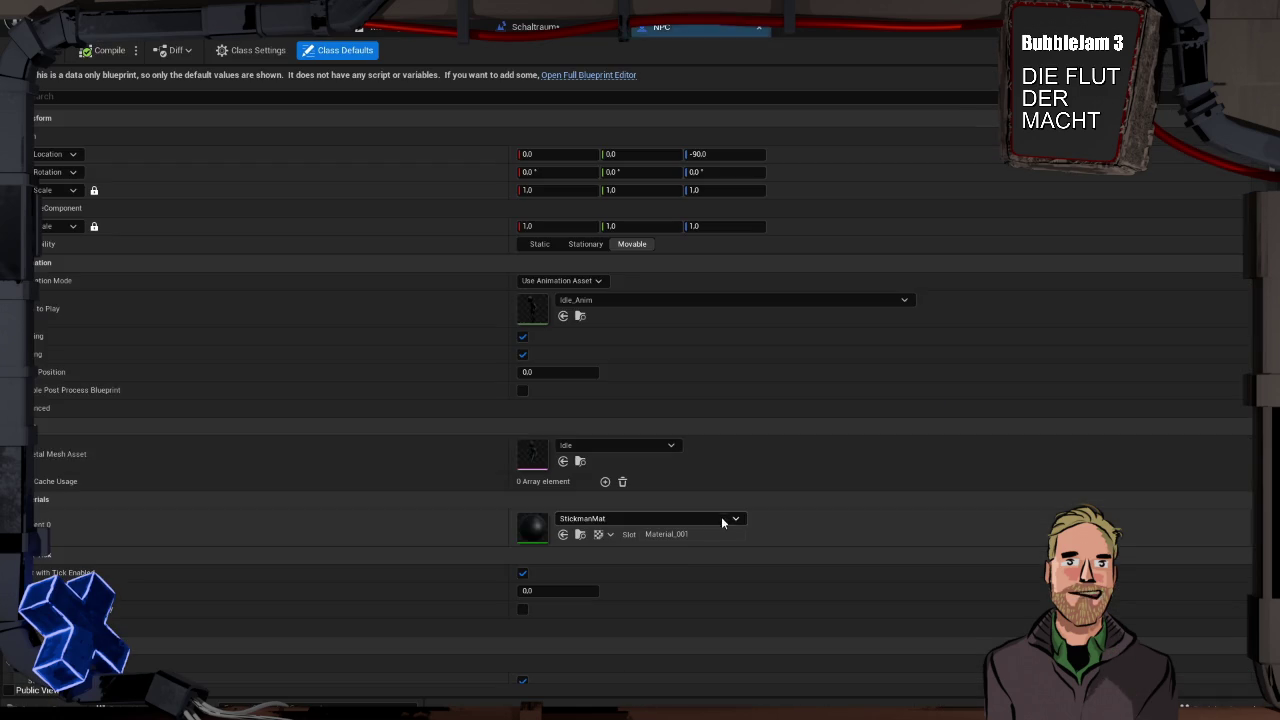
{"action": "left_click", "coordinate": [616, 518]}
{"action": "scroll", "coordinate": [658, 448], "scroll_direction": "up", "scroll_amount": 1}
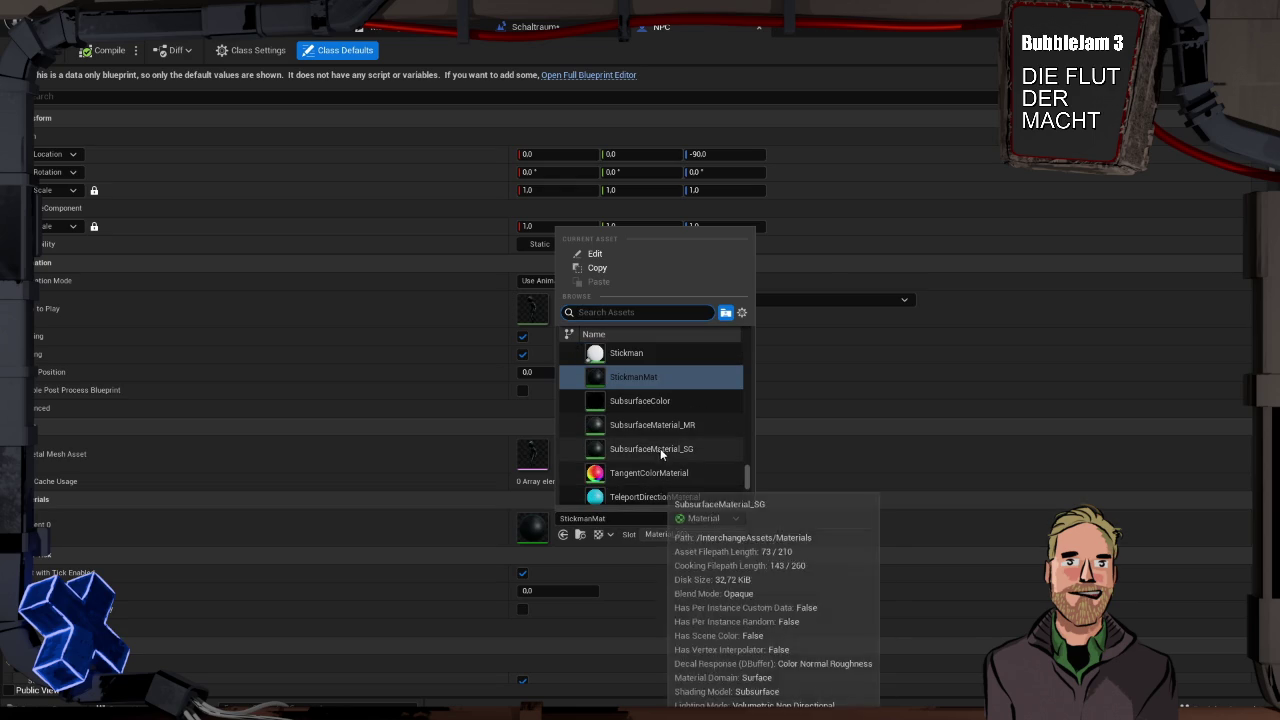
{"action": "left_click", "coordinate": [646, 357]}
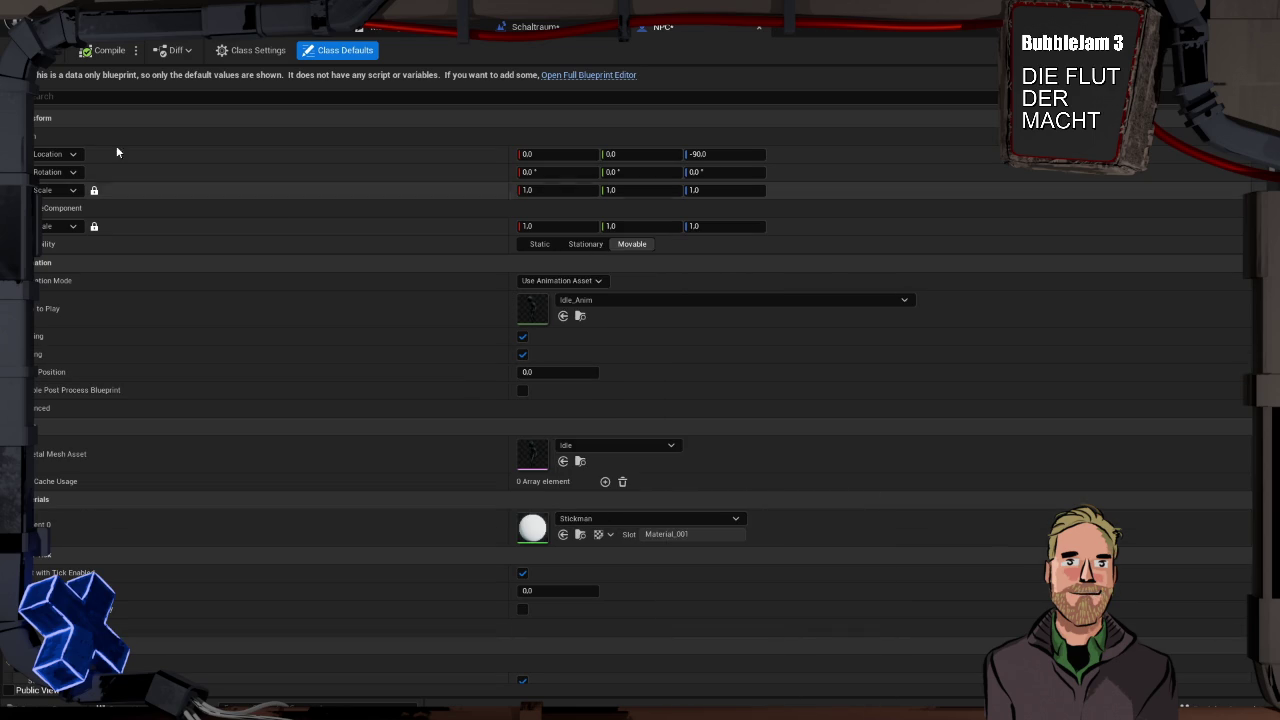
{"action": "key", "text": "ctrl+s"}
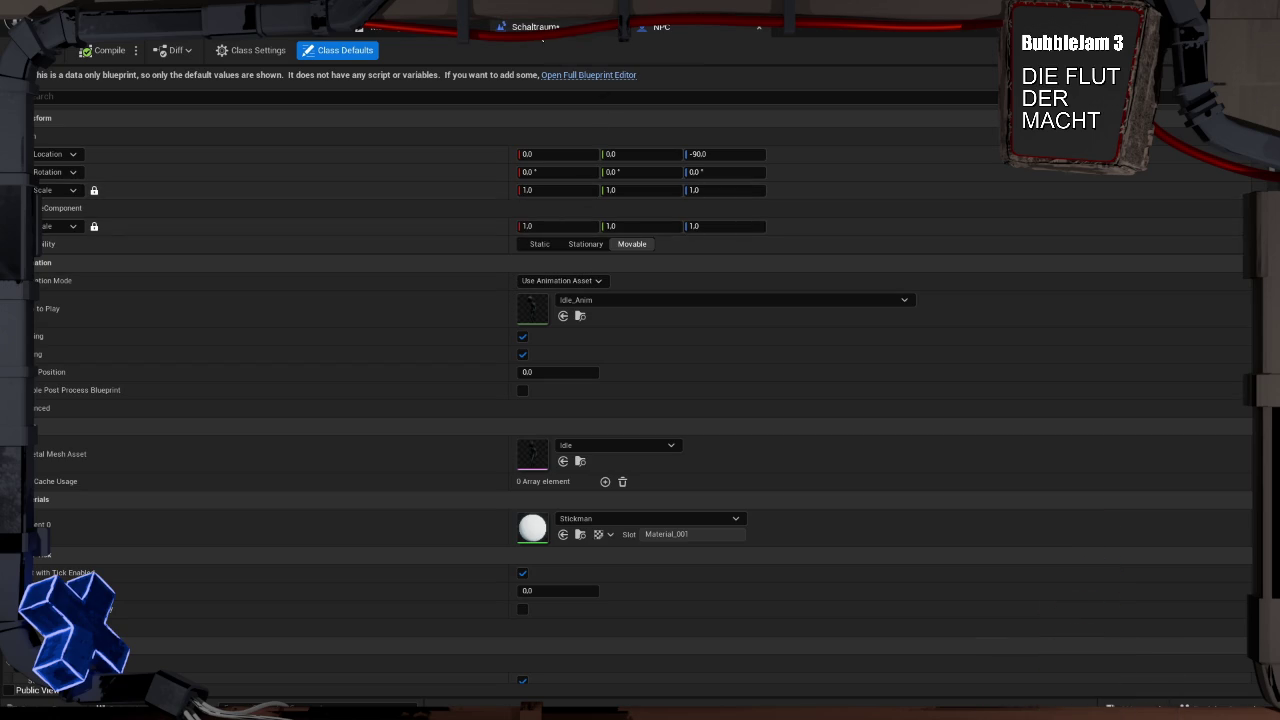
{"action": "left_click", "coordinate": [530, 26]}
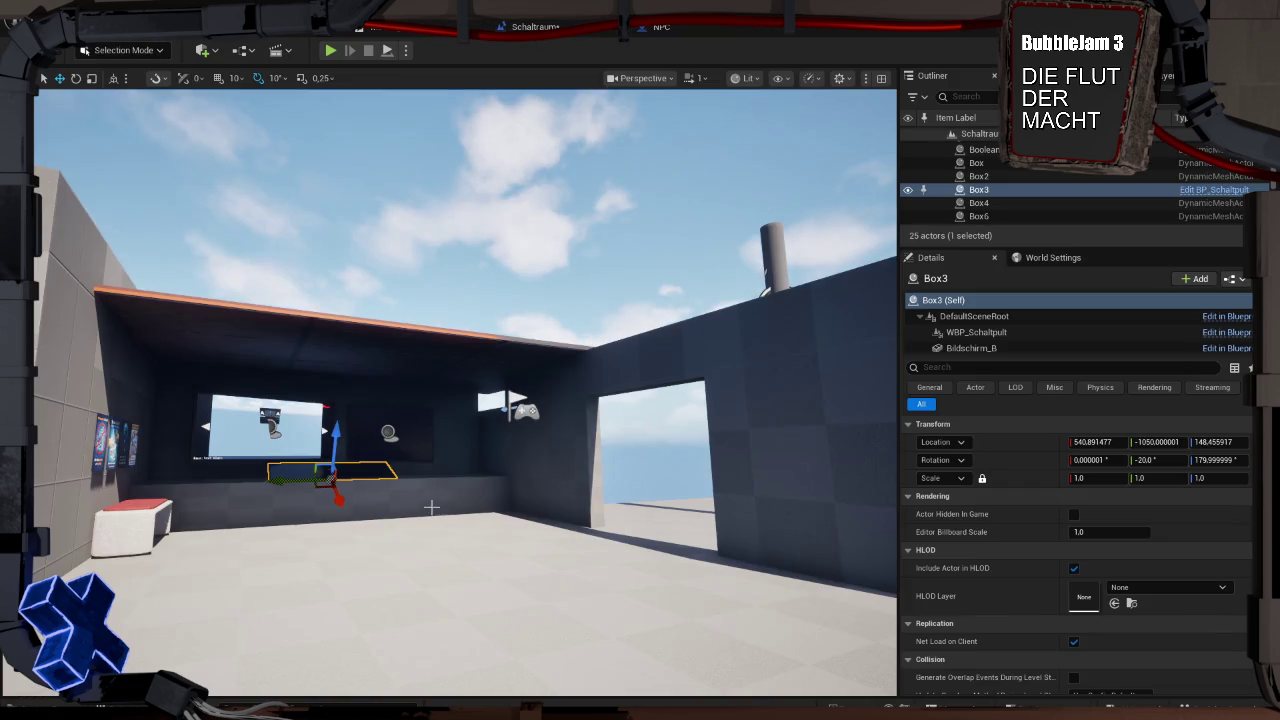
Drag the NPC blueprint from Character into the Schaltraum room and focus the view on it
{"action": "key", "text": "ctrl+space"}
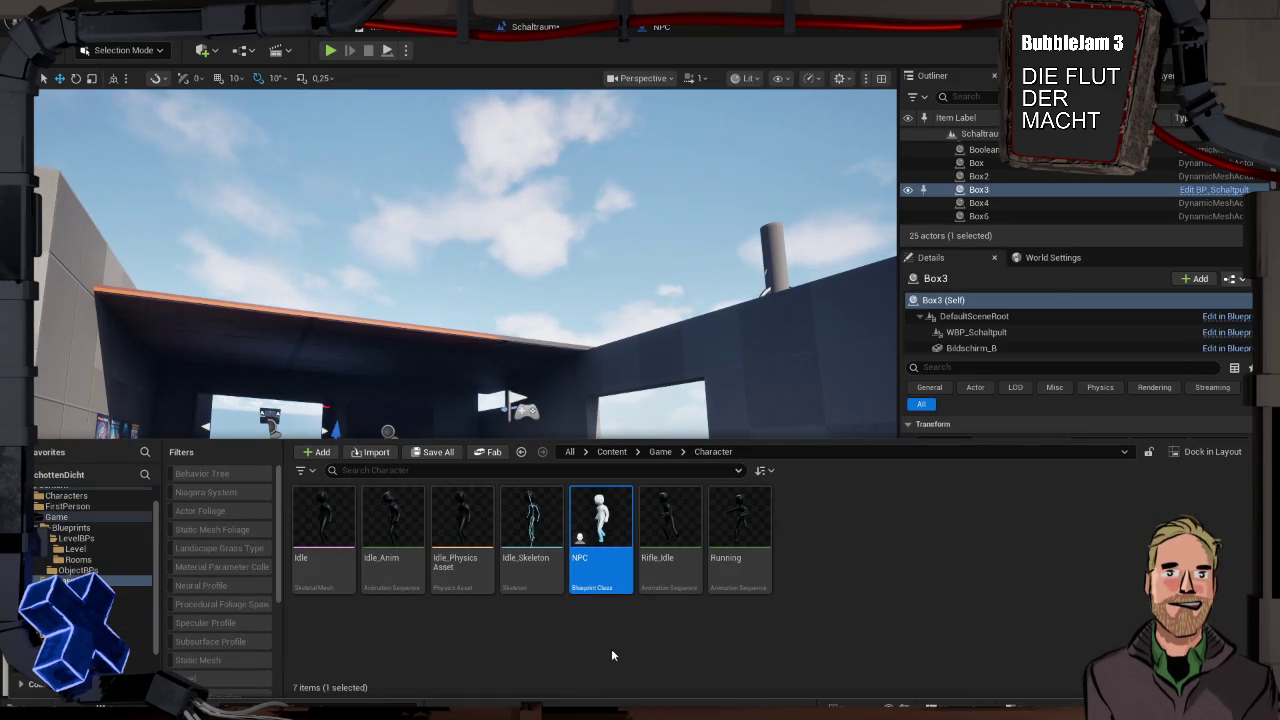
{"action": "left_click_drag", "start_coordinate": [600, 520], "coordinate": [525, 580]}
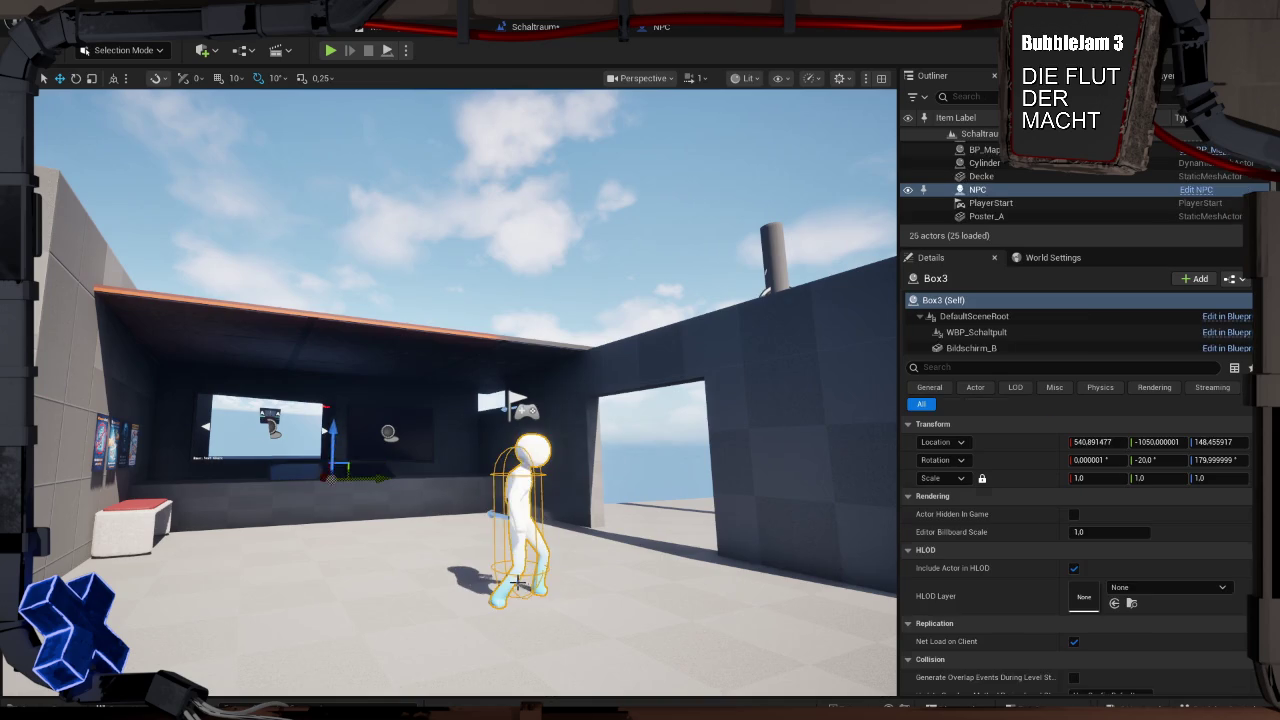
{"action": "left_click", "coordinate": [634, 560]}
{"action": "key", "text": "f"}
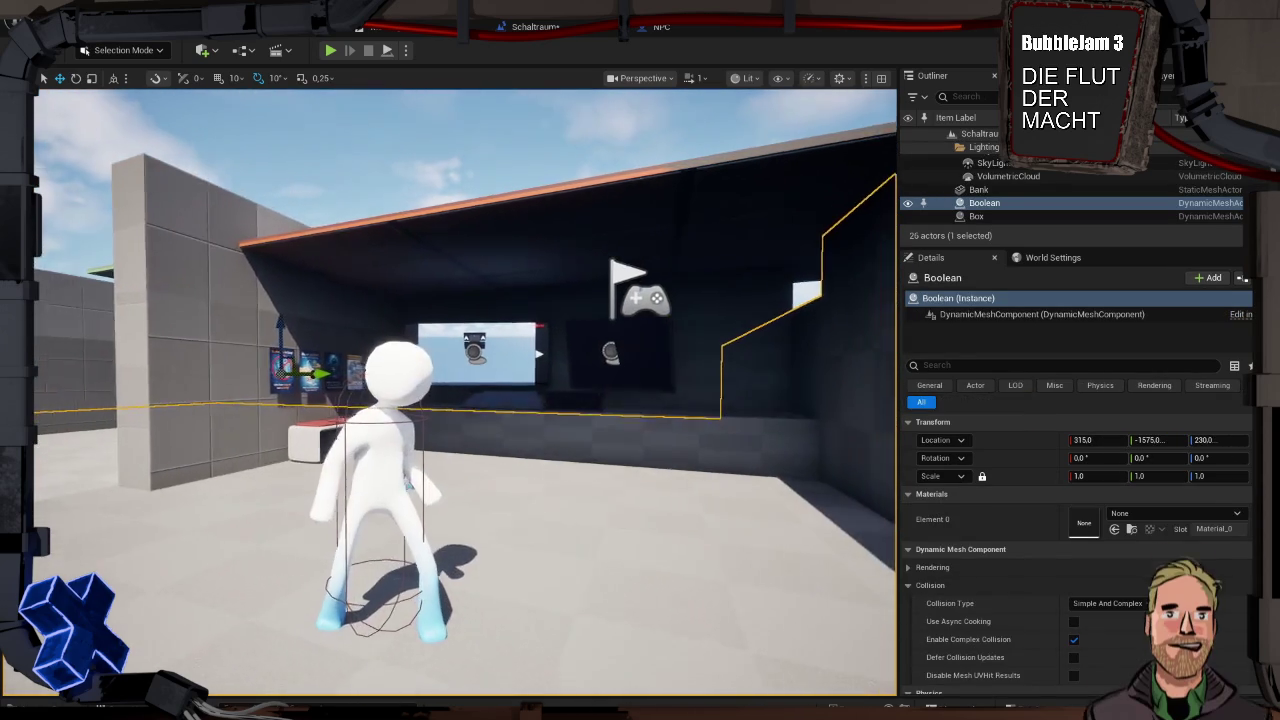
{"action": "left_click", "coordinate": [346, 164]}
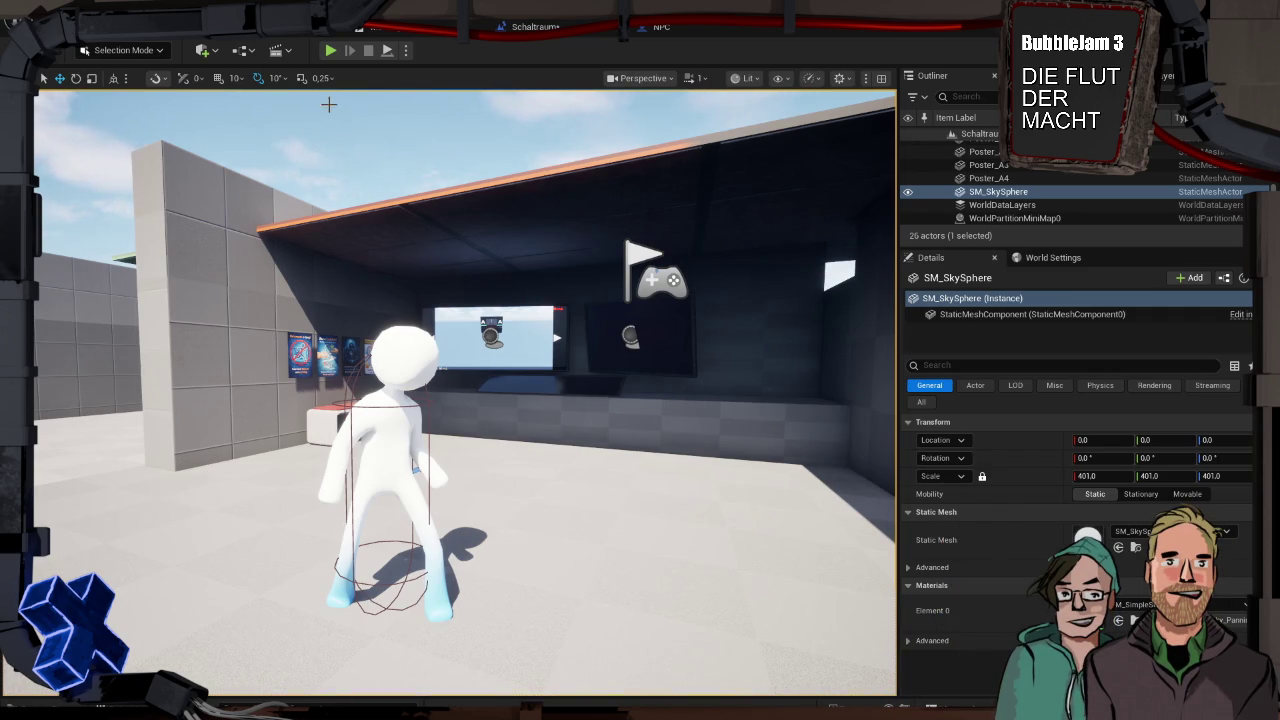
Run a Play test, stop it, fly around the building, then reopen the Character assets
{"action": "left_click", "coordinate": [387, 52]}
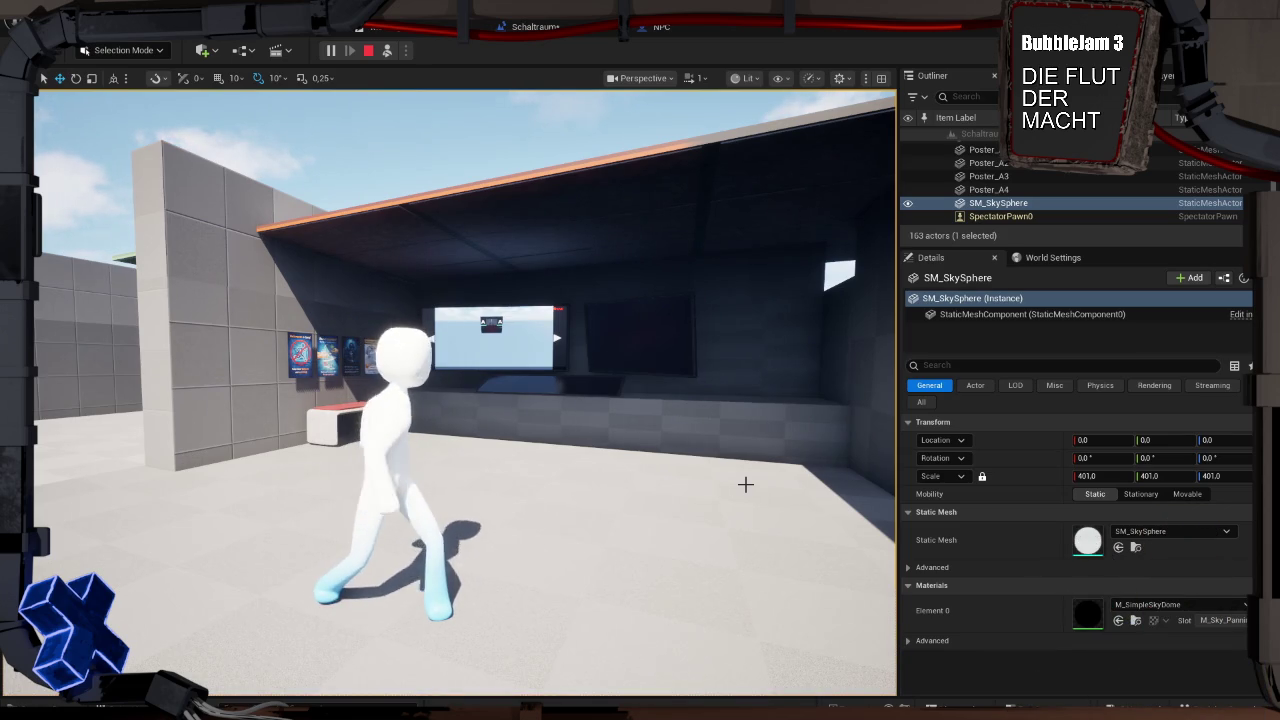
{"action": "key", "text": "Escape"}
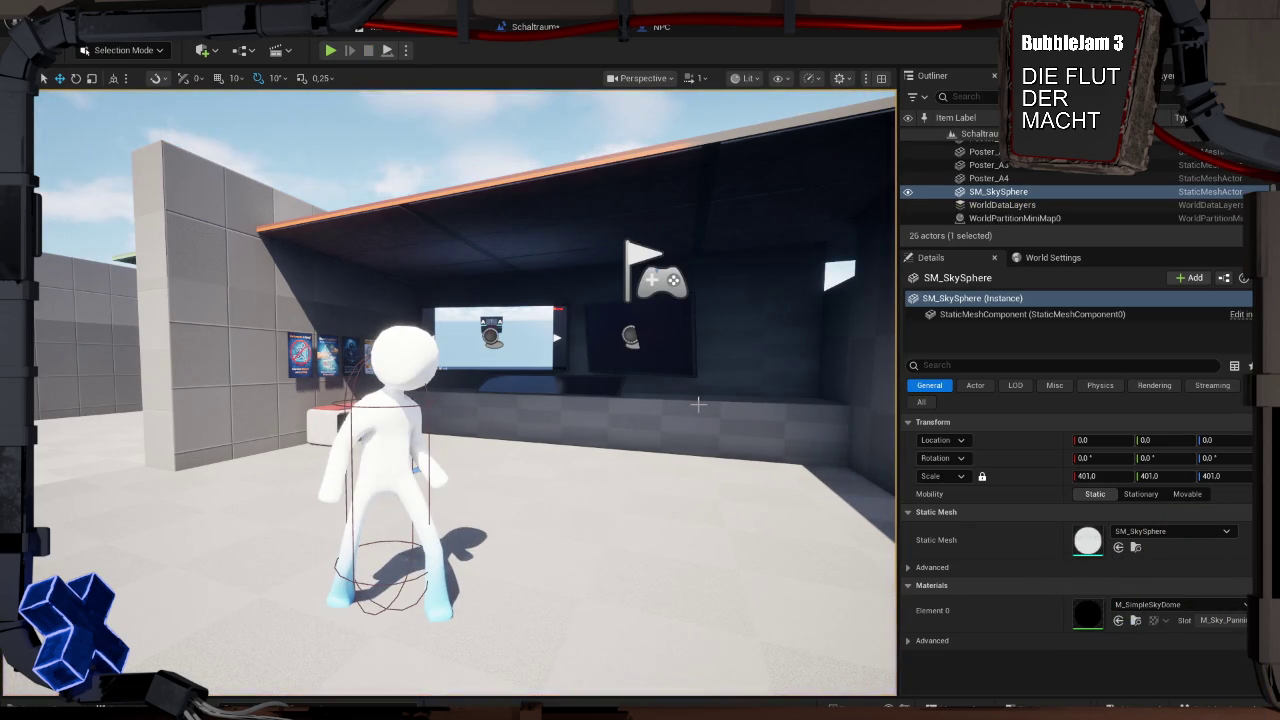
{"action": "key", "text": "s"}
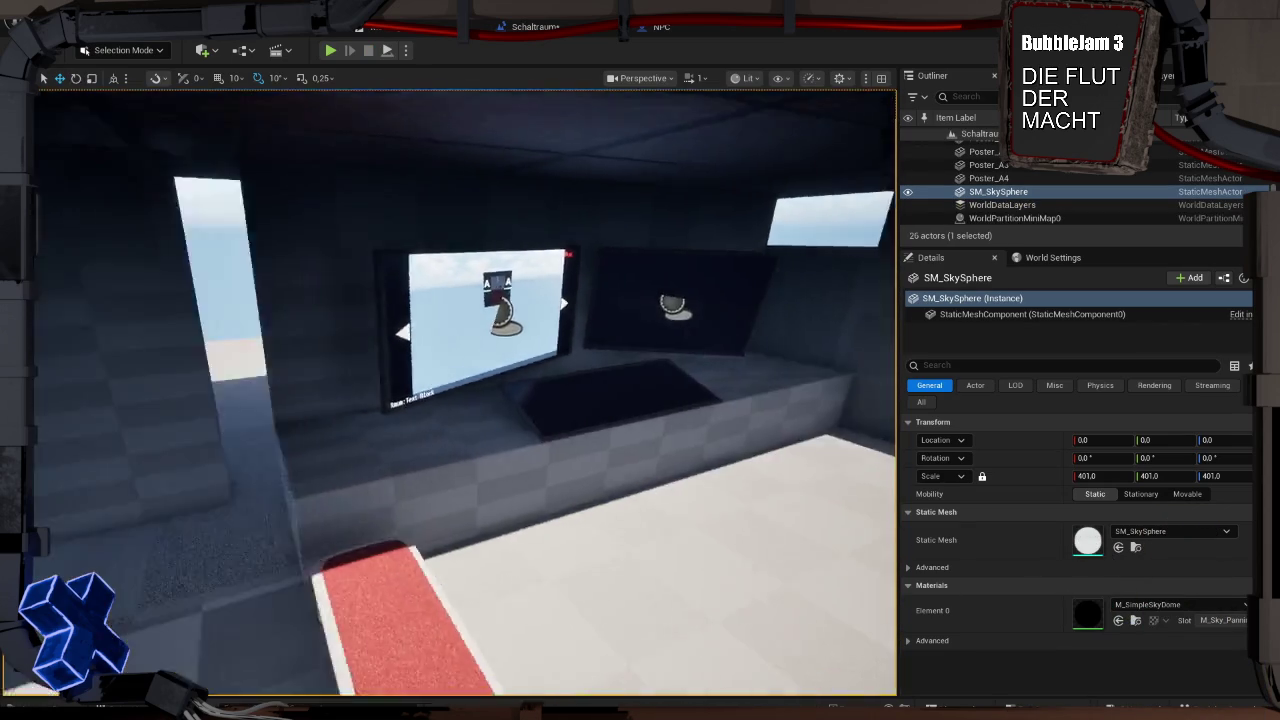
{"action": "key", "text": "a"}
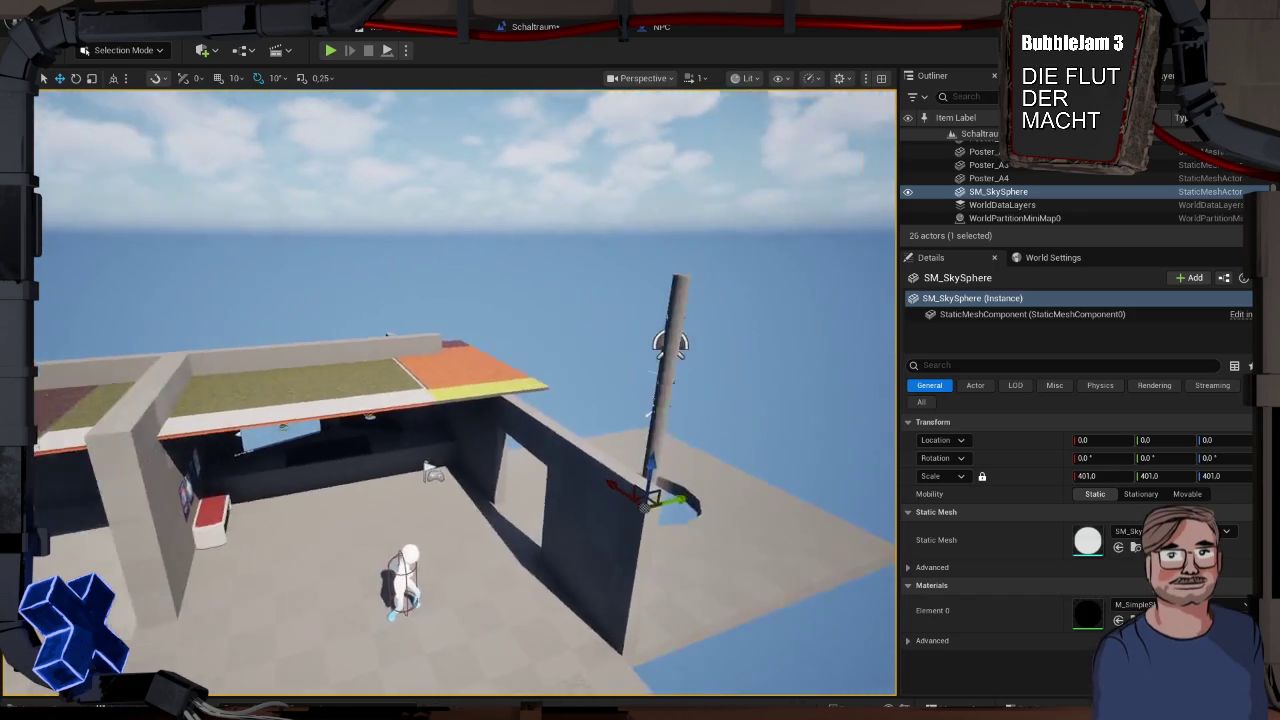
{"action": "key", "text": "w"}
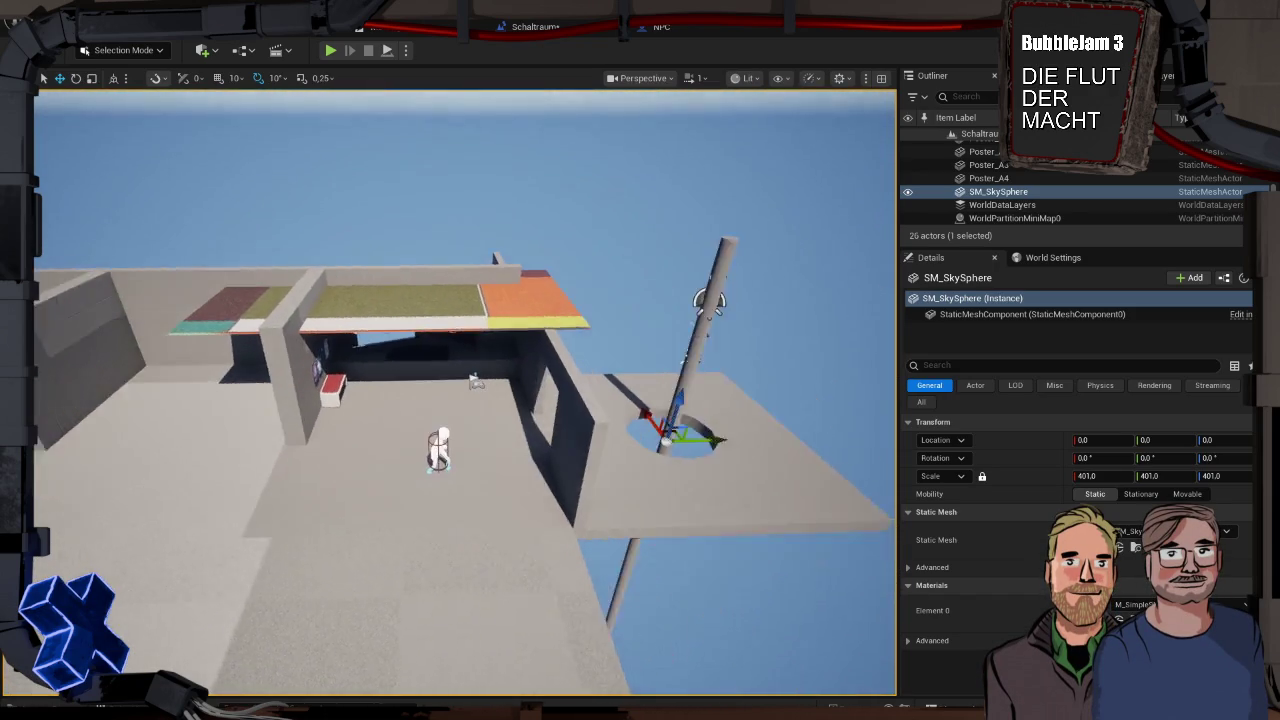
{"action": "key", "text": "s"}
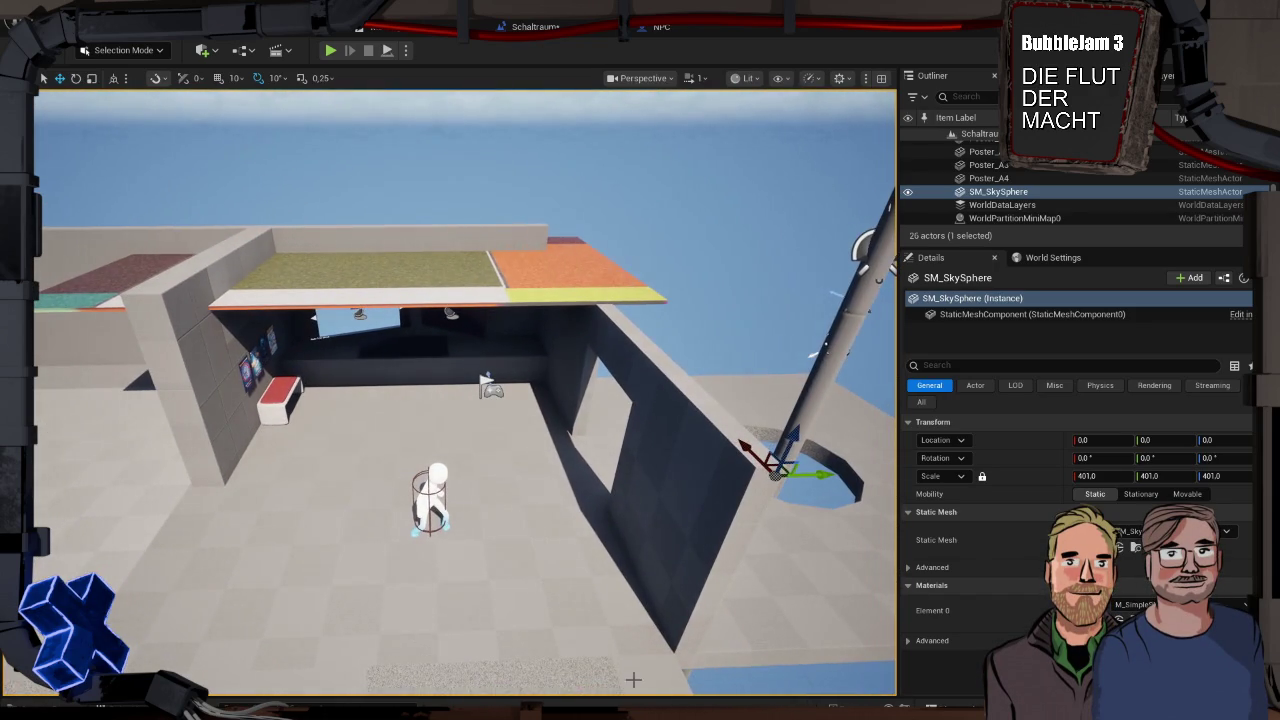
{"action": "key", "text": "ctrl+space"}
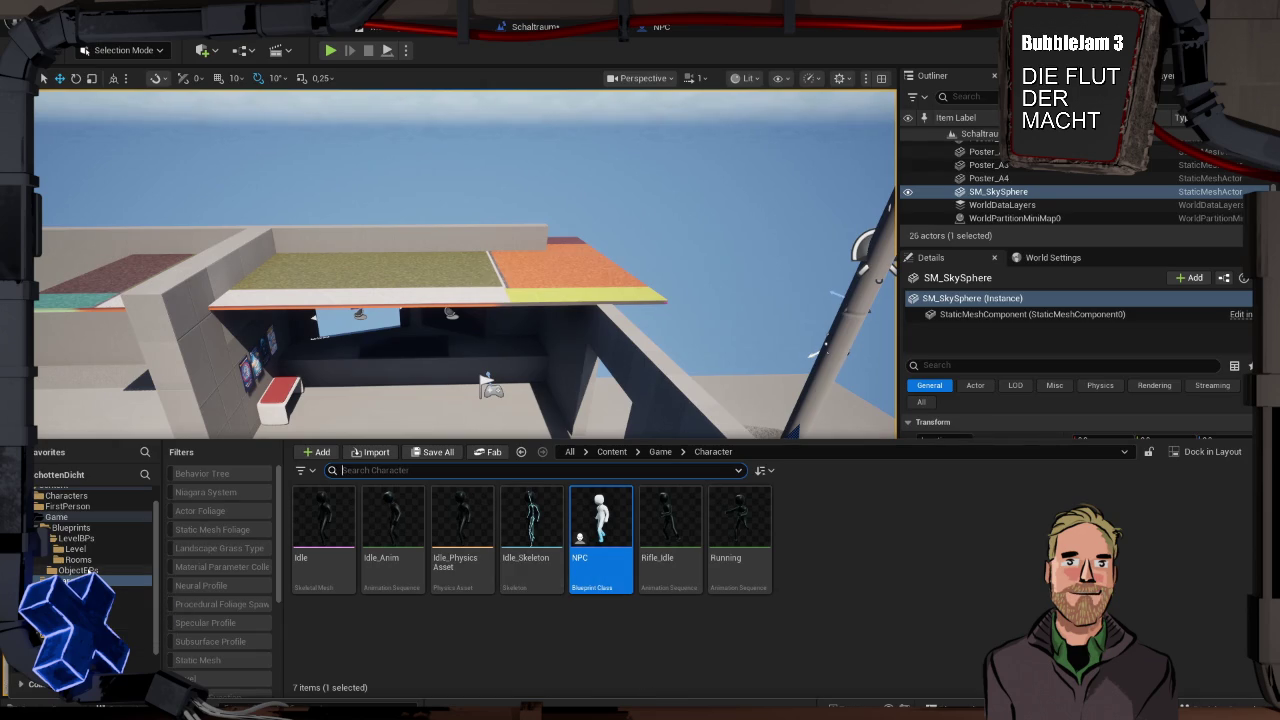
Delete the empty Rooms folder, then open Level_2 from the LevelBPs/Level folder
{"action": "left_click", "coordinate": [80, 570]}
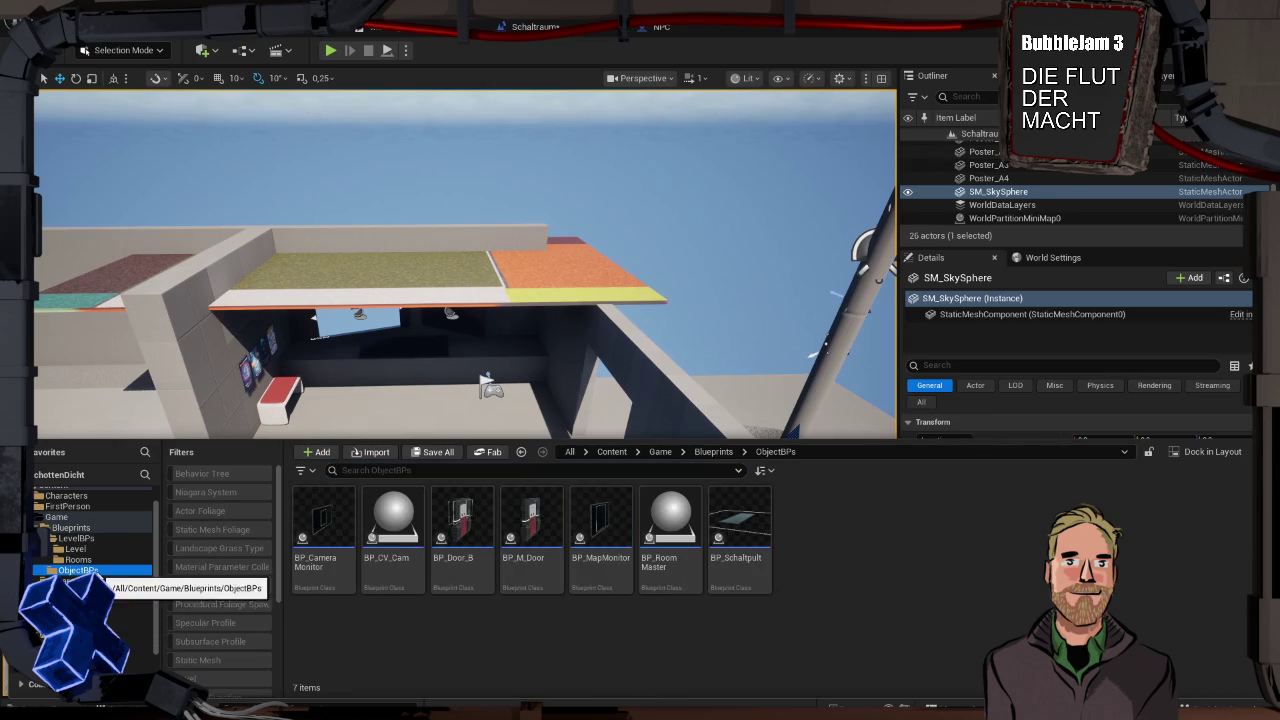
{"action": "left_click", "coordinate": [90, 560]}
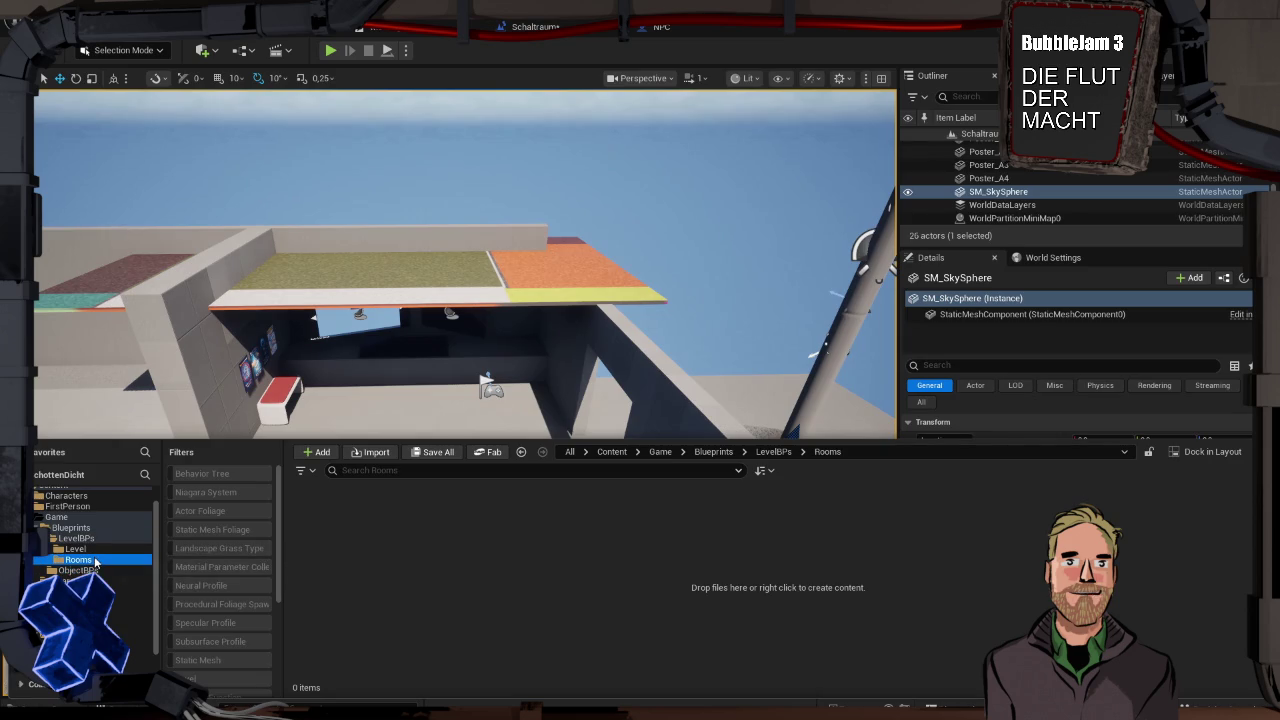
{"action": "key", "text": "Delete"}
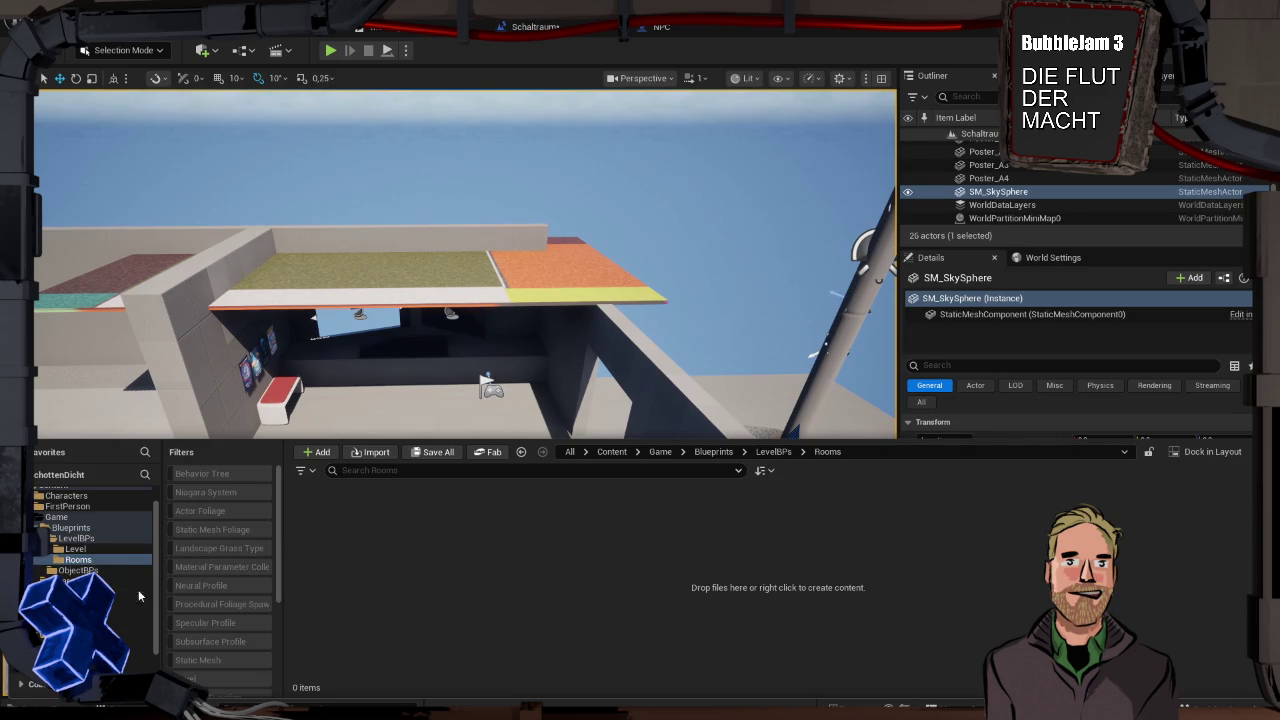
{"action": "left_click", "coordinate": [128, 589]}
{"action": "left_click", "coordinate": [511, 579]}
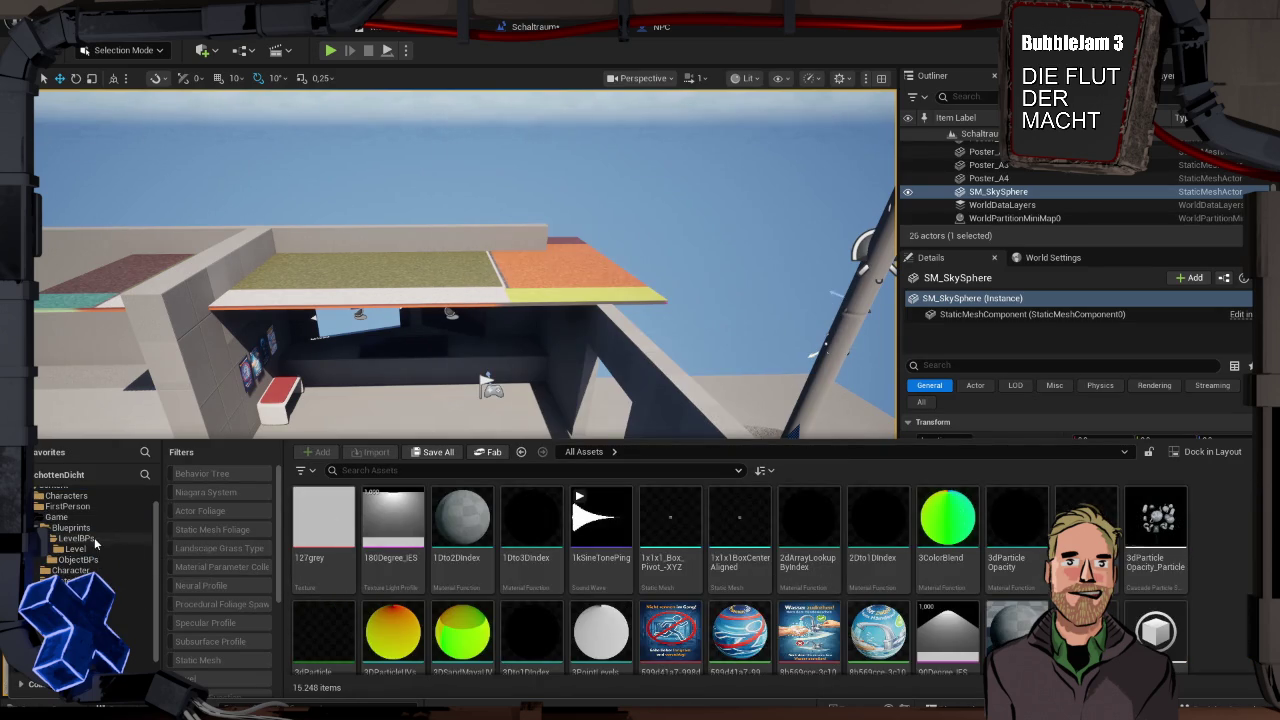
{"action": "left_click", "coordinate": [93, 548]}
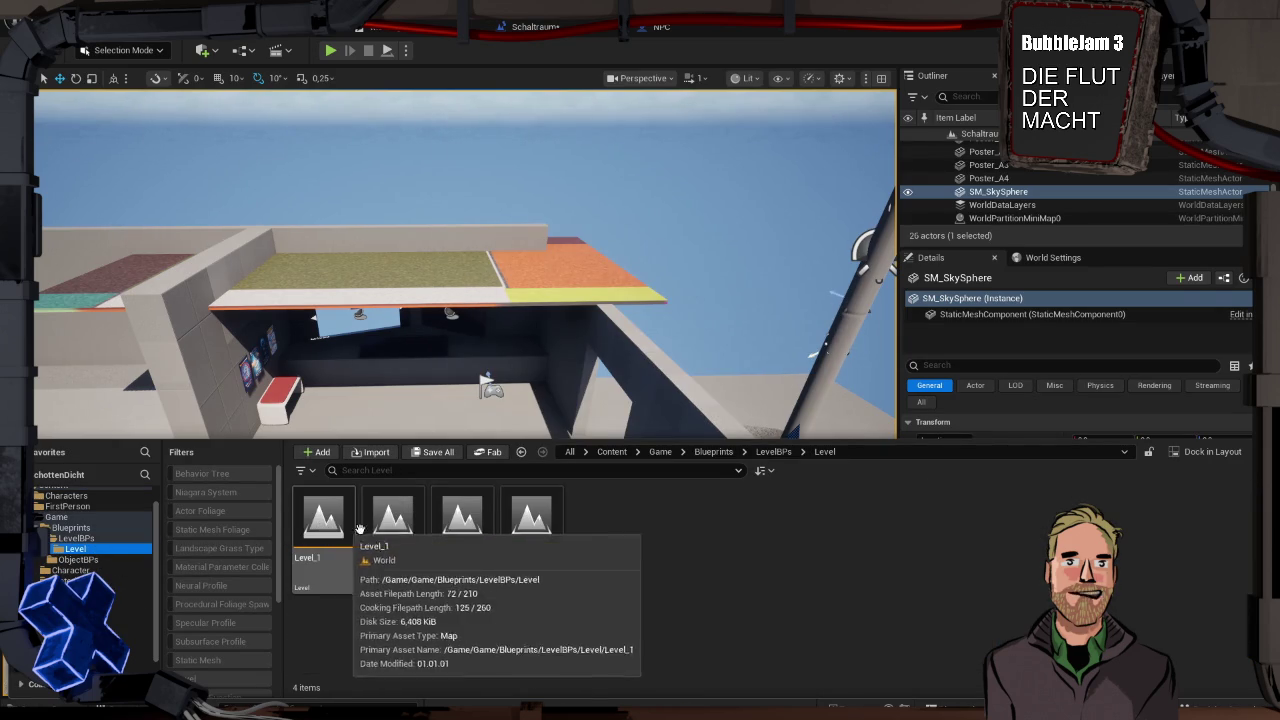
{"action": "double_click", "coordinate": [392, 520]}
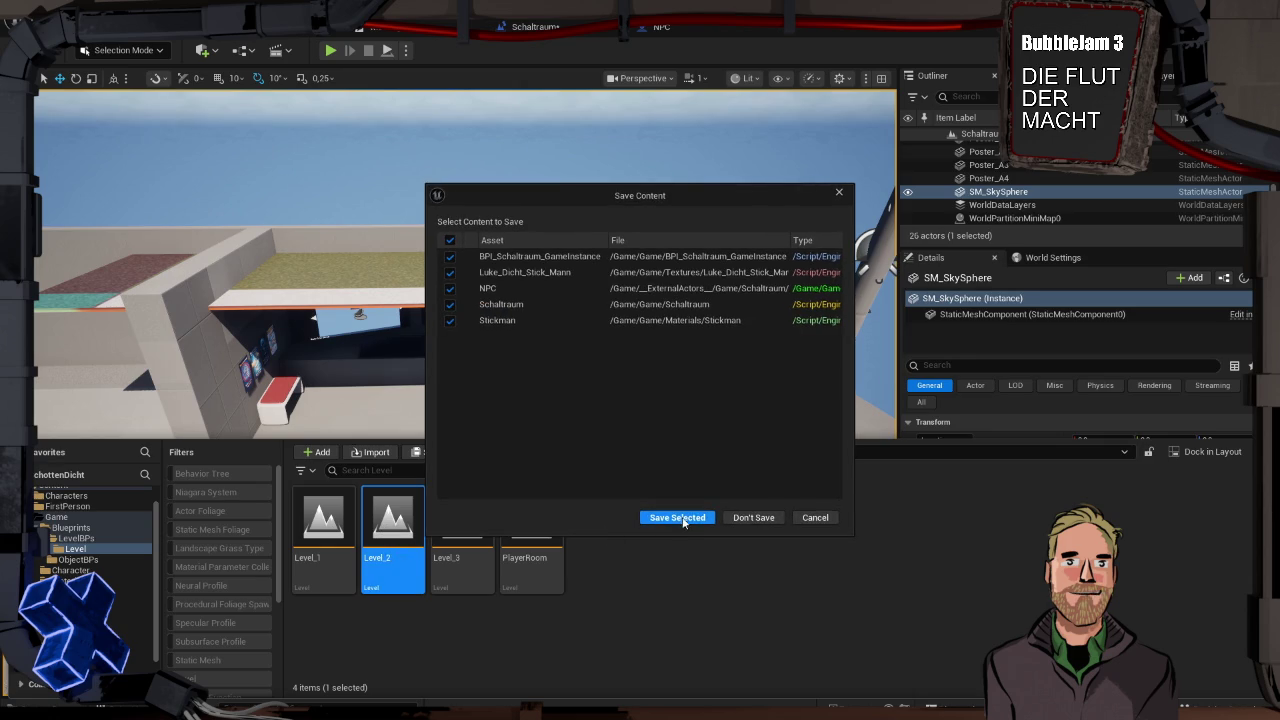
Cancel the Save Content prompt and orbit to frame the Level_2 platform above the building
{"action": "left_click", "coordinate": [808, 518]}
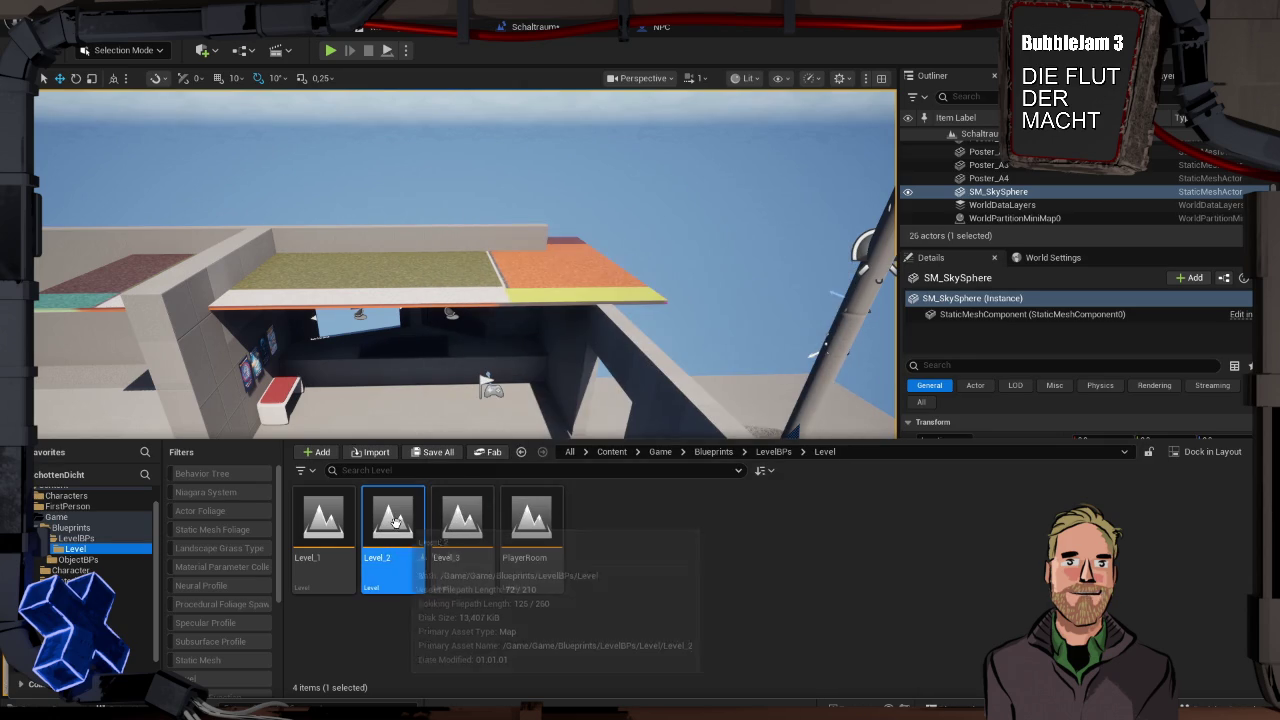
{"action": "left_click_drag", "start_coordinate": [543, 339], "coordinate": [543, 339]}
{"action": "left_click_drag", "start_coordinate": [466, 520], "coordinate": [335, 385]}
{"action": "key", "text": "ctrl+space"}
{"action": "left_click_drag", "start_coordinate": [466, 400], "coordinate": [466, 400]}
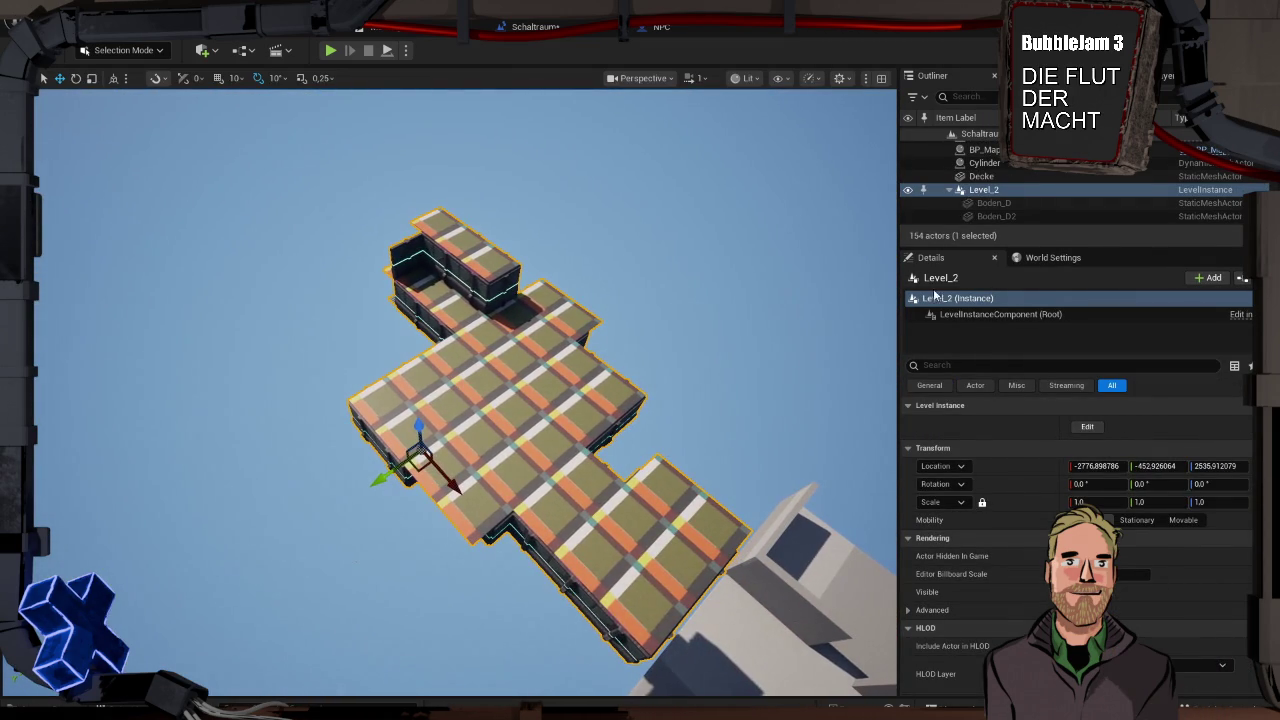
Enter Level Instance Edit on Level_2, pick ceiling tile Decke35, and select all matching Decke meshes
{"action": "double_click", "coordinate": [988, 194]}
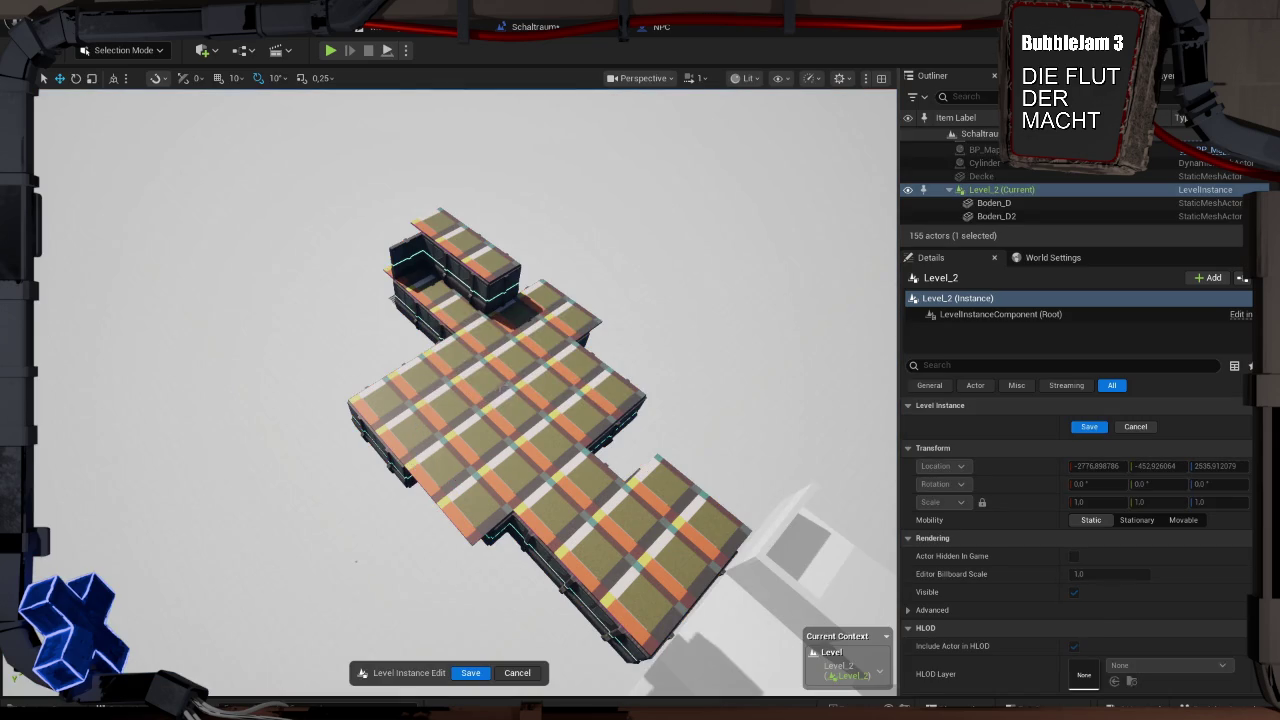
{"action": "left_click", "coordinate": [479, 260]}
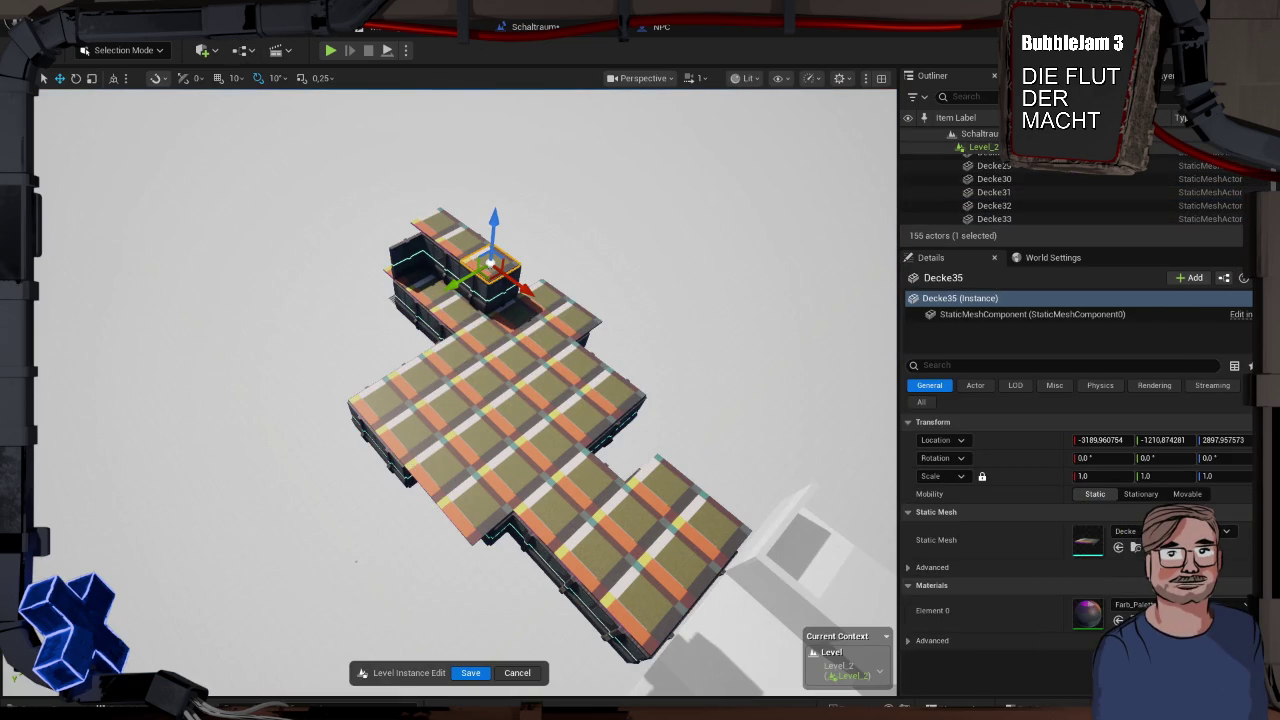
{"action": "left_click", "coordinate": [283, 24]}
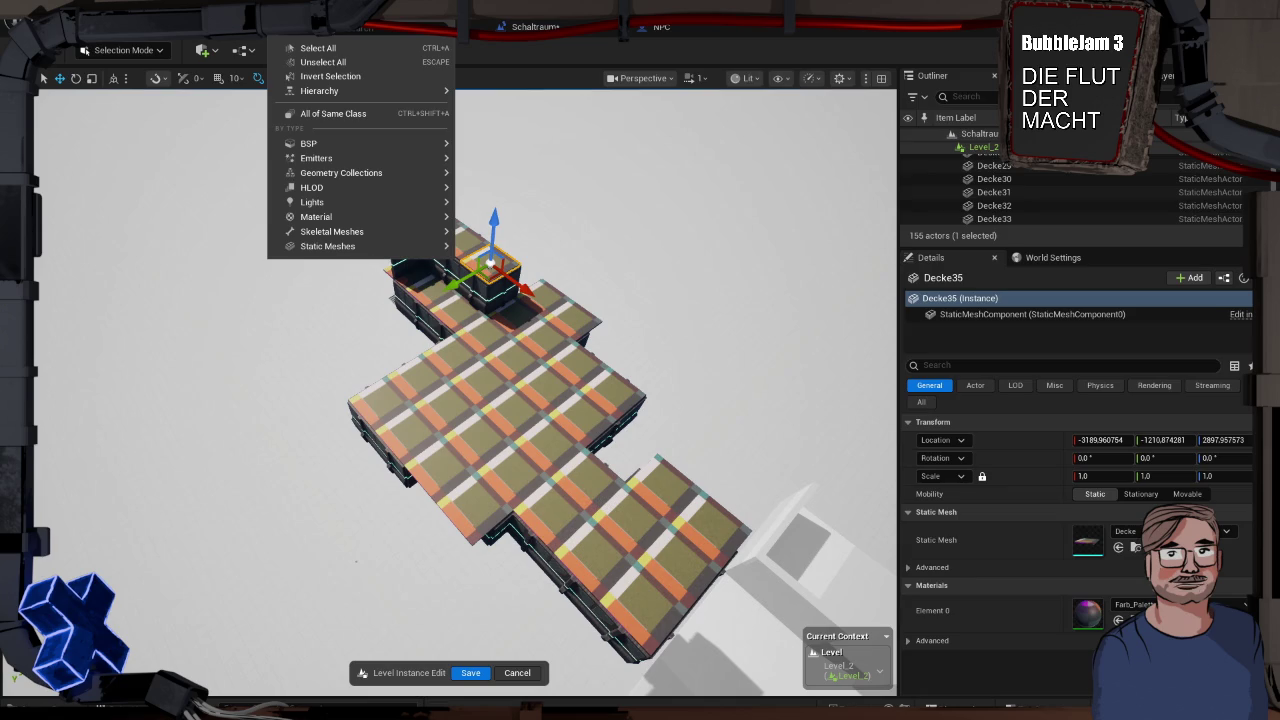
{"action": "mouse_move", "coordinate": [342, 92]}
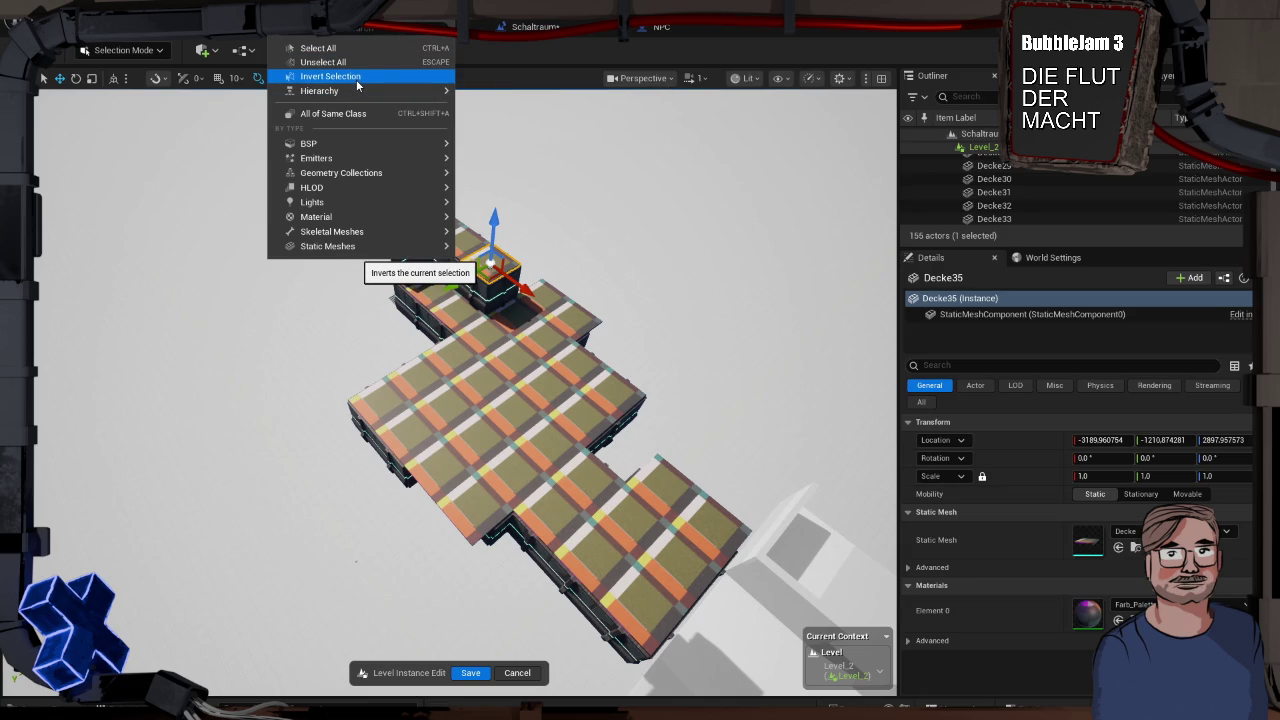
{"action": "mouse_move", "coordinate": [377, 218]}
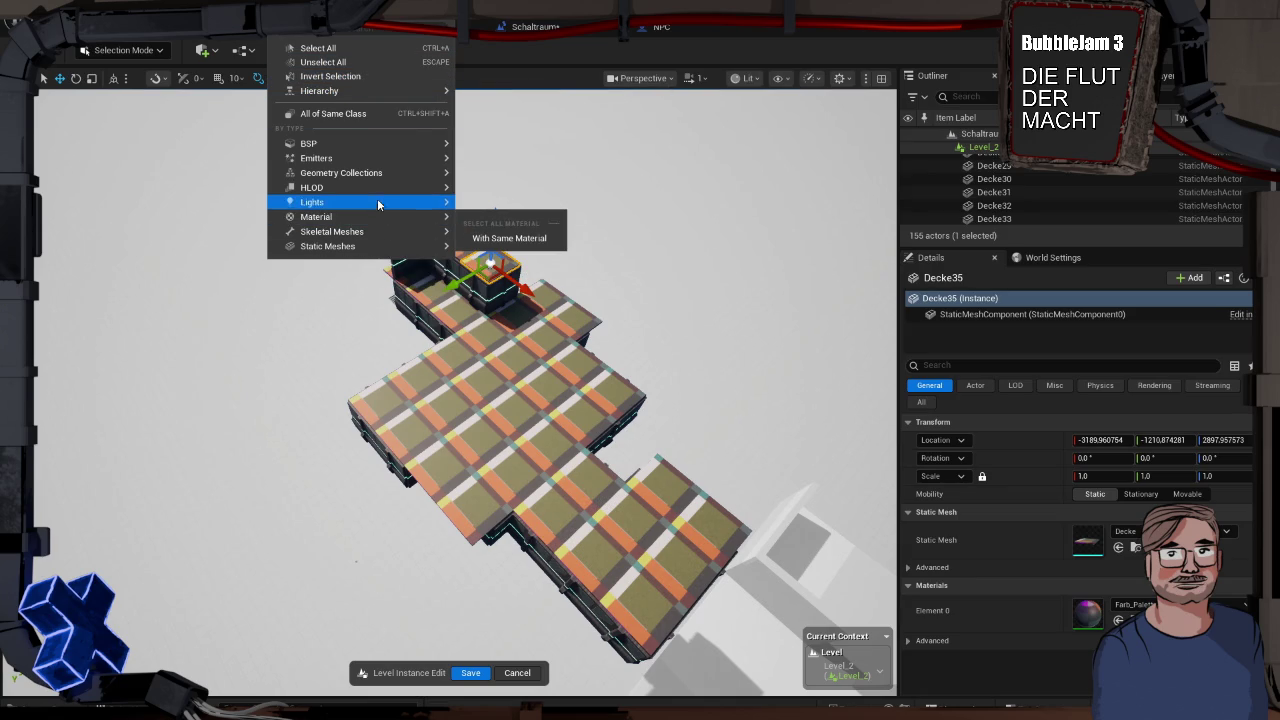
{"action": "mouse_move", "coordinate": [384, 145]}
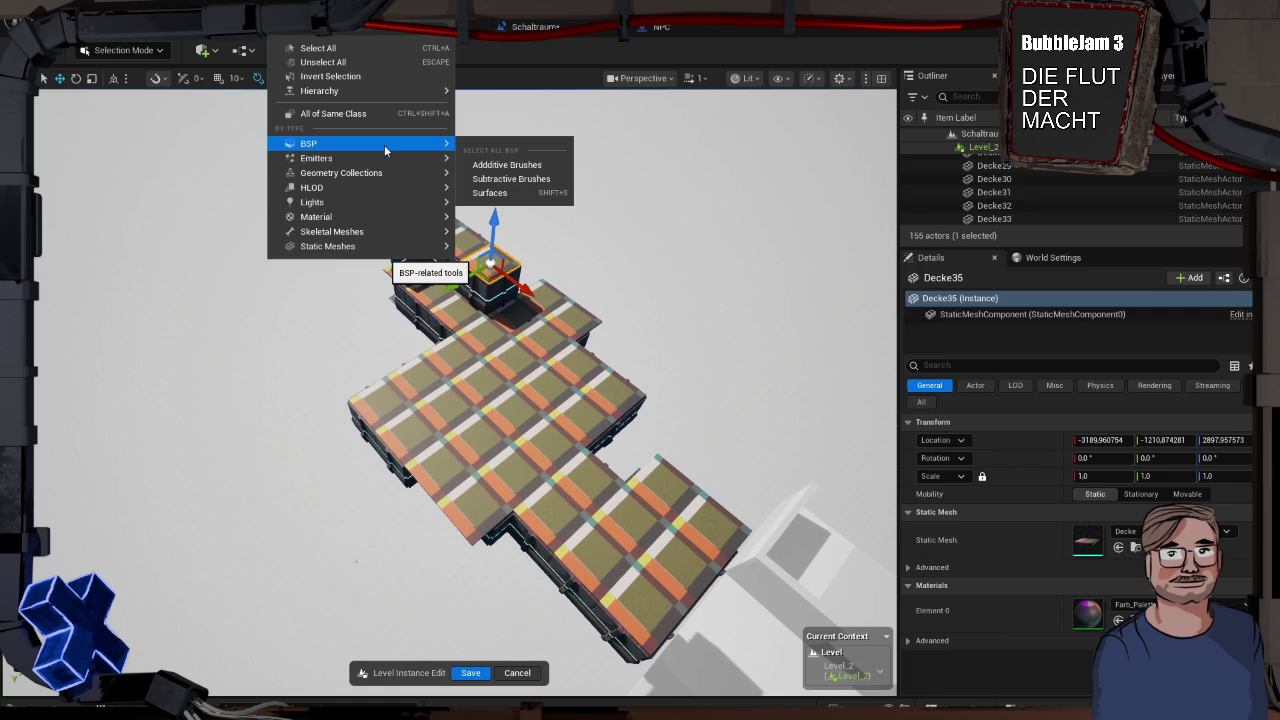
{"action": "mouse_move", "coordinate": [384, 176]}
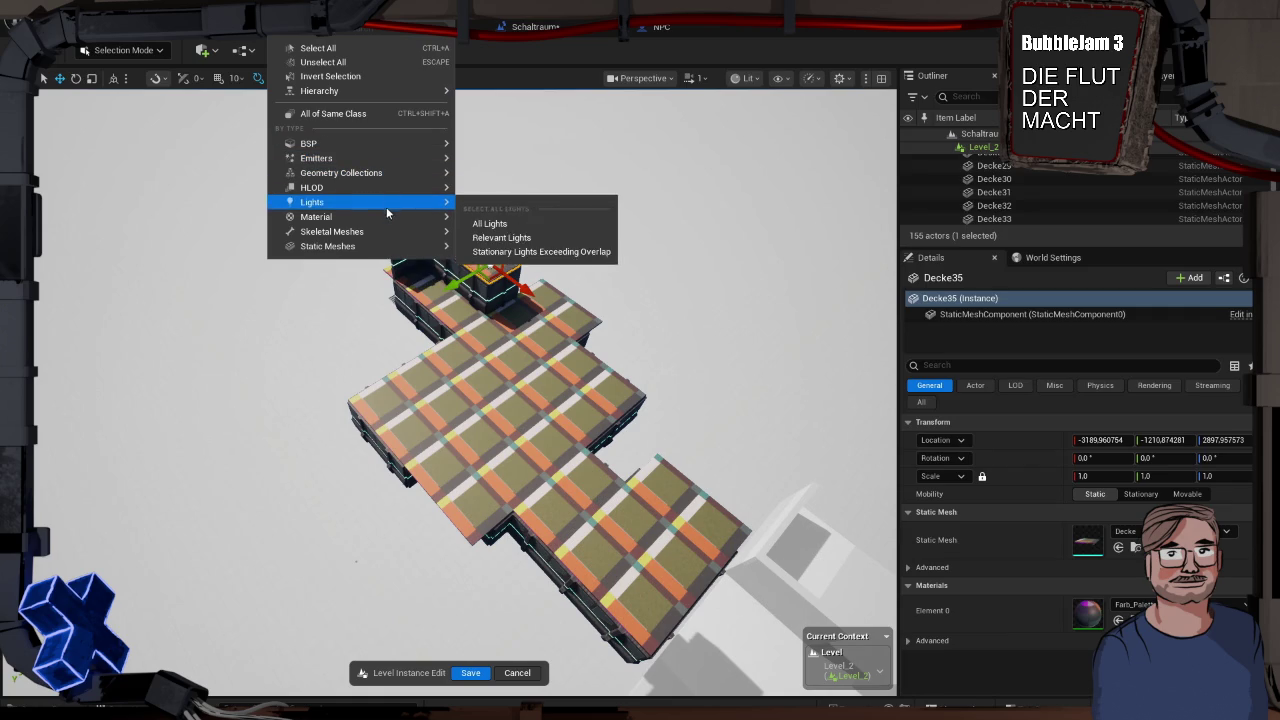
{"action": "mouse_move", "coordinate": [390, 246]}
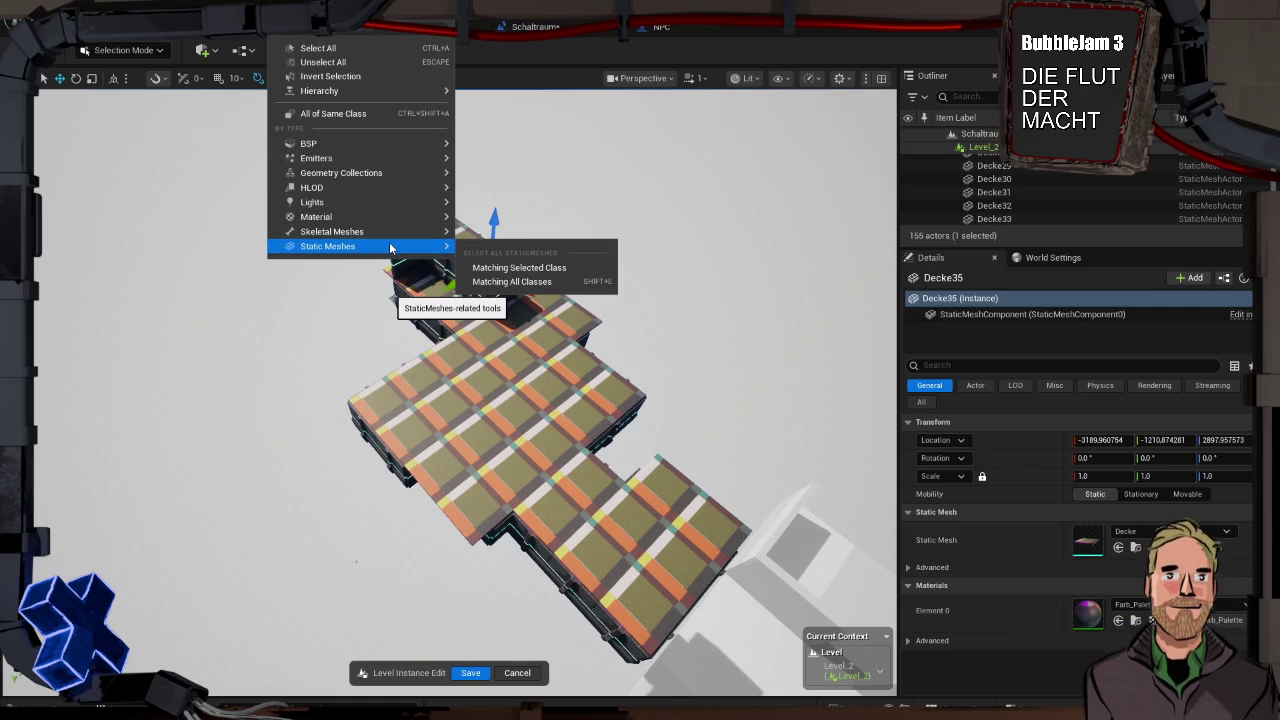
{"action": "left_click", "coordinate": [527, 268]}
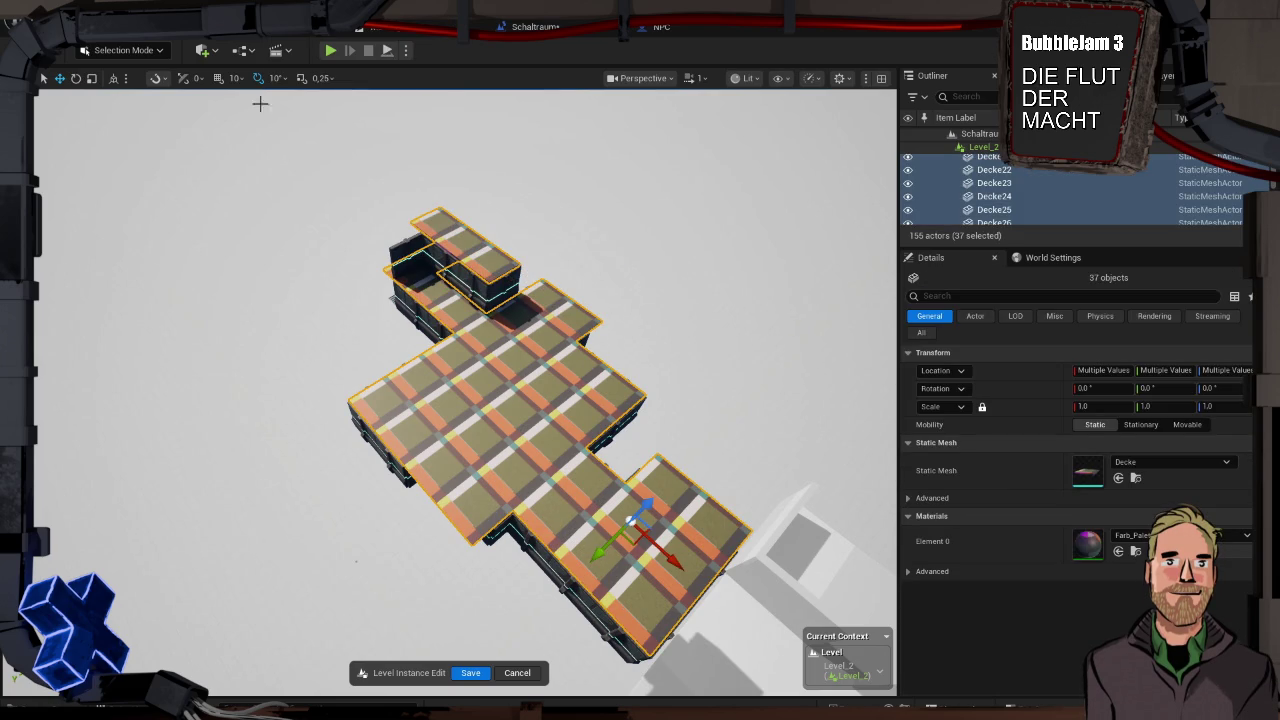
{"action": "left_click", "coordinate": [233, 86]}
Set grid snap to 1000 and move the ceiling tiles aside to reveal the rooms
{"action": "left_click", "coordinate": [258, 195]}
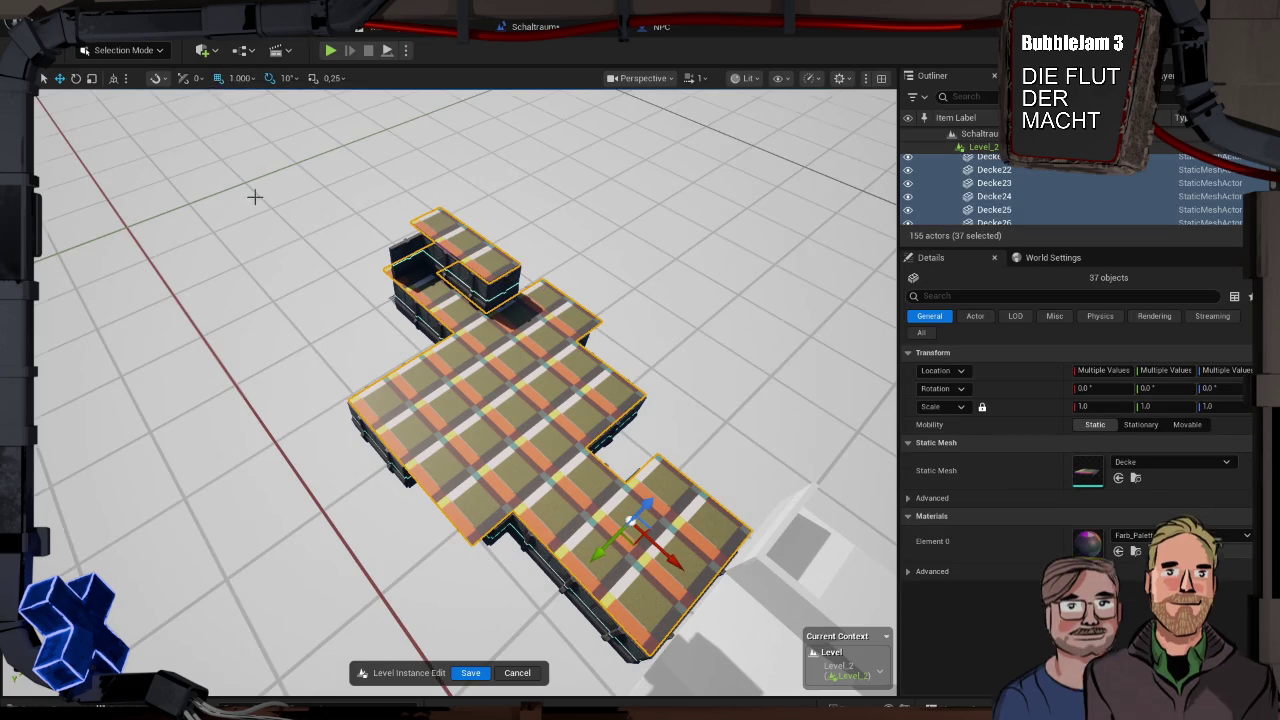
{"action": "left_click_drag", "start_coordinate": [686, 477], "coordinate": [745, 400]}
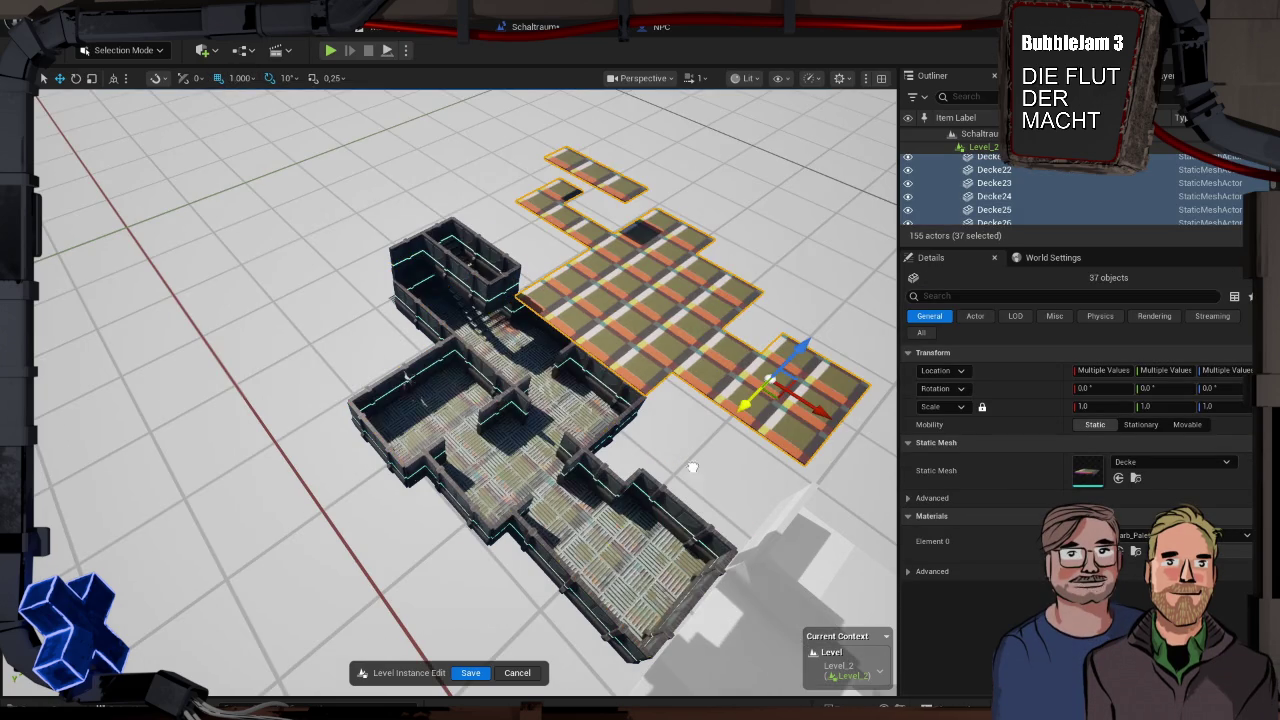
{"action": "left_click", "coordinate": [563, 405]}
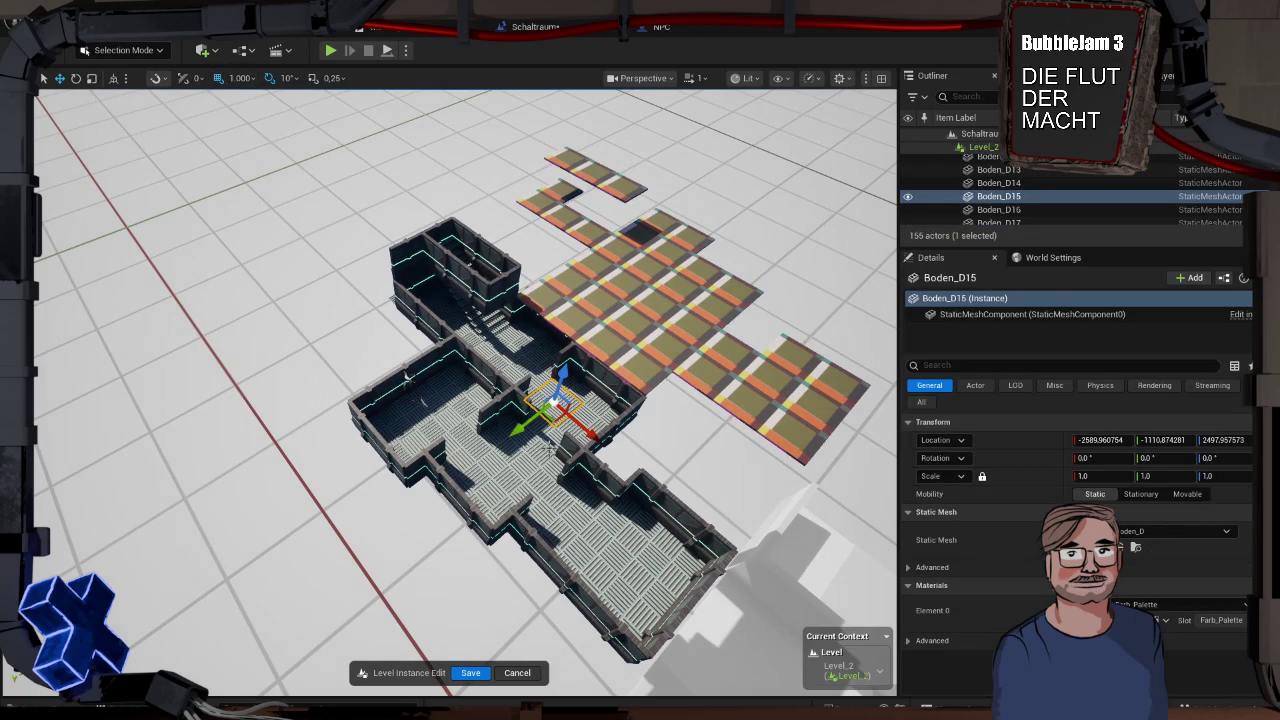
{"action": "scroll", "coordinate": [466, 392], "scroll_direction": "up", "scroll_amount": 5}
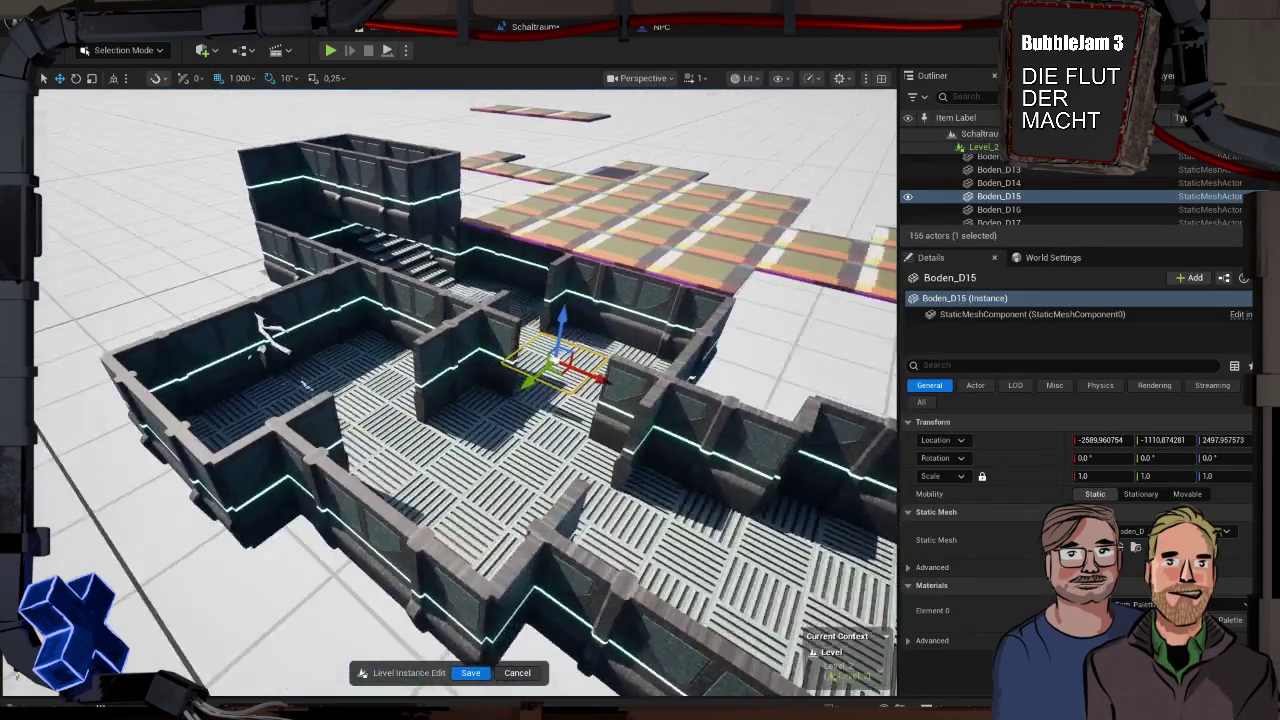
{"action": "scroll", "coordinate": [601, 455], "scroll_direction": "down", "scroll_amount": 5}
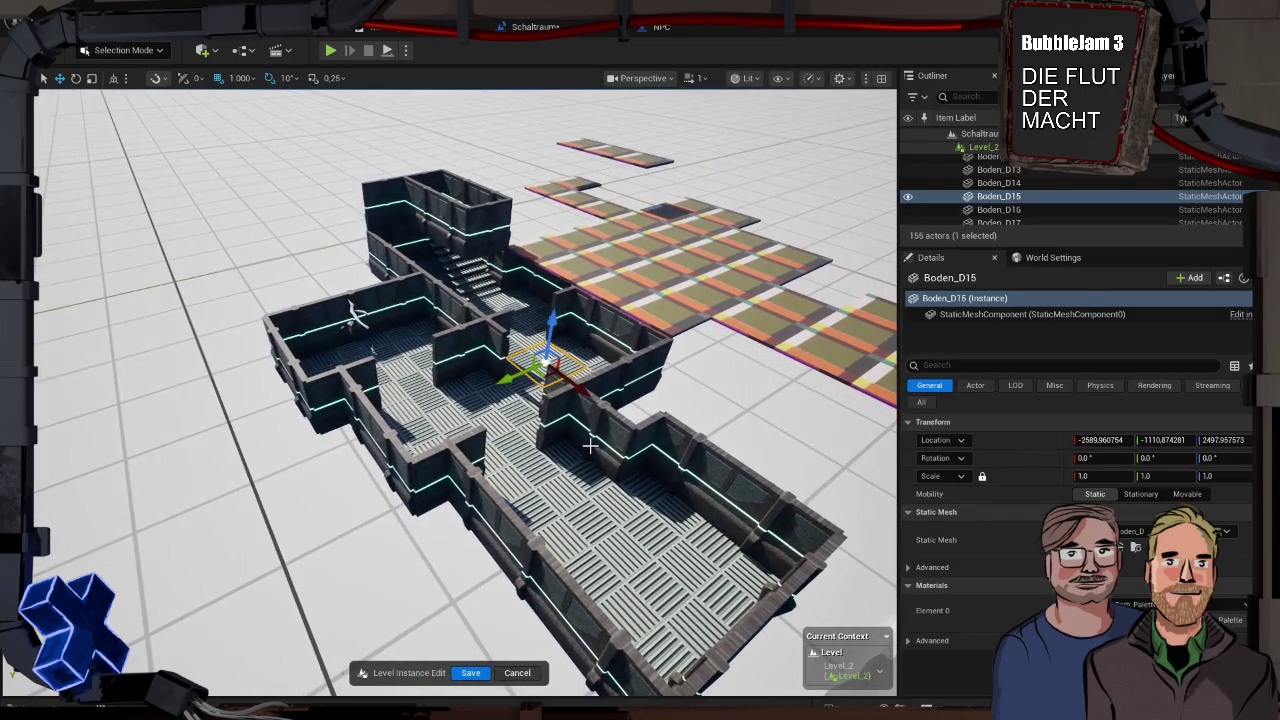
With snap at 100, Alt-drag wall Wand_A5 200 units along Y to create Wand_A42
{"action": "left_click", "coordinate": [455, 360]}
{"action": "left_click", "coordinate": [241, 78]}
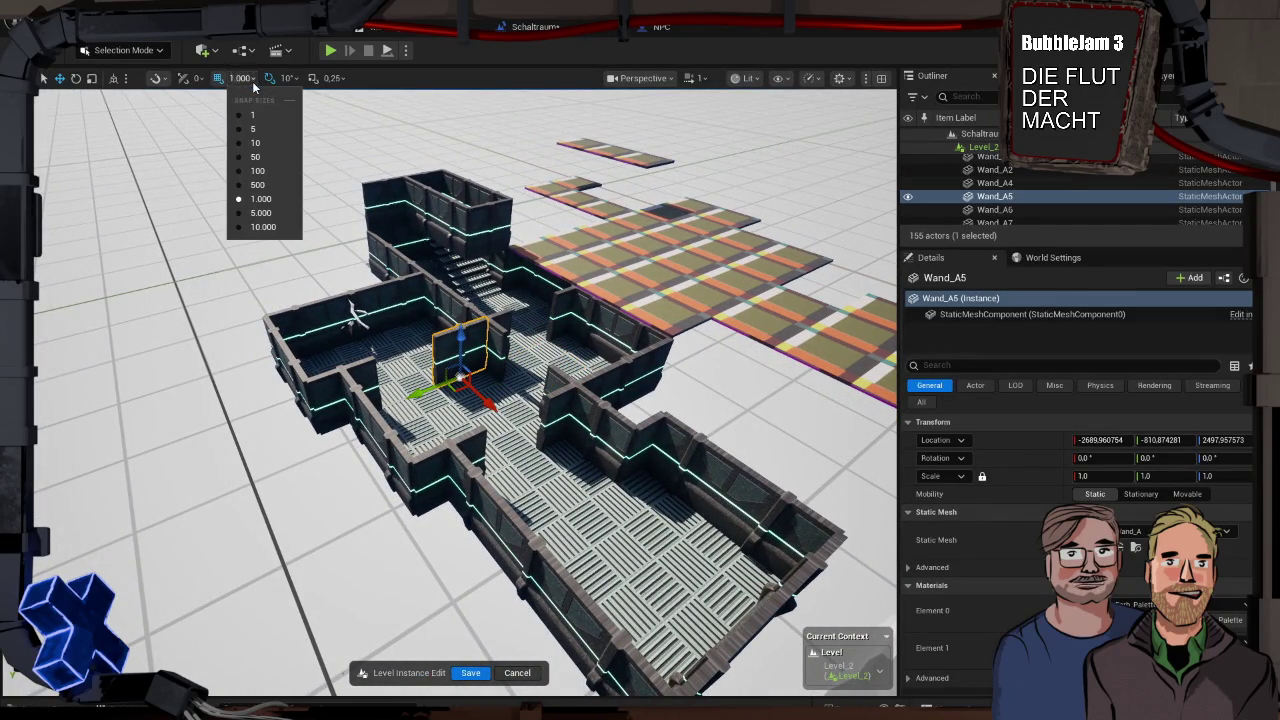
{"action": "left_click", "coordinate": [264, 172]}
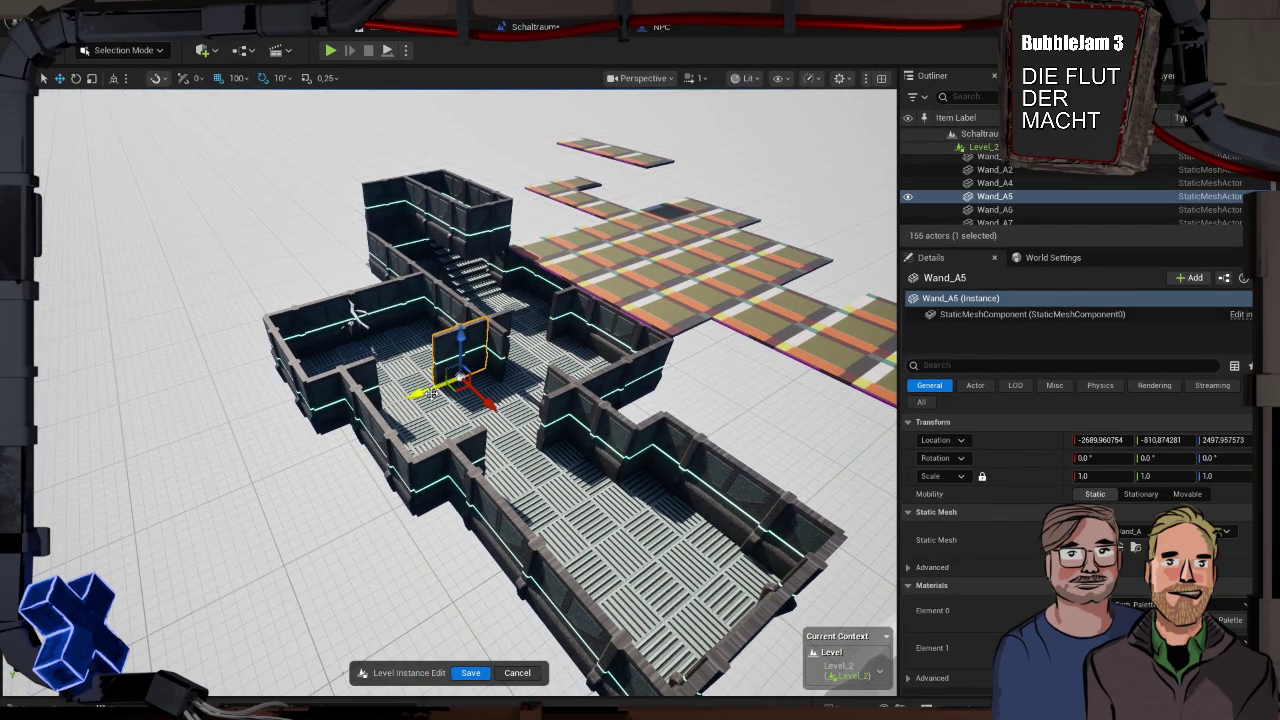
{"action": "left_click_drag", "start_coordinate": [416, 392], "coordinate": [380, 411], "text": "alt"}
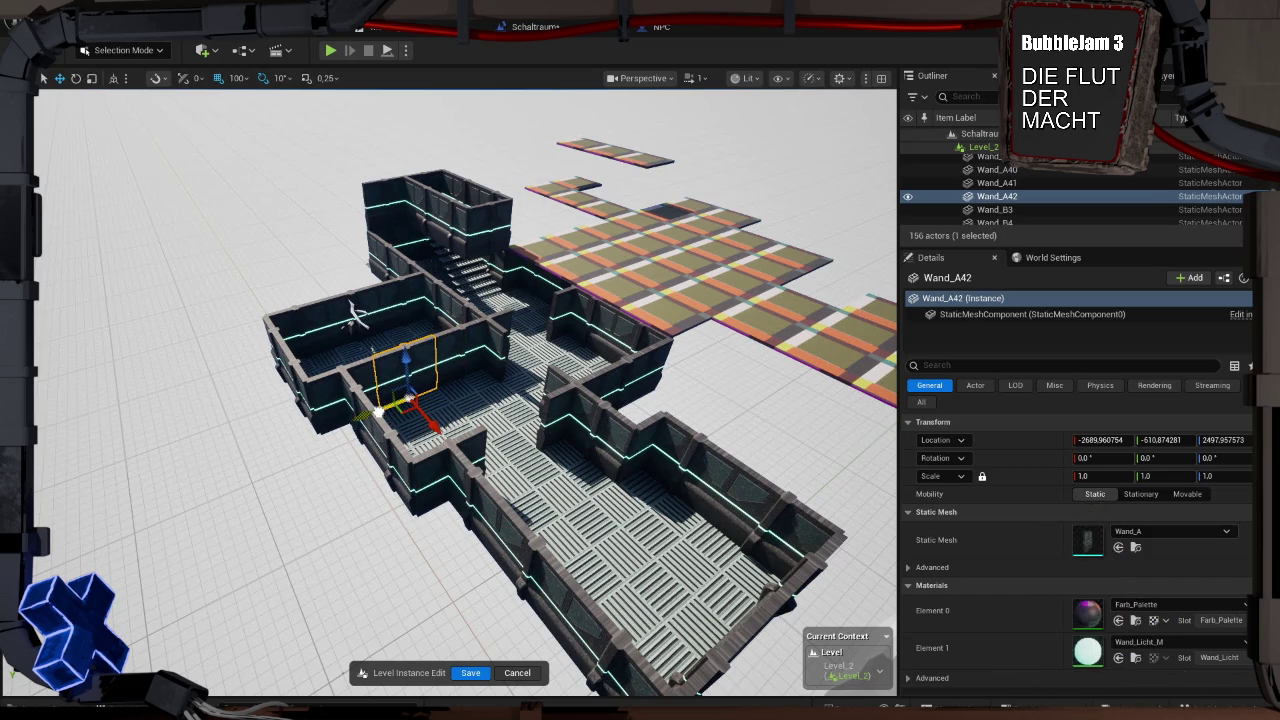
{"action": "key", "text": "ctrl+space"}
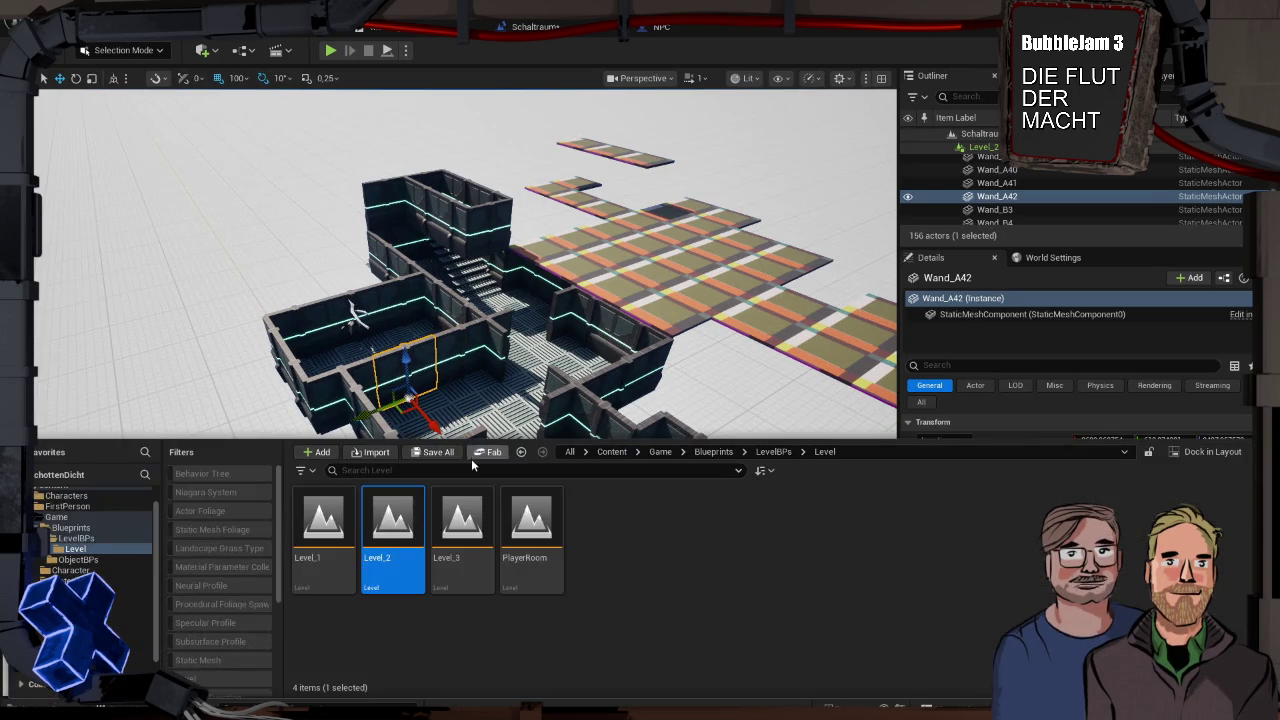
In the ObjectBPs folder, rename the BP_Door_B blueprint to BP_Door_InLevel
{"action": "left_click", "coordinate": [82, 559]}
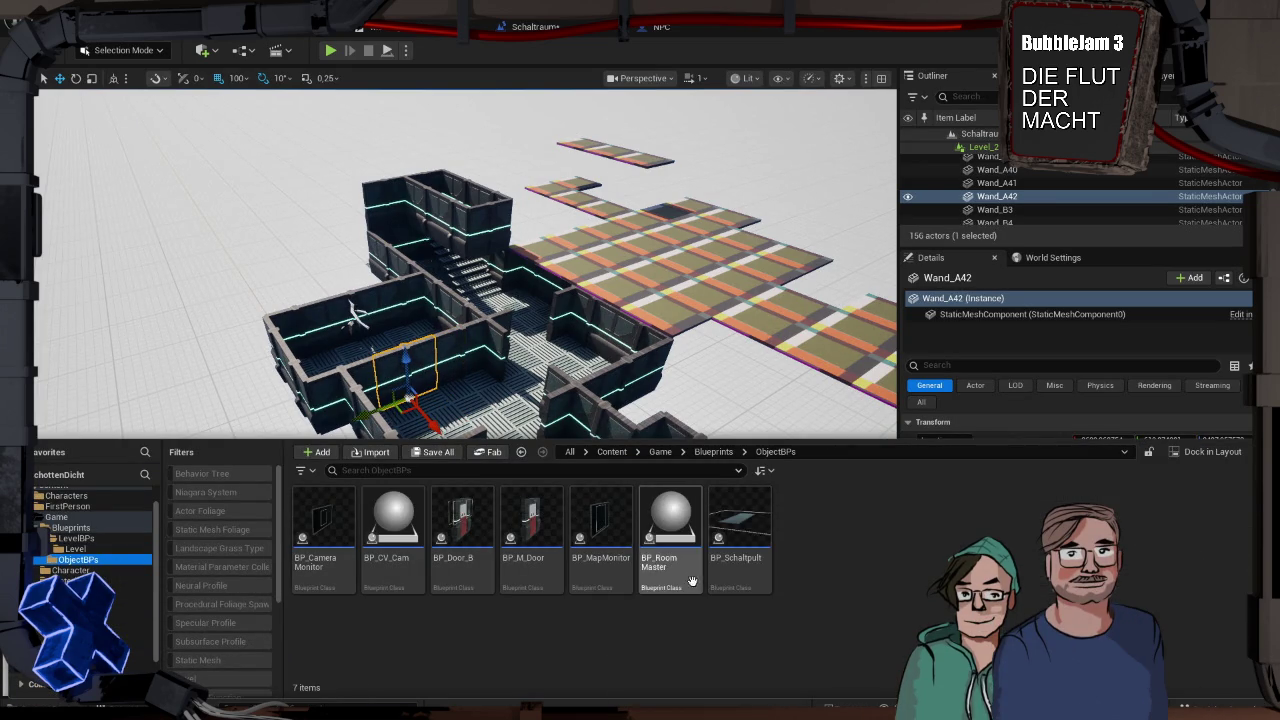
{"action": "left_click", "coordinate": [452, 530]}
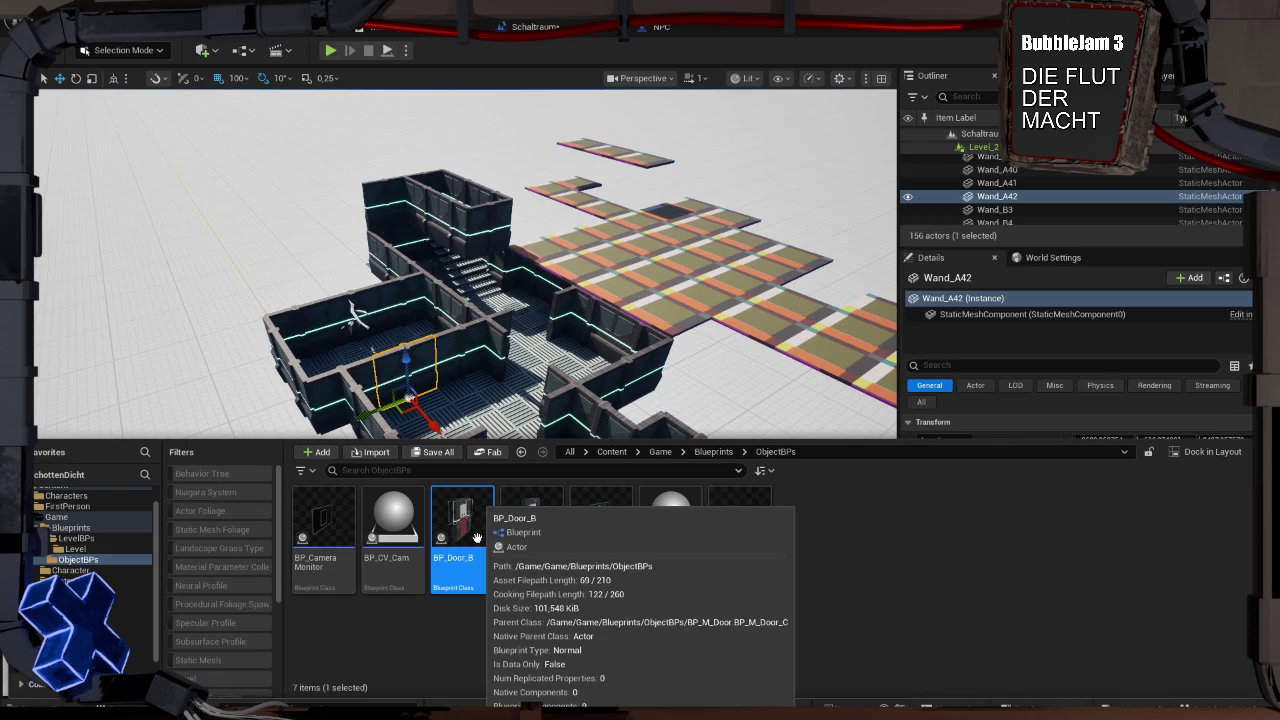
{"action": "key", "text": "F2"}
{"action": "key", "text": "Right"}
{"action": "key", "text": "BackSpace"}
{"action": "type", "text": "In"}
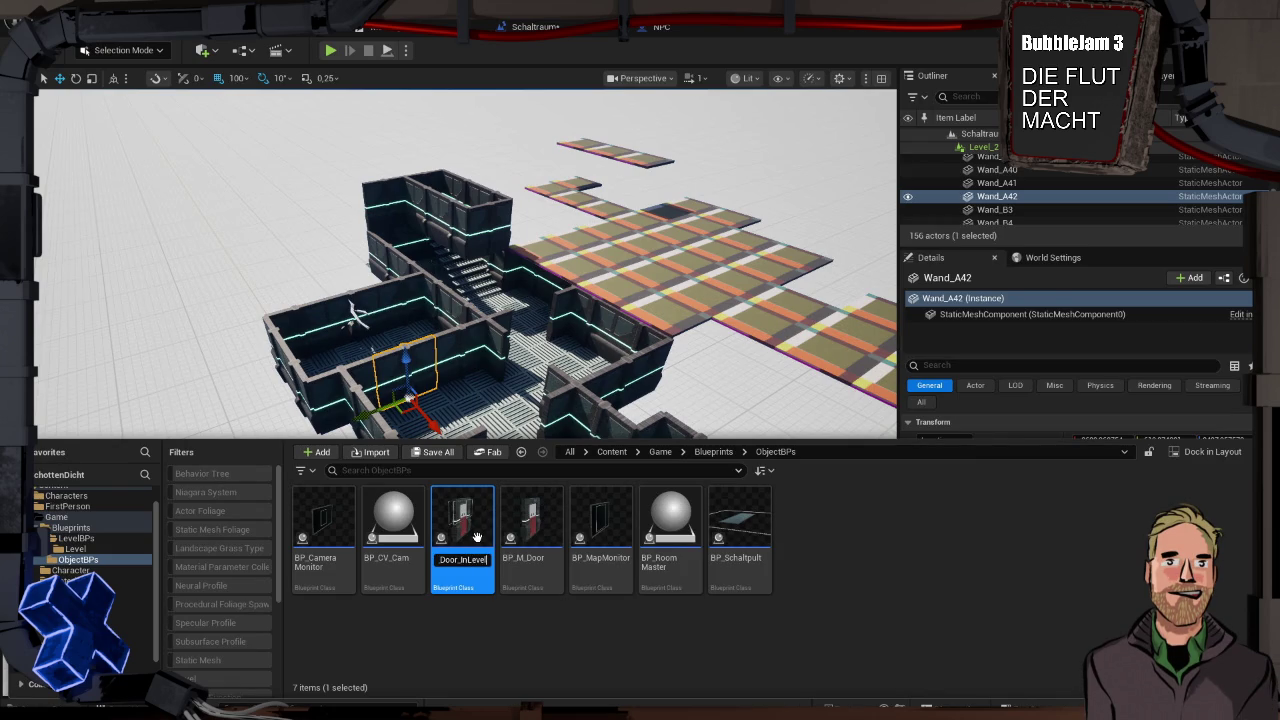
{"action": "key", "text": "Return"}
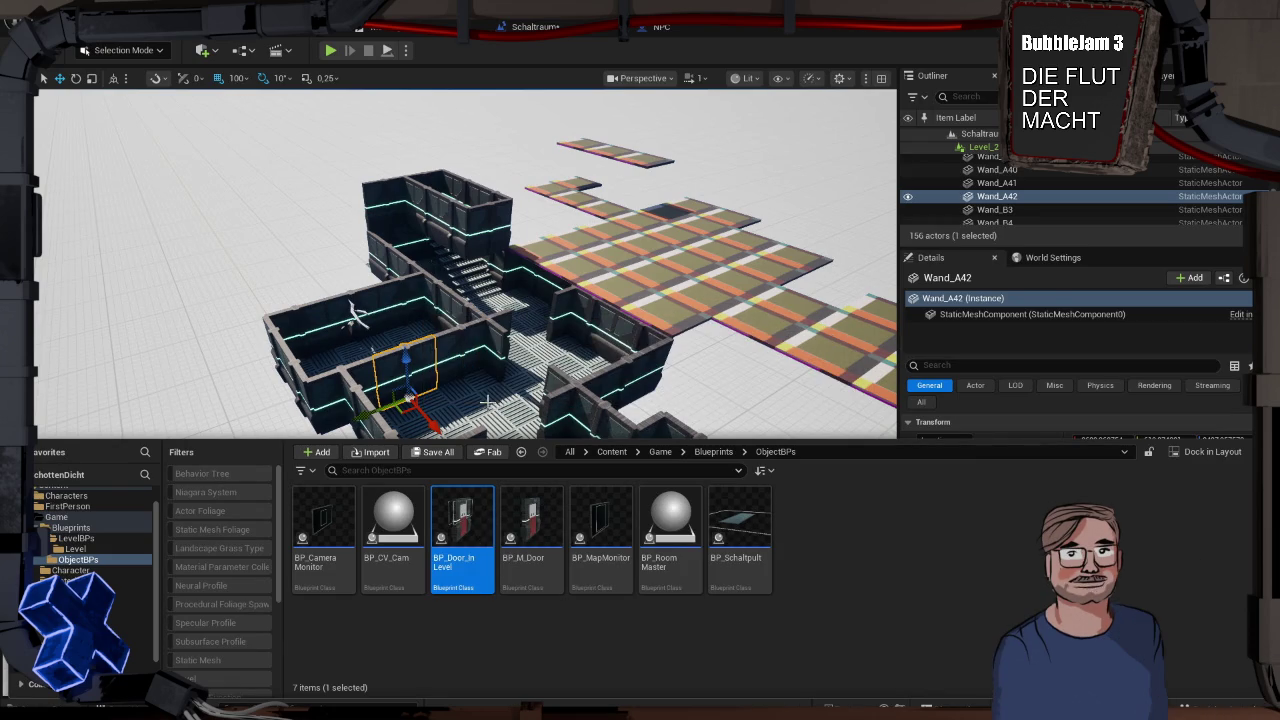
Replace wall Wand_A42 with BP_Door_InLevel and duplicate the door farther up the corridor
{"action": "right_click", "coordinate": [426, 373]}
{"action": "mouse_move", "coordinate": [560, 374]}
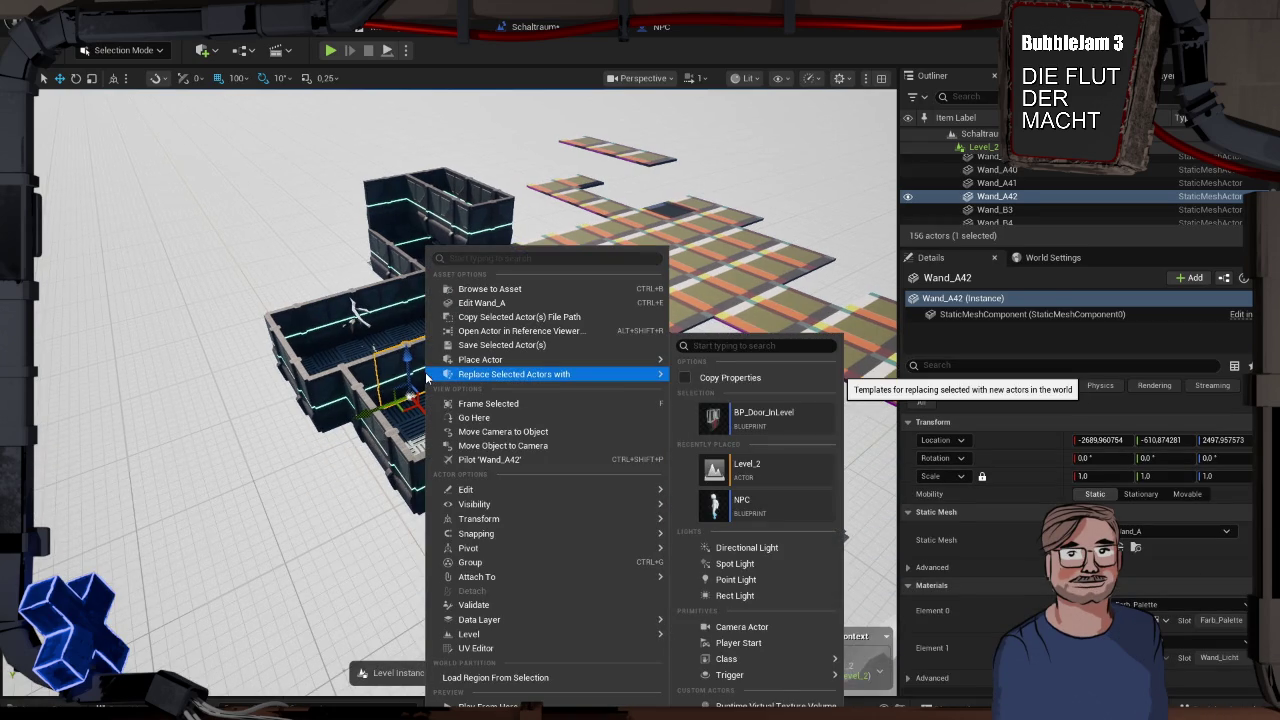
{"action": "left_click", "coordinate": [781, 420]}
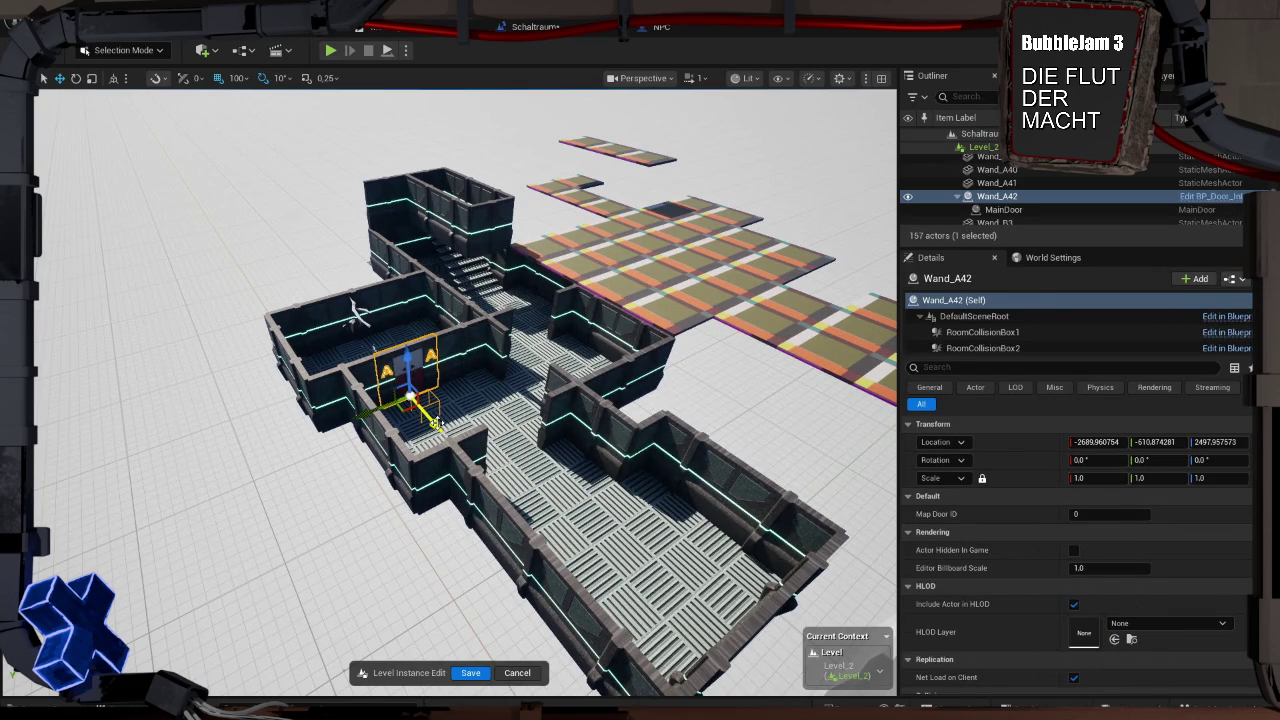
{"action": "left_click_drag", "start_coordinate": [437, 425], "coordinate": [534, 506], "text": "alt"}
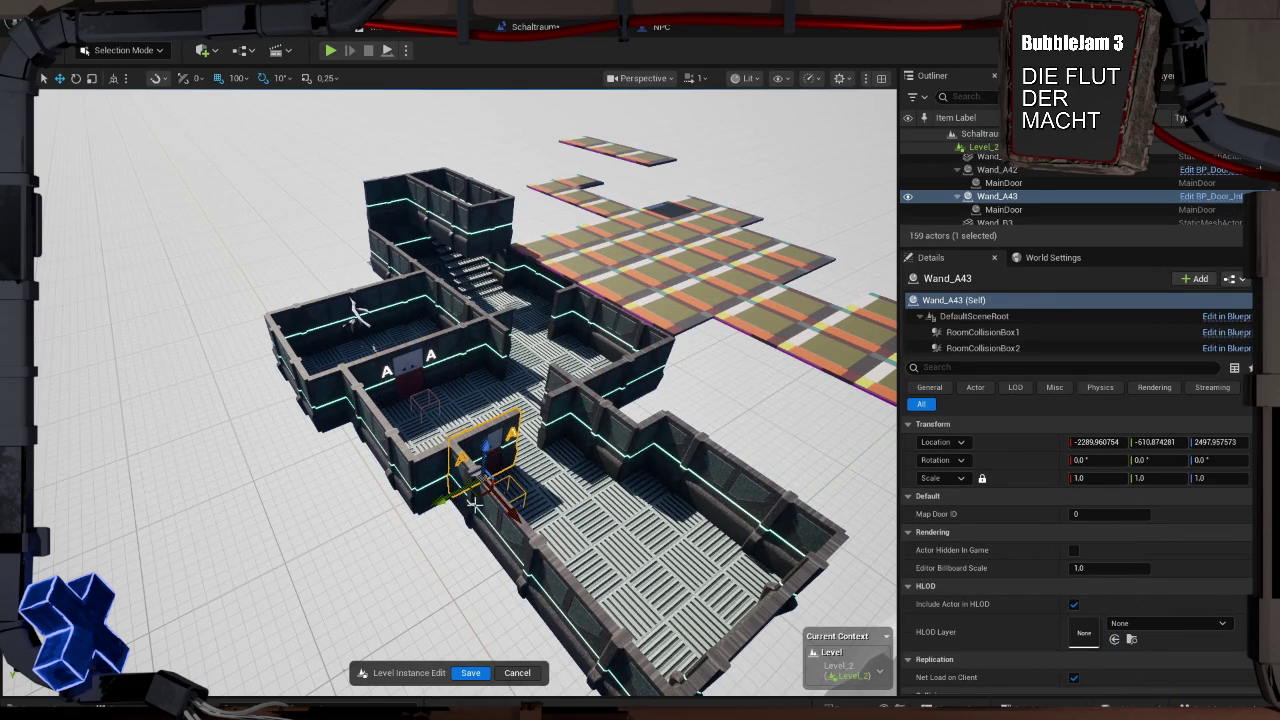
{"action": "left_click_drag", "start_coordinate": [438, 500], "coordinate": [476, 492]}
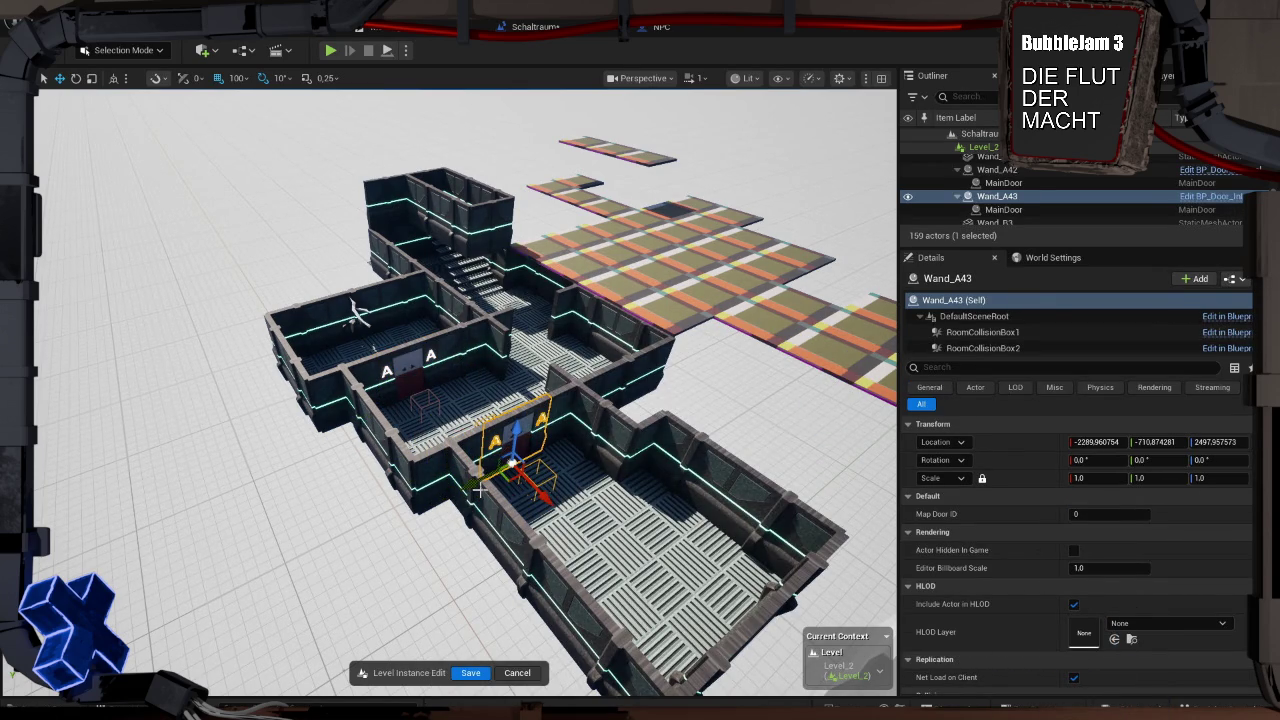
Make a 90°-rotated door copy and slide it 200 units along X into the wall
{"action": "key", "text": "e"}
{"action": "mouse_move", "coordinate": [522, 508]}
{"action": "left_mouse_down", "text": "alt"}
{"action": "mouse_move", "coordinate": [545, 524]}
{"action": "mouse_move", "coordinate": [572, 516]}
{"action": "left_mouse_up", "text": "alt"}
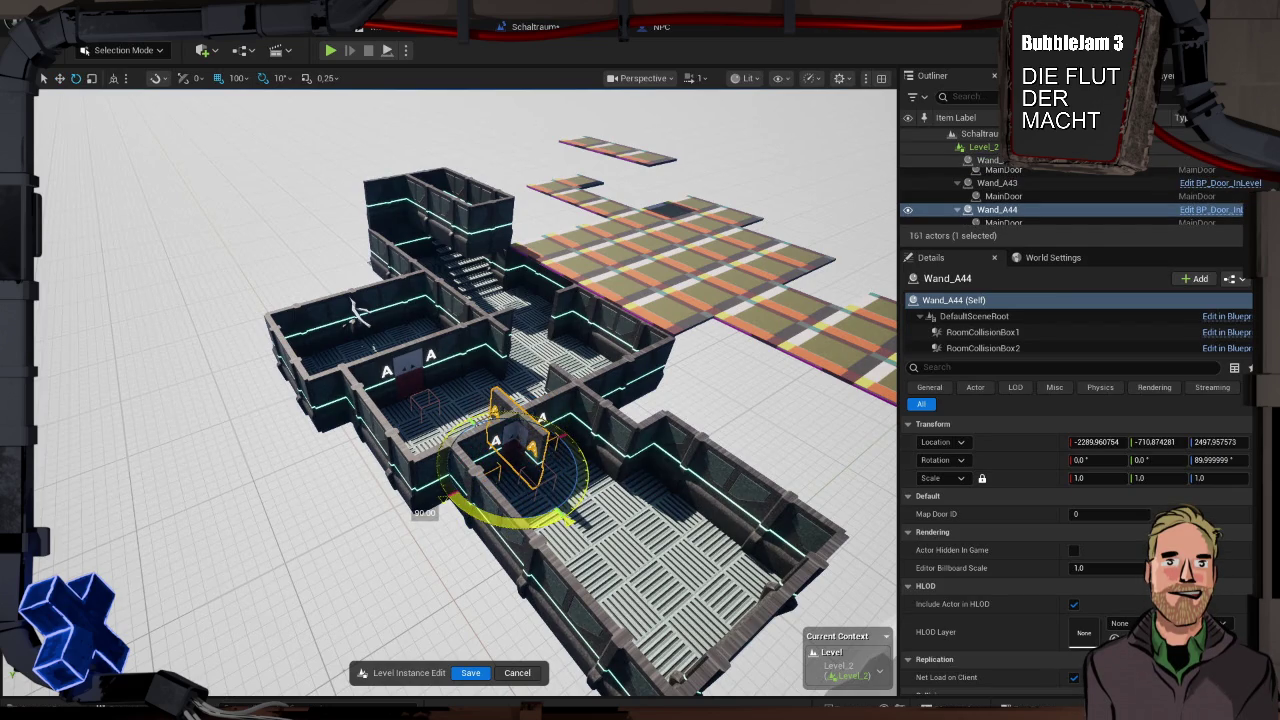
{"action": "key", "text": "w"}
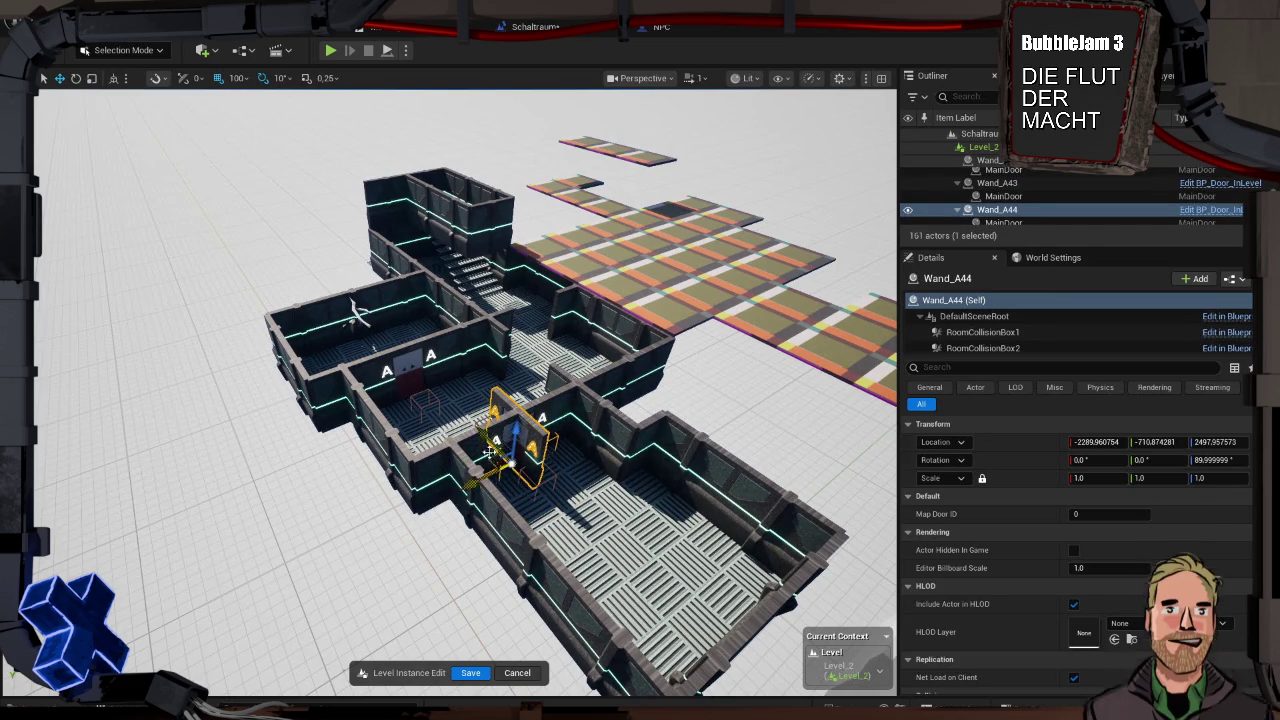
{"action": "left_click_drag", "start_coordinate": [484, 435], "coordinate": [442, 391]}
{"action": "left_click_drag", "start_coordinate": [430, 440], "coordinate": [481, 423]}
Select wall Wand_A4 and orbit the view around it
{"action": "left_click", "coordinate": [402, 385]}
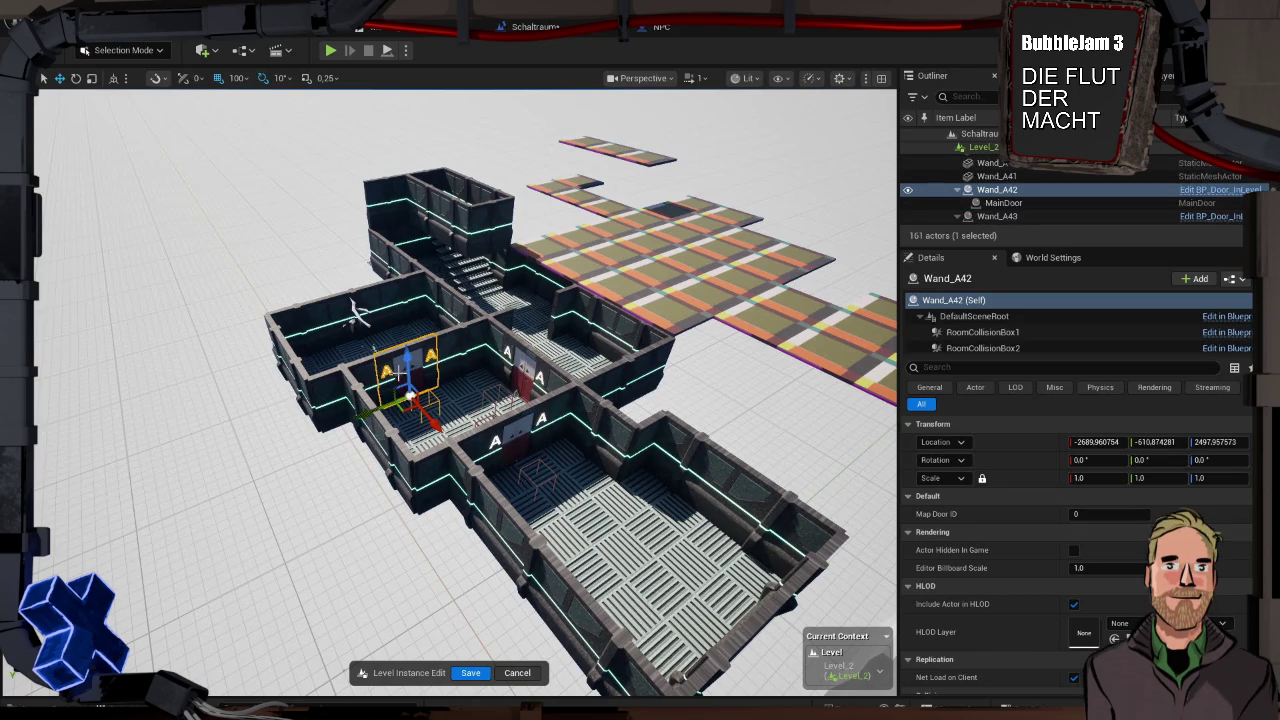
{"action": "left_click", "coordinate": [484, 372]}
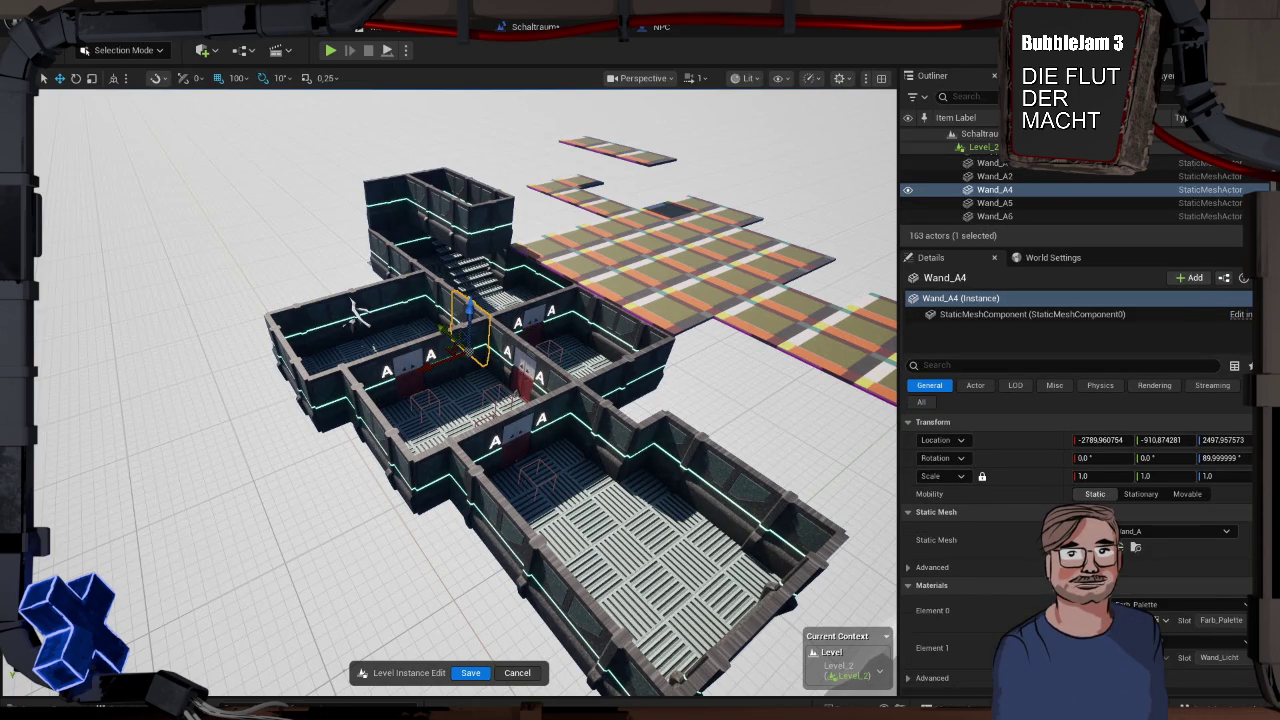
{"action": "scroll", "coordinate": [731, 394], "scroll_direction": "down", "scroll_amount": 3}
{"action": "left_click_drag", "start_coordinate": [731, 394], "coordinate": [682, 614]}
{"action": "key", "text": "f"}
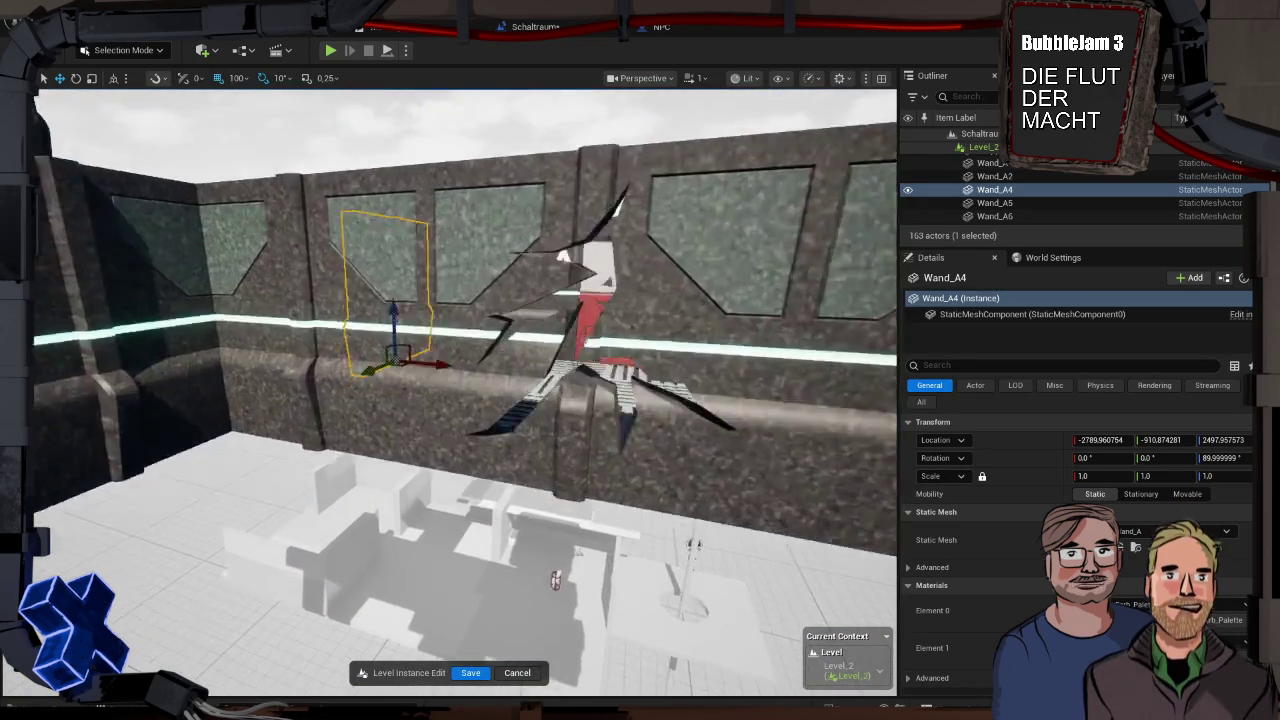
{"action": "left_click_drag", "start_coordinate": [466, 394], "coordinate": [275, 326]}
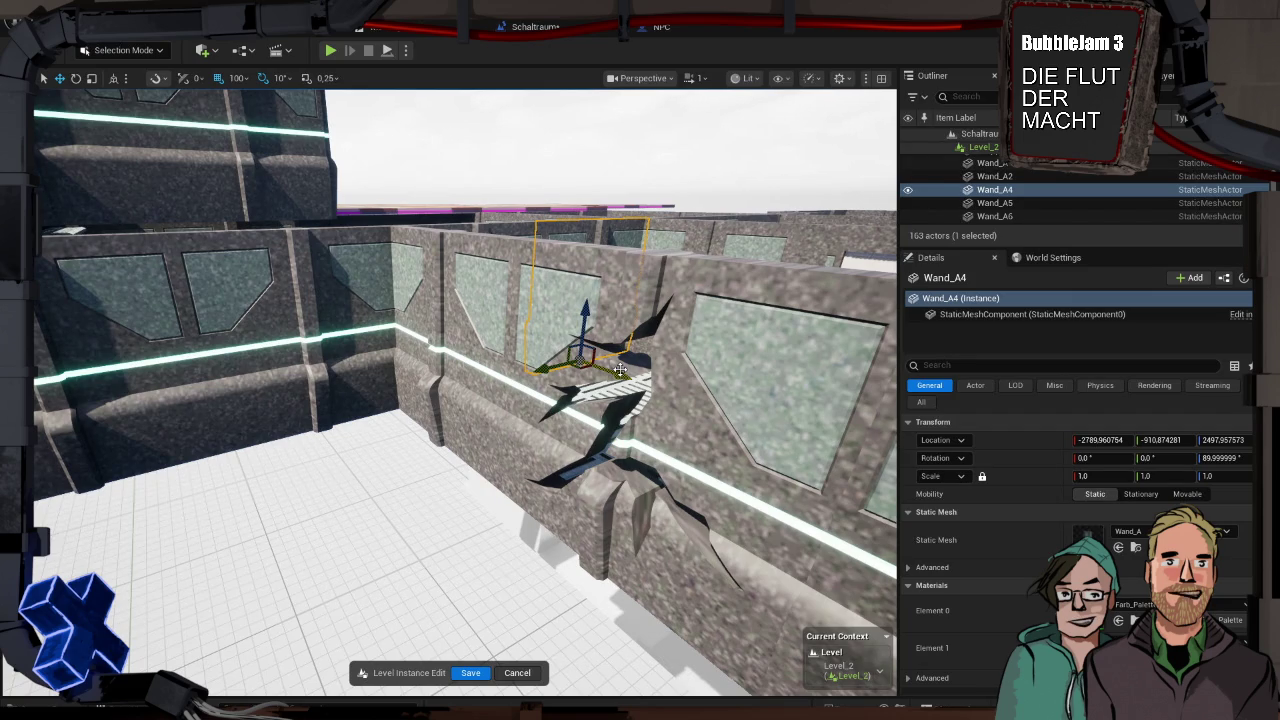
{"action": "key", "text": "w"}
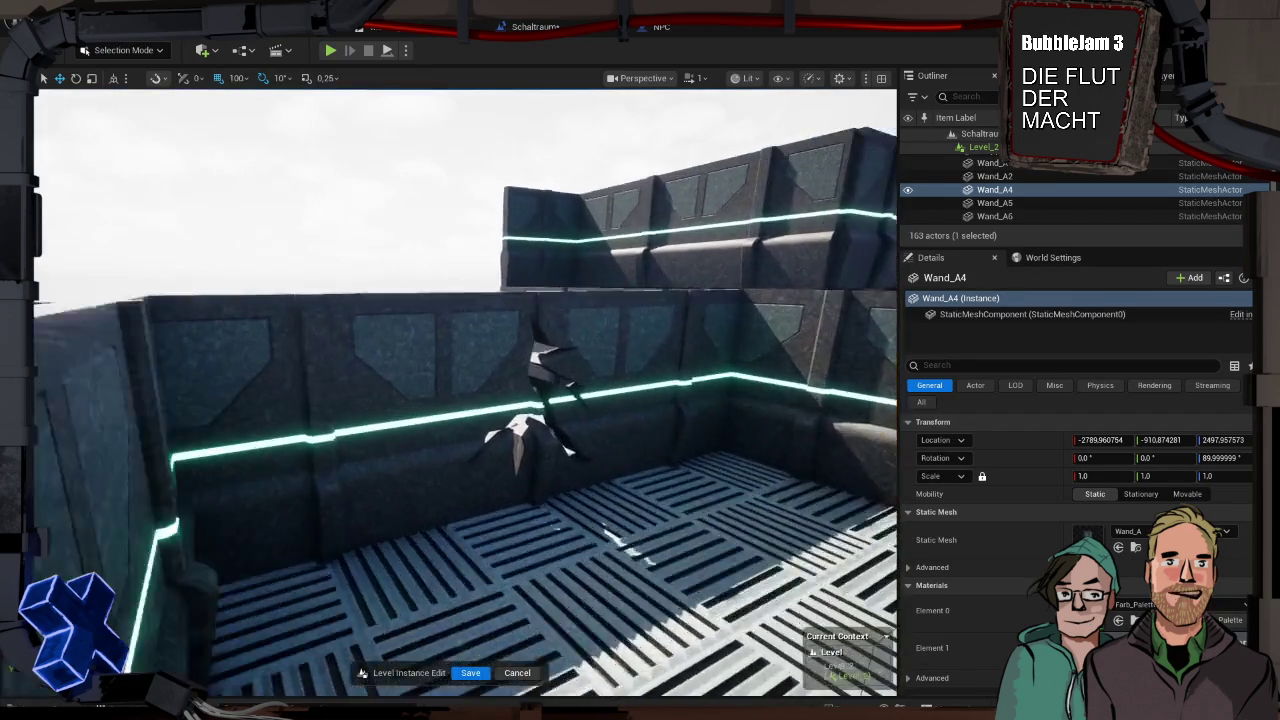
{"action": "key", "text": "w"}
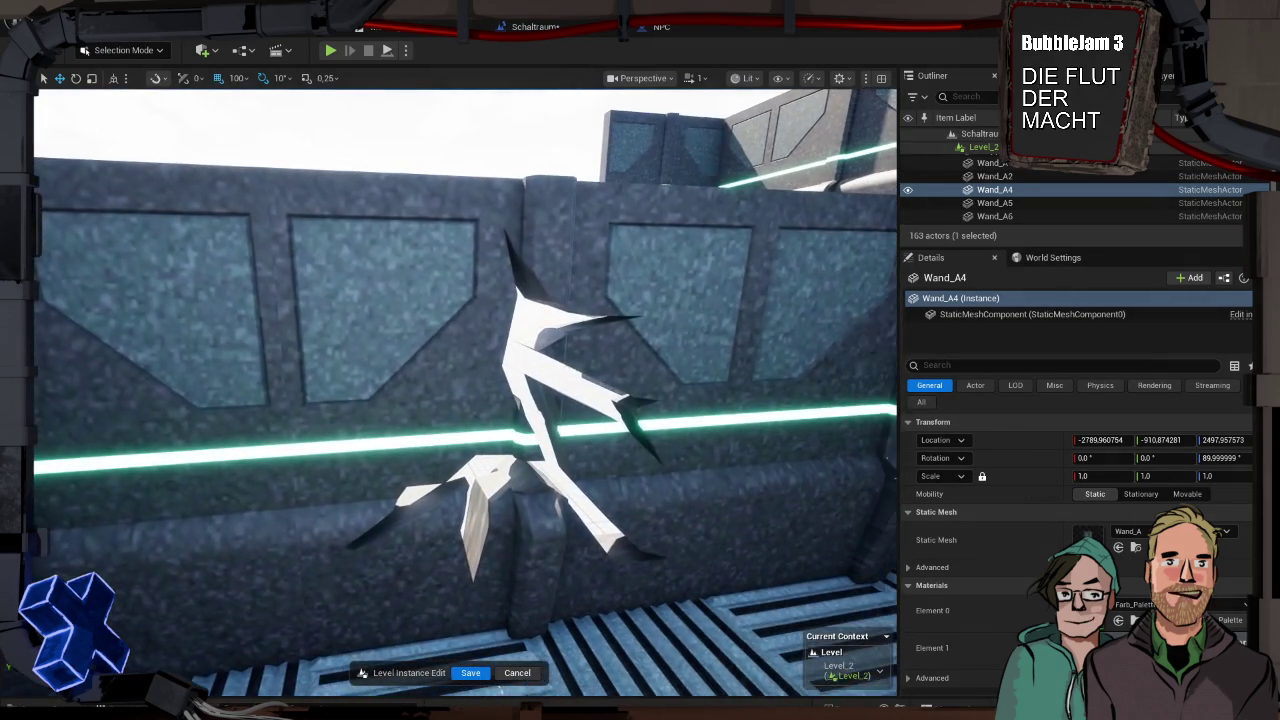
{"action": "key", "text": "s"}
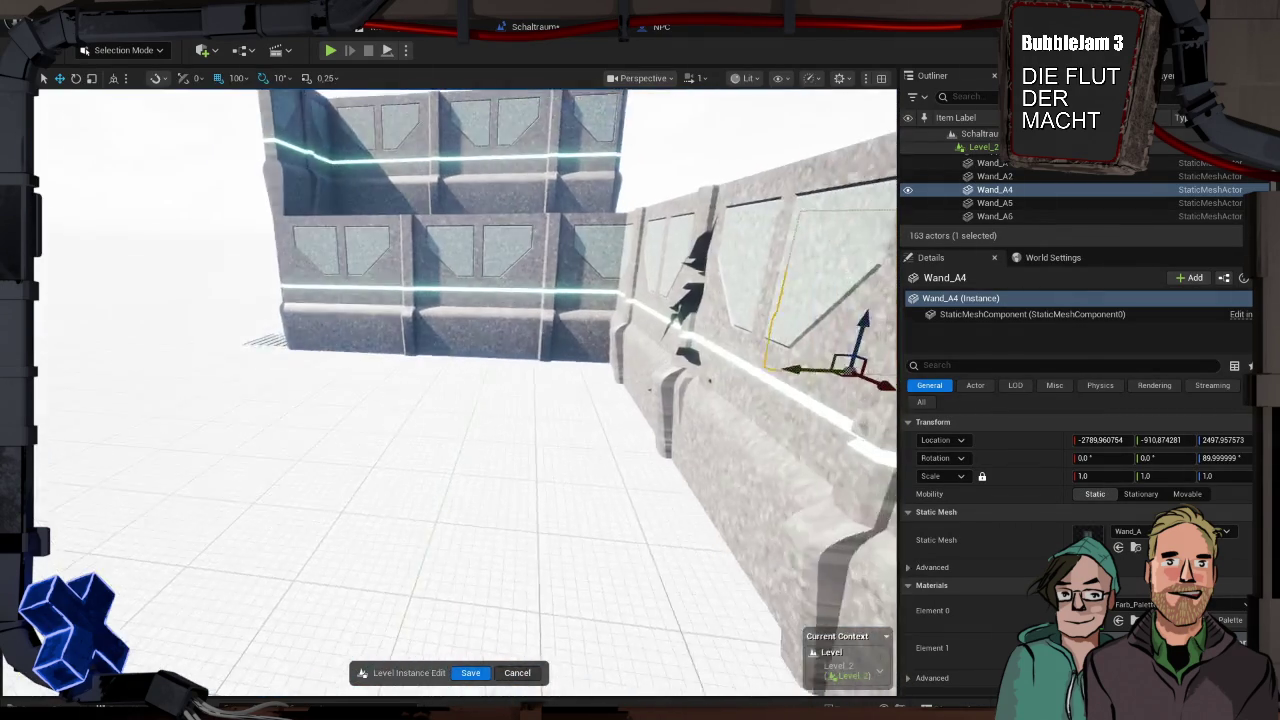
{"action": "key", "text": "w"}
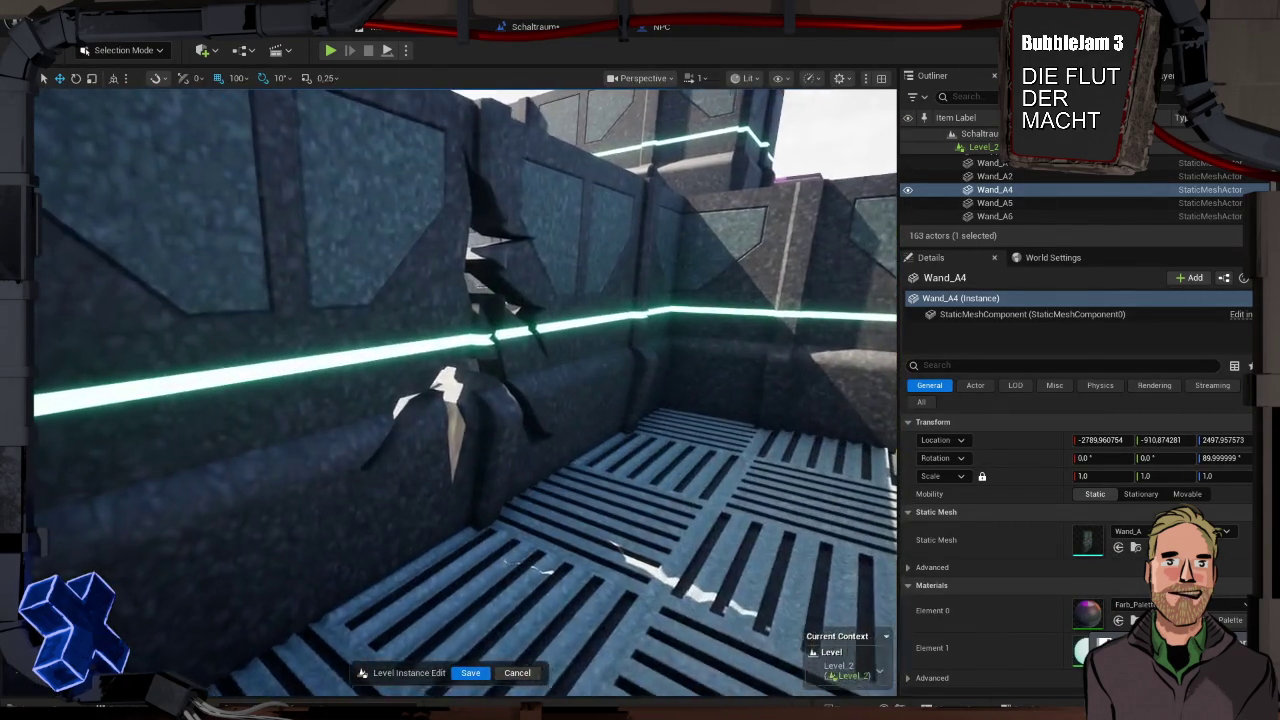
{"action": "key", "text": "a"}
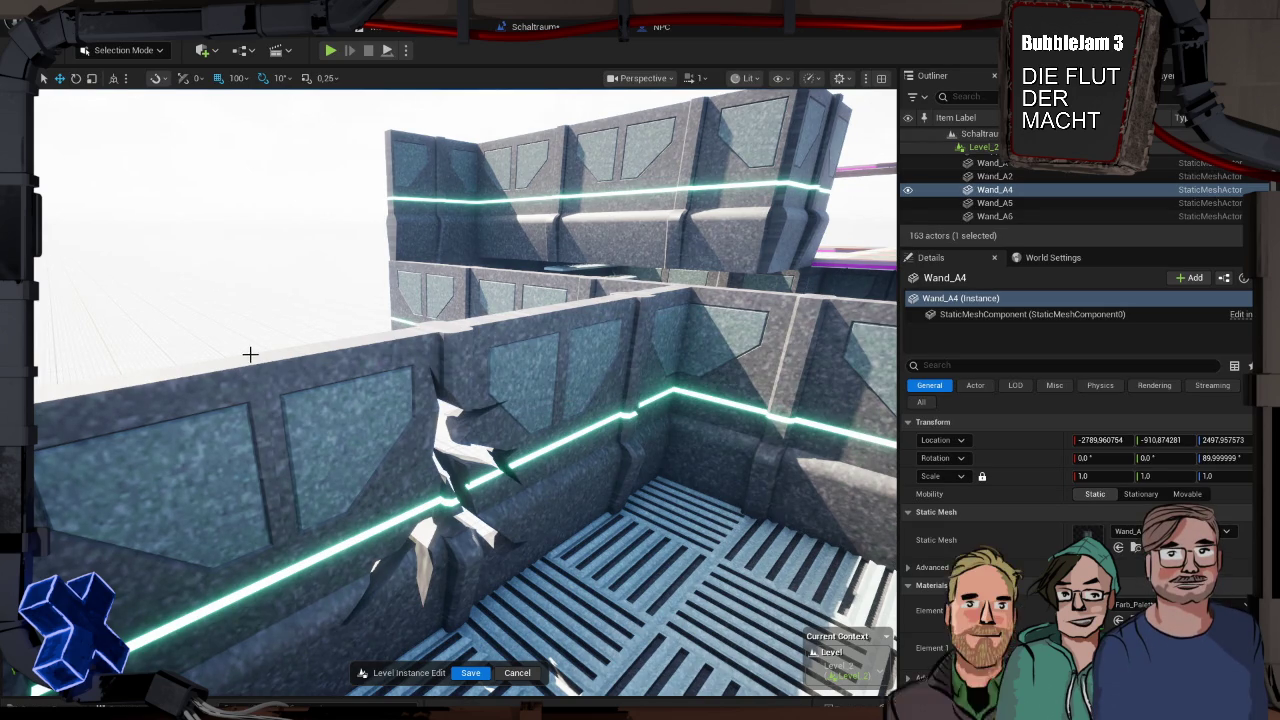
{"action": "mouse_move", "coordinate": [257, 354]}
{"action": "left_mouse_down"}
{"action": "mouse_move", "coordinate": [210, 320]}
{"action": "mouse_move", "coordinate": [172, 362]}
{"action": "mouse_move", "coordinate": [215, 345]}
{"action": "mouse_move", "coordinate": [259, 353]}
{"action": "mouse_move", "coordinate": [322, 306]}
{"action": "mouse_move", "coordinate": [364, 302]}
{"action": "mouse_move", "coordinate": [135, 240]}
{"action": "left_mouse_up"}
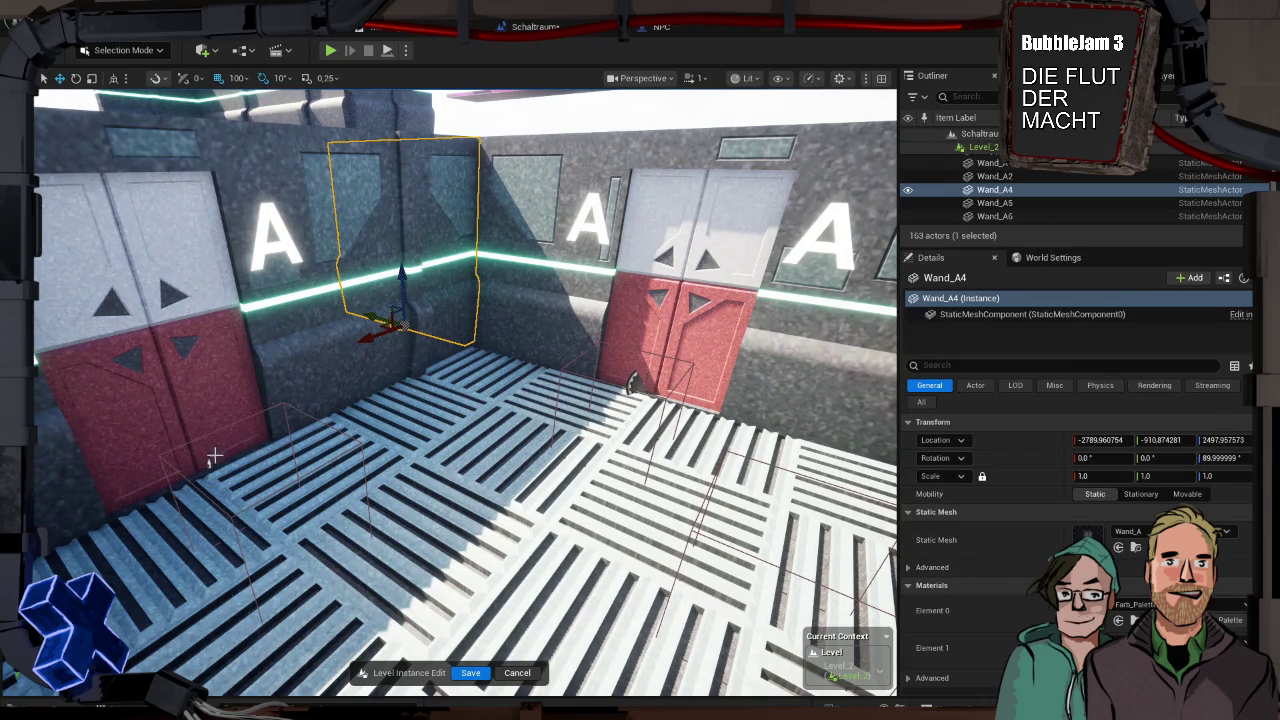
{"action": "scroll", "coordinate": [404, 435], "scroll_direction": "down", "scroll_amount": 10}
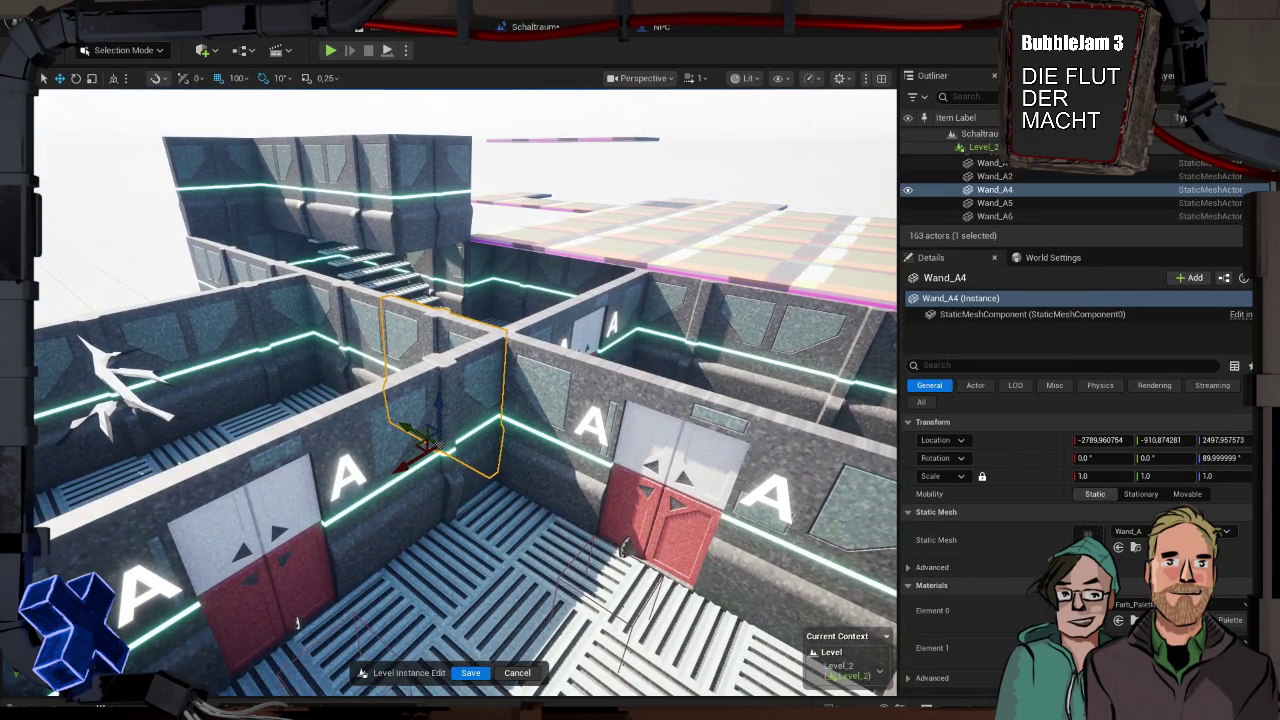
{"action": "left_click_drag", "start_coordinate": [440, 430], "coordinate": [352, 408]}
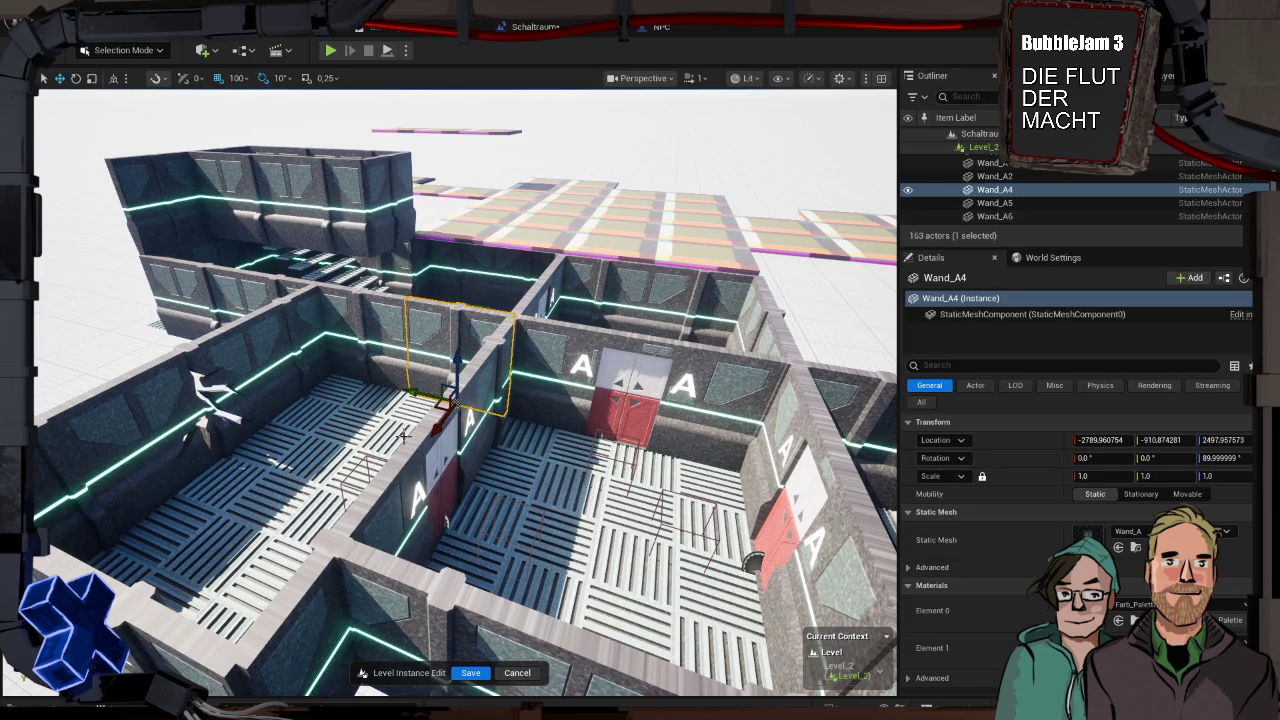
{"action": "left_click_drag", "start_coordinate": [352, 408], "coordinate": [290, 390]}
{"action": "key", "text": "a"}
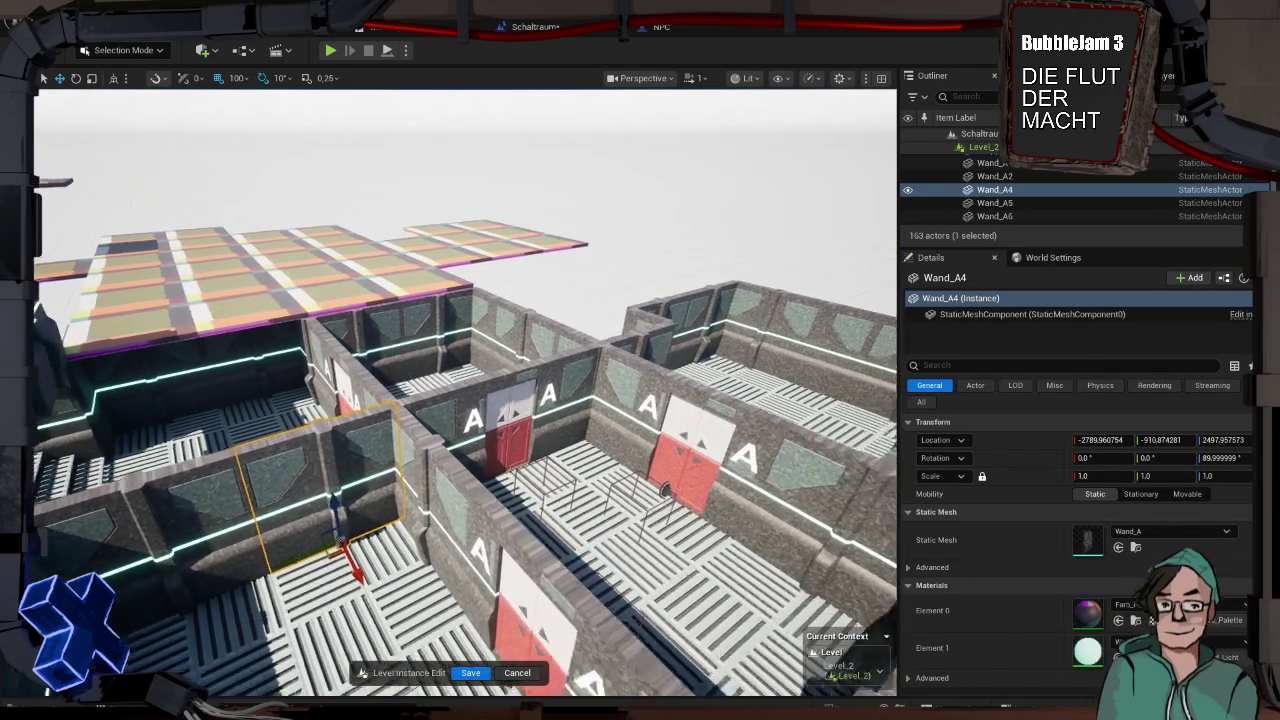
{"action": "key", "text": "a"}
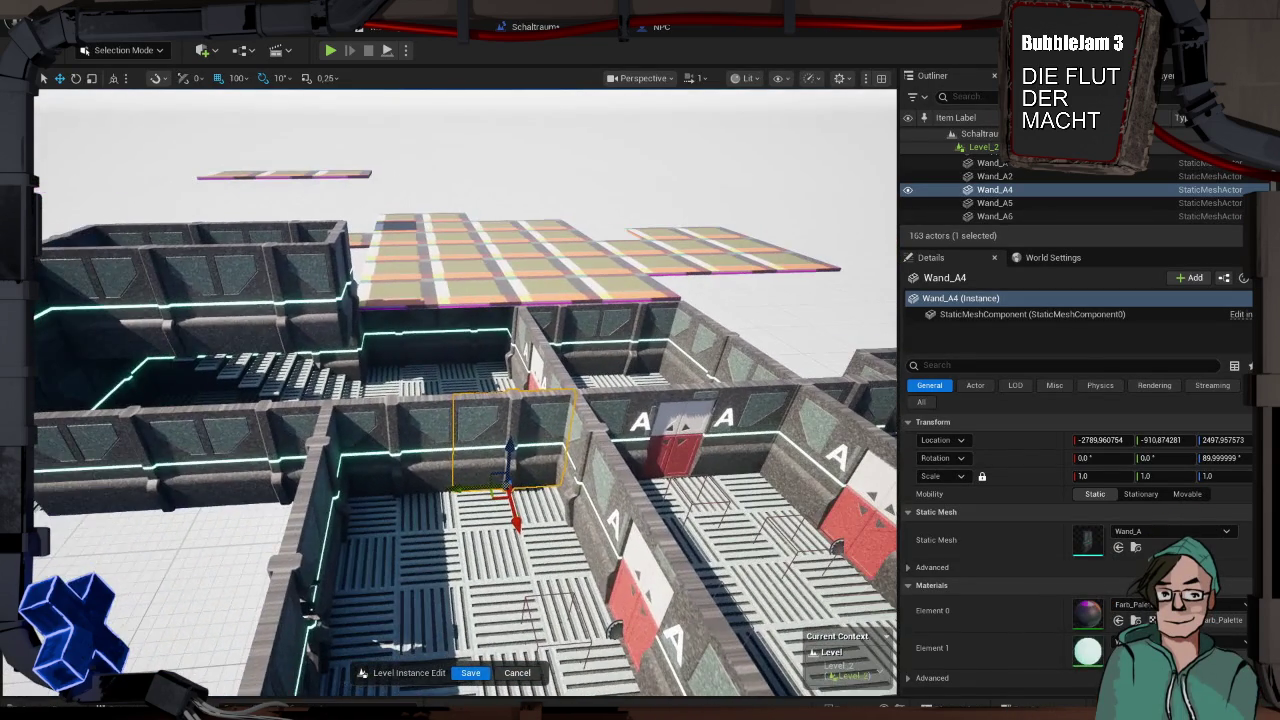
{"action": "key", "text": "d"}
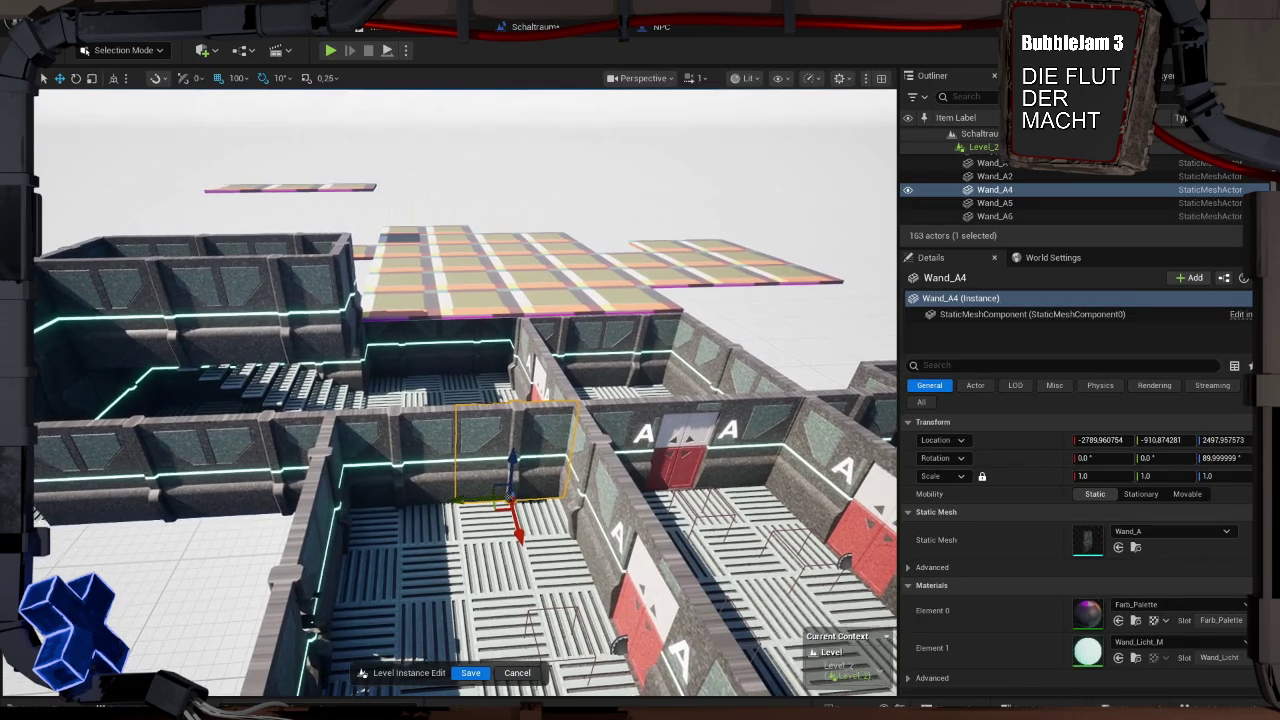
{"action": "key", "text": "d"}
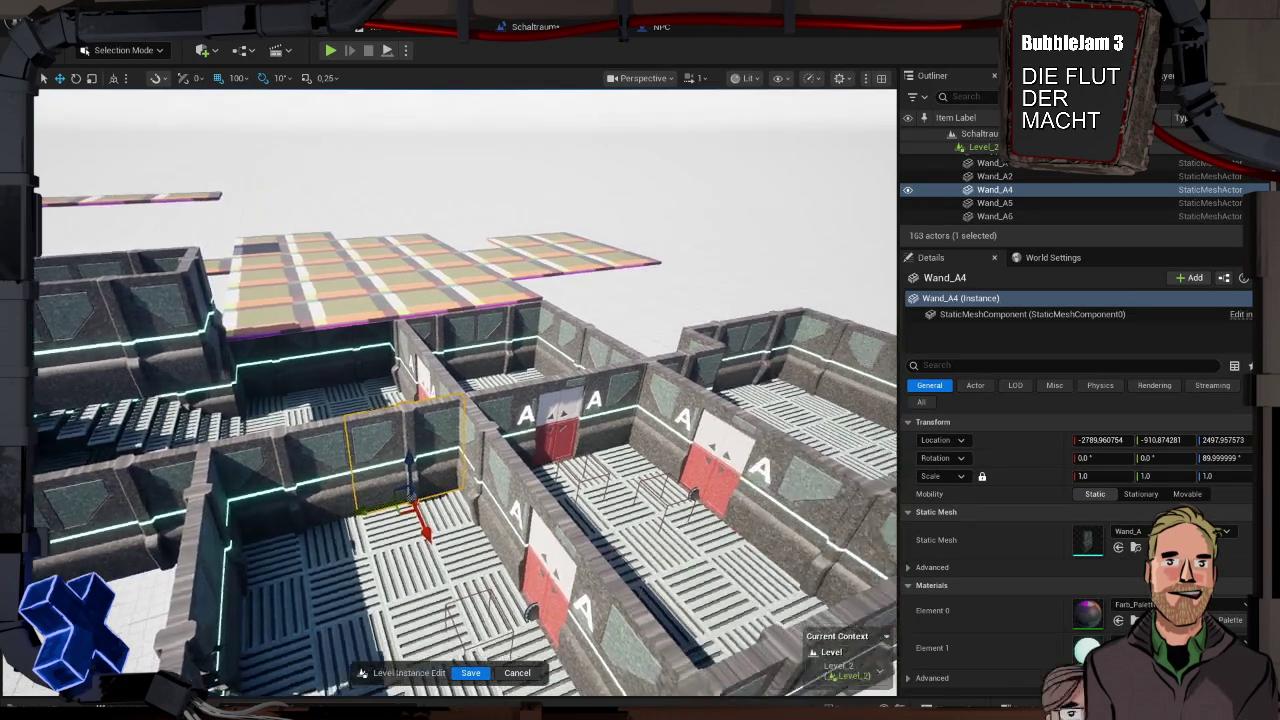
{"action": "key", "text": "s"}
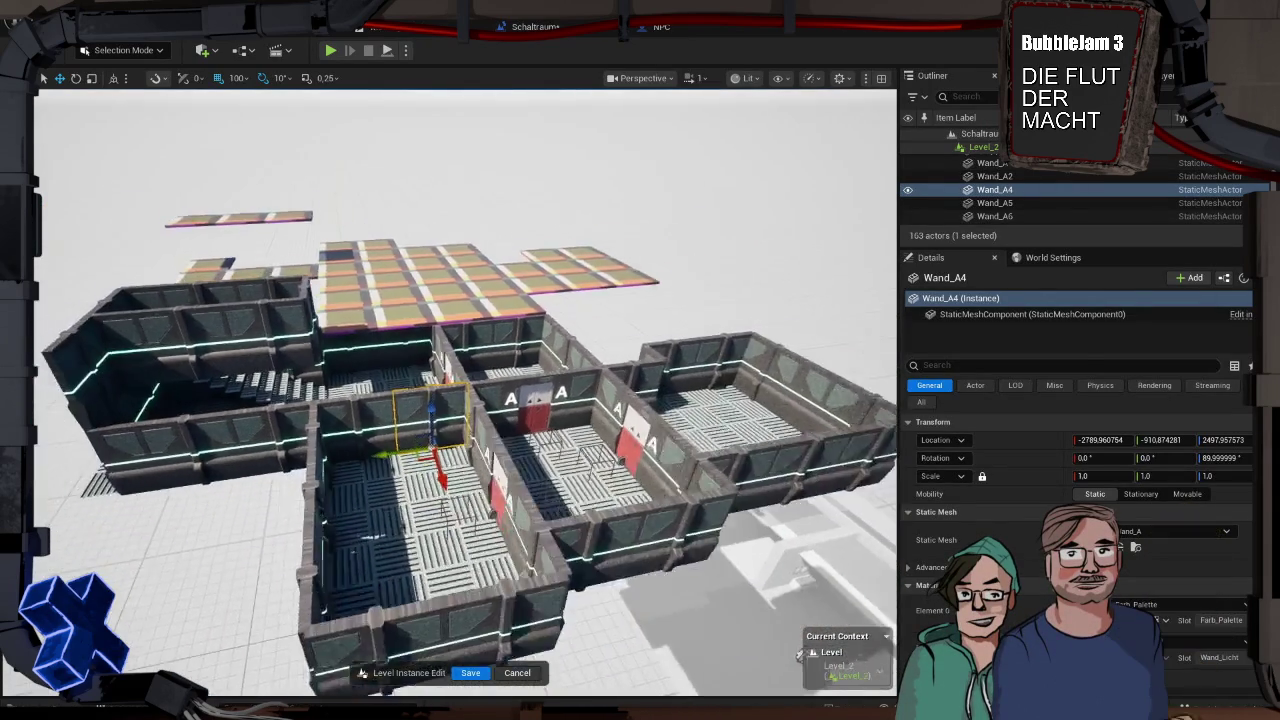
{"action": "key", "text": "a"}
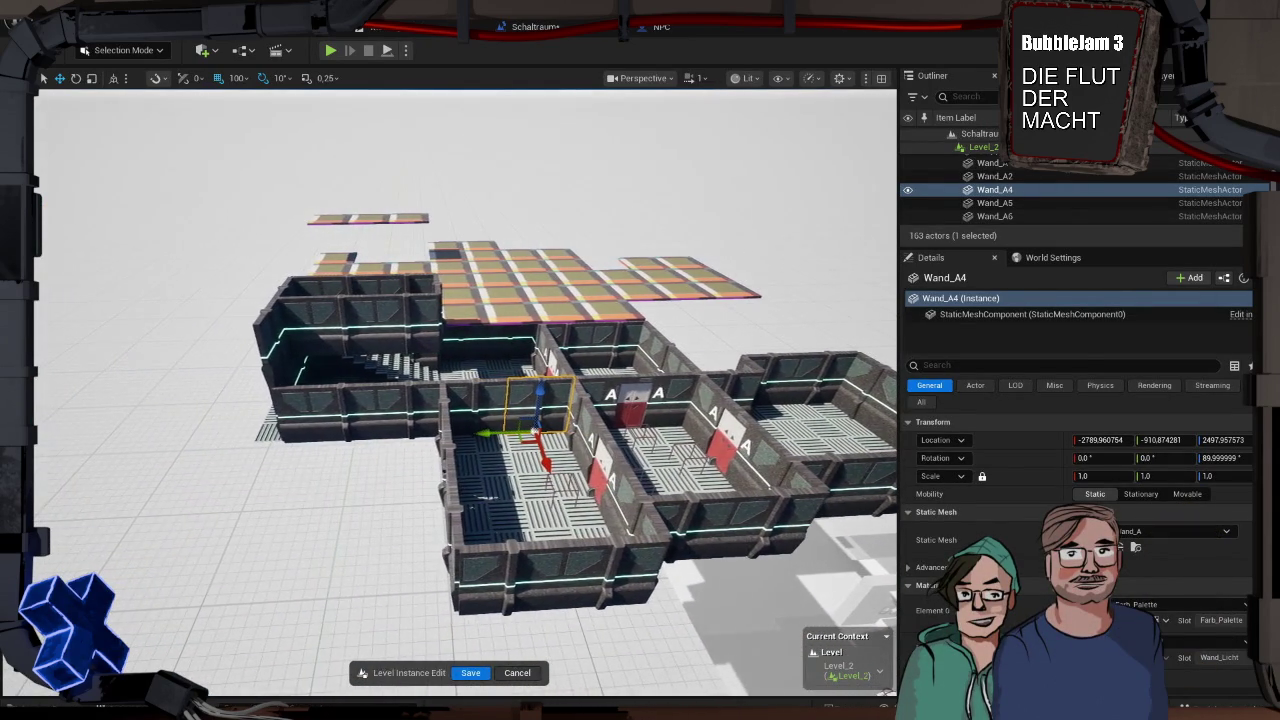
{"action": "left_click", "coordinate": [204, 51]}
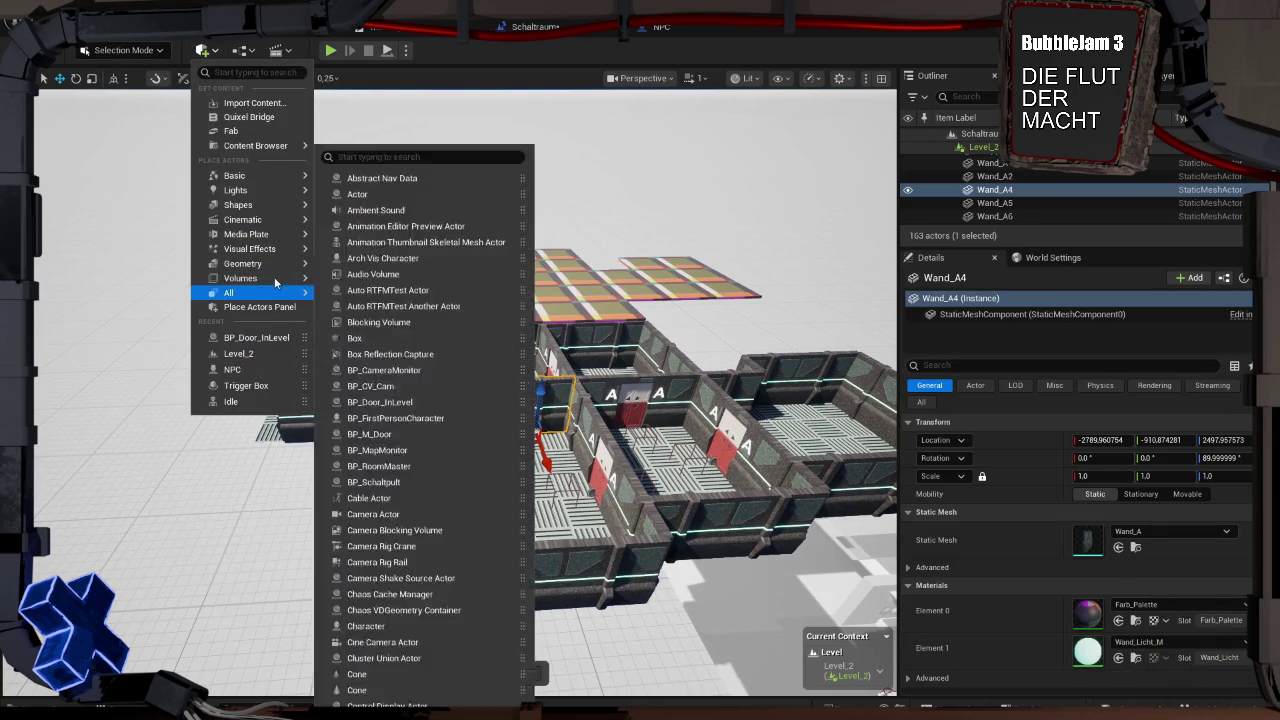
Search '2d' in the actor list and add a Scene Capture 2D actor
{"action": "mouse_move", "coordinate": [280, 279]}
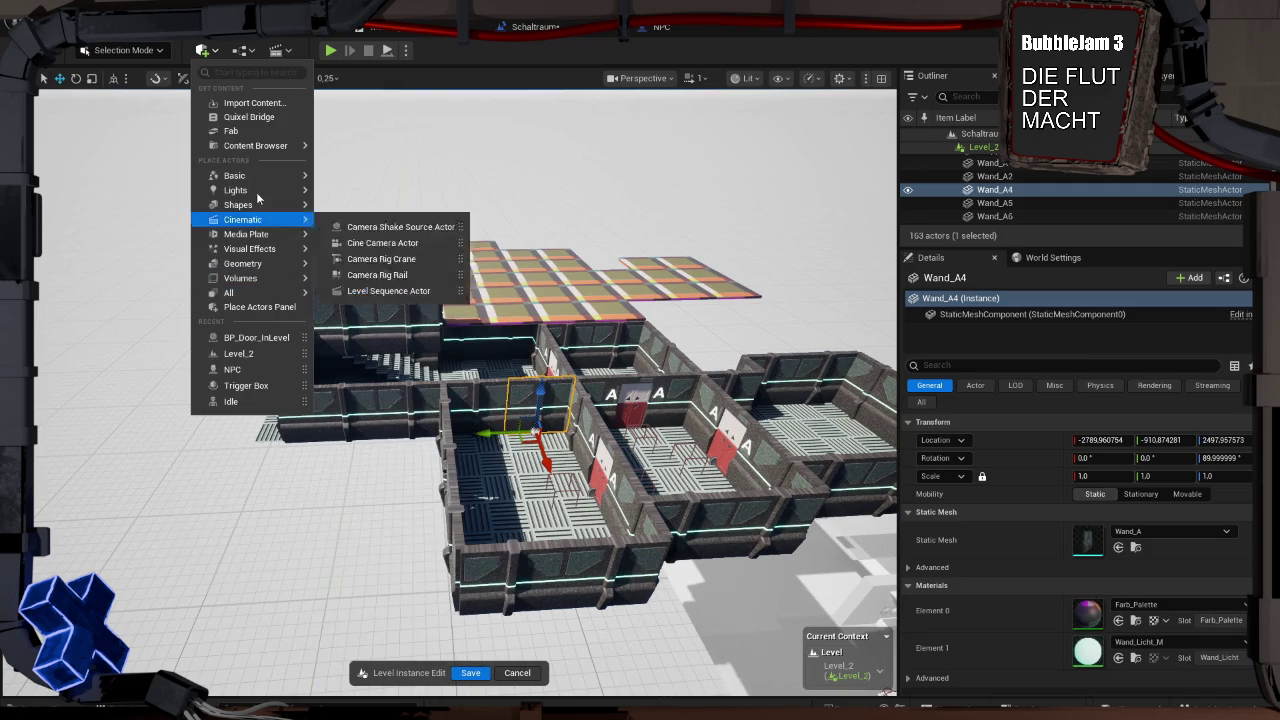
{"action": "left_click", "coordinate": [244, 74]}
{"action": "type", "text": "2d ca"}
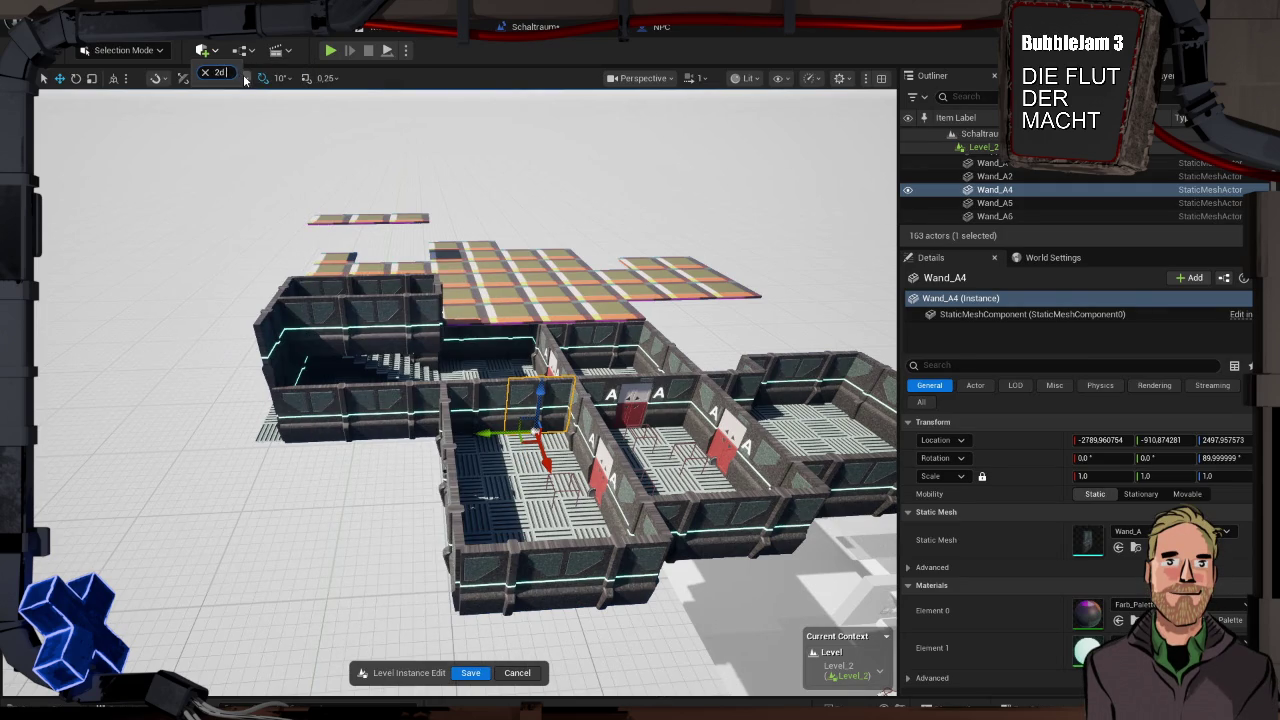
{"action": "key", "text": "BackSpace"}
{"action": "key", "text": "BackSpace"}
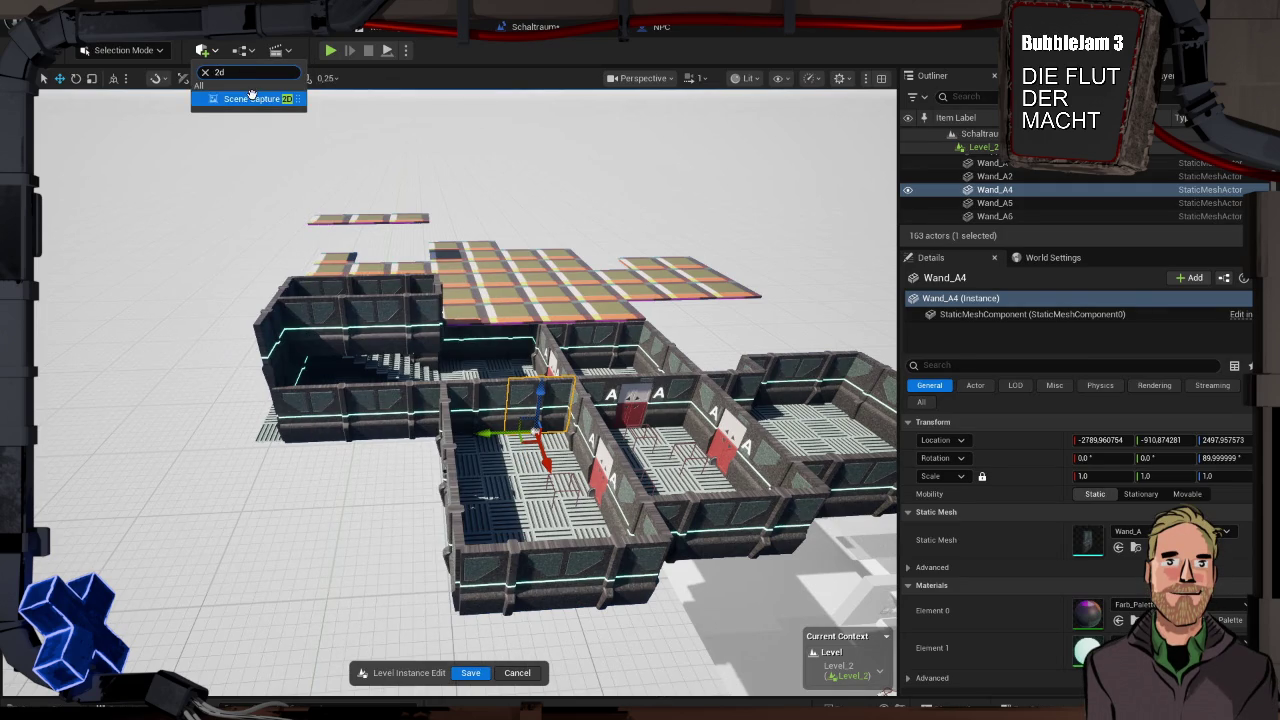
{"action": "left_click", "coordinate": [250, 98]}
Move the scene capture to -2900, -600, 2600 and save the Level_2 instance edits
{"action": "left_click_drag", "start_coordinate": [444, 312], "coordinate": [444, 437]}
{"action": "mouse_move", "coordinate": [489, 477]}
{"action": "left_mouse_down"}
{"action": "mouse_move", "coordinate": [568, 466]}
{"action": "mouse_move", "coordinate": [538, 470]}
{"action": "left_mouse_up"}
{"action": "left_click_drag", "start_coordinate": [450, 560], "coordinate": [366, 521]}
{"action": "left_click_drag", "start_coordinate": [406, 381], "coordinate": [325, 381]}
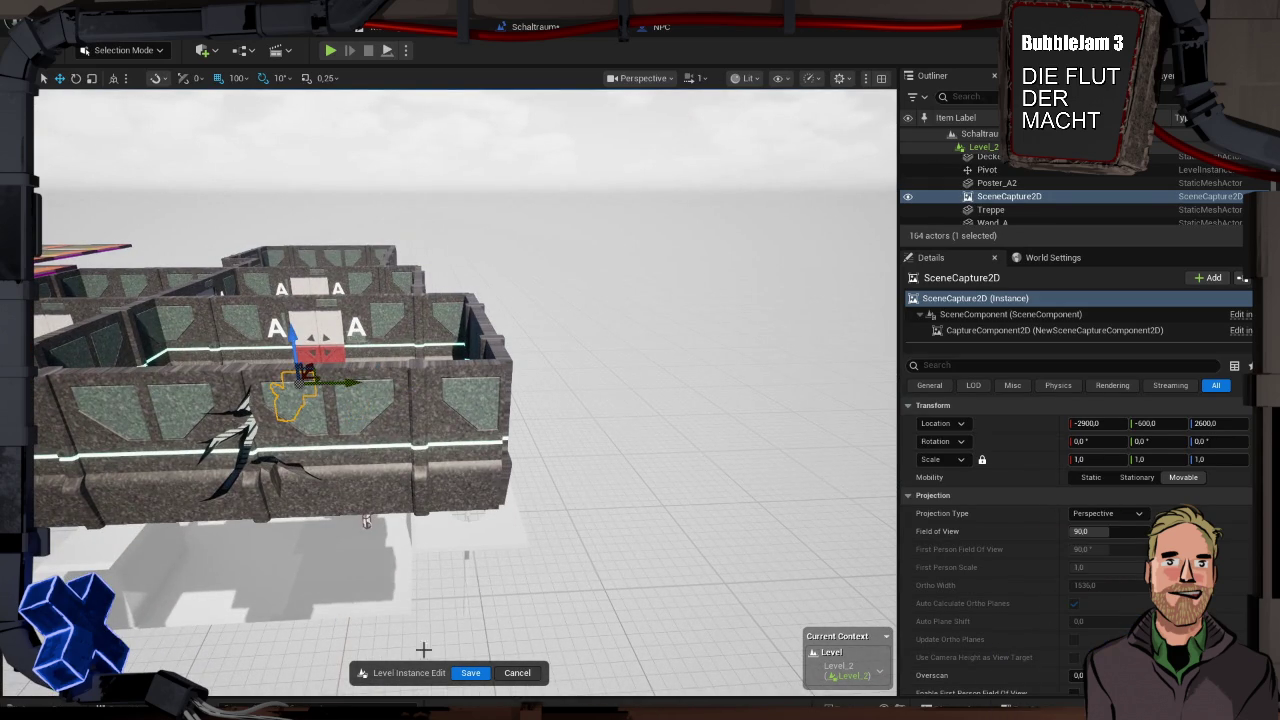
{"action": "left_click", "coordinate": [470, 672]}
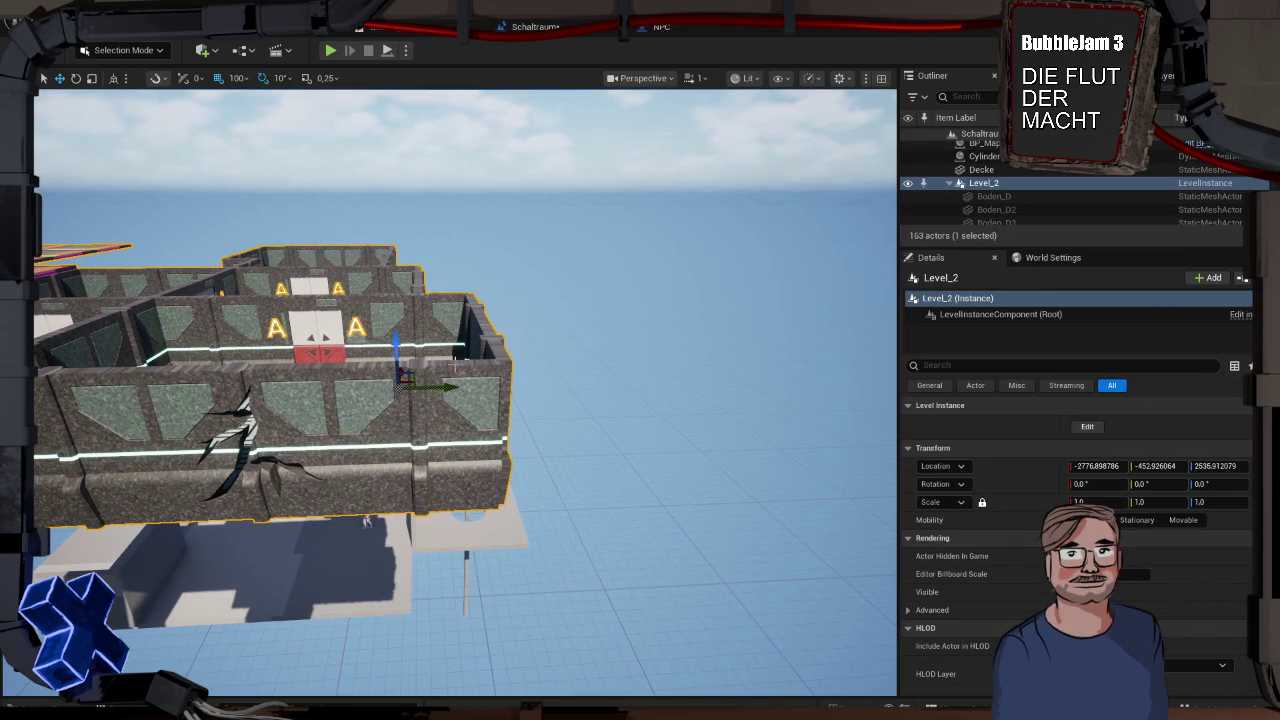
Undo the accidental 200-unit move of Level_2 and frame the building
{"action": "left_click_drag", "start_coordinate": [455, 385], "coordinate": [352, 380]}
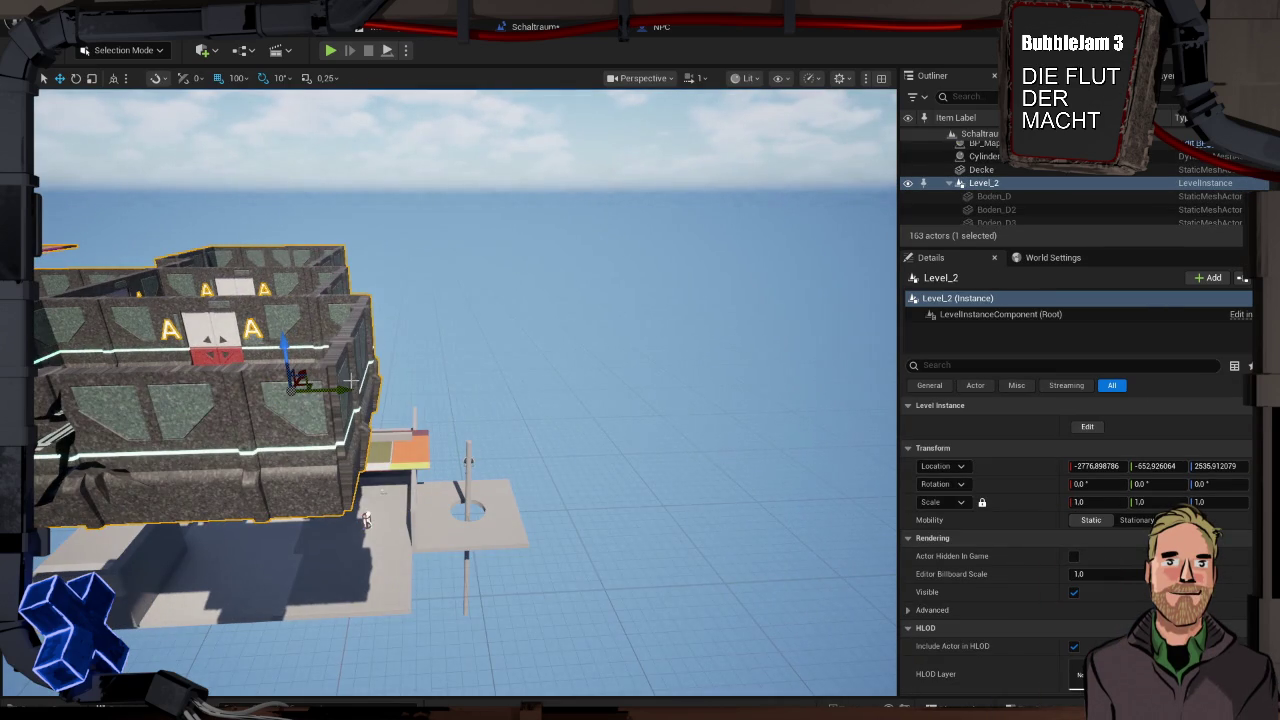
{"action": "key", "text": "ctrl+z"}
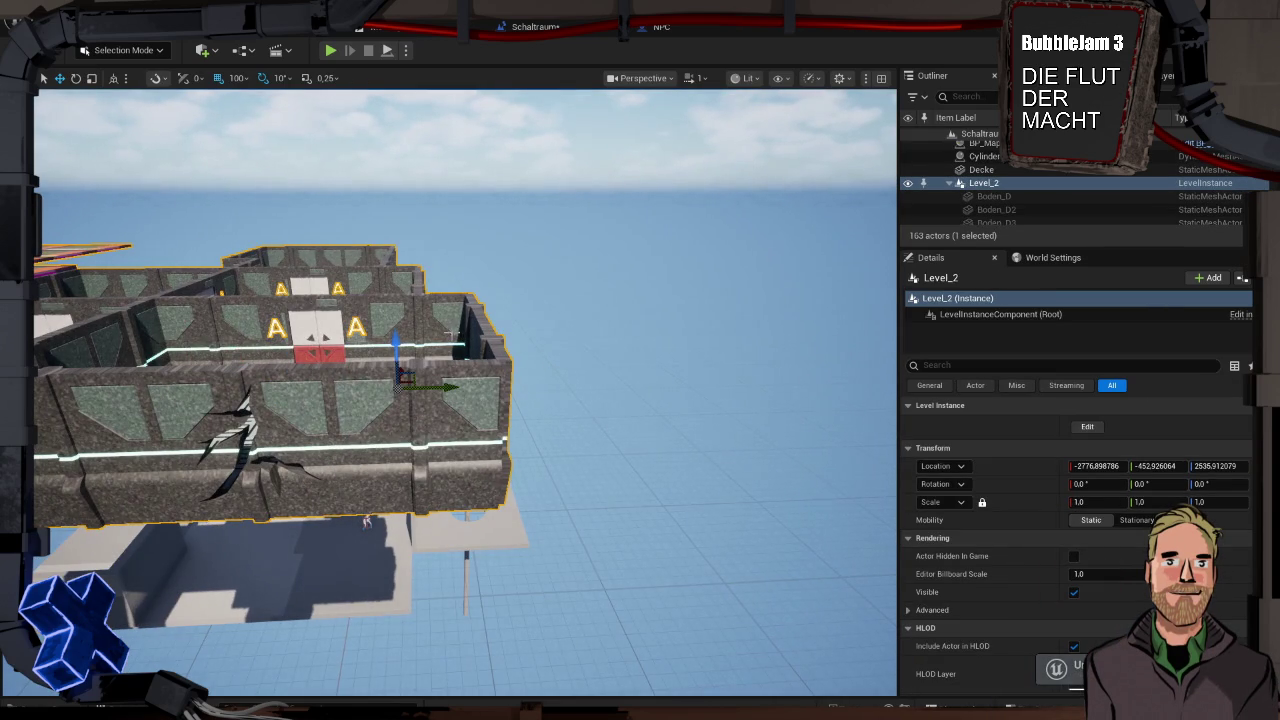
{"action": "key", "text": "f"}
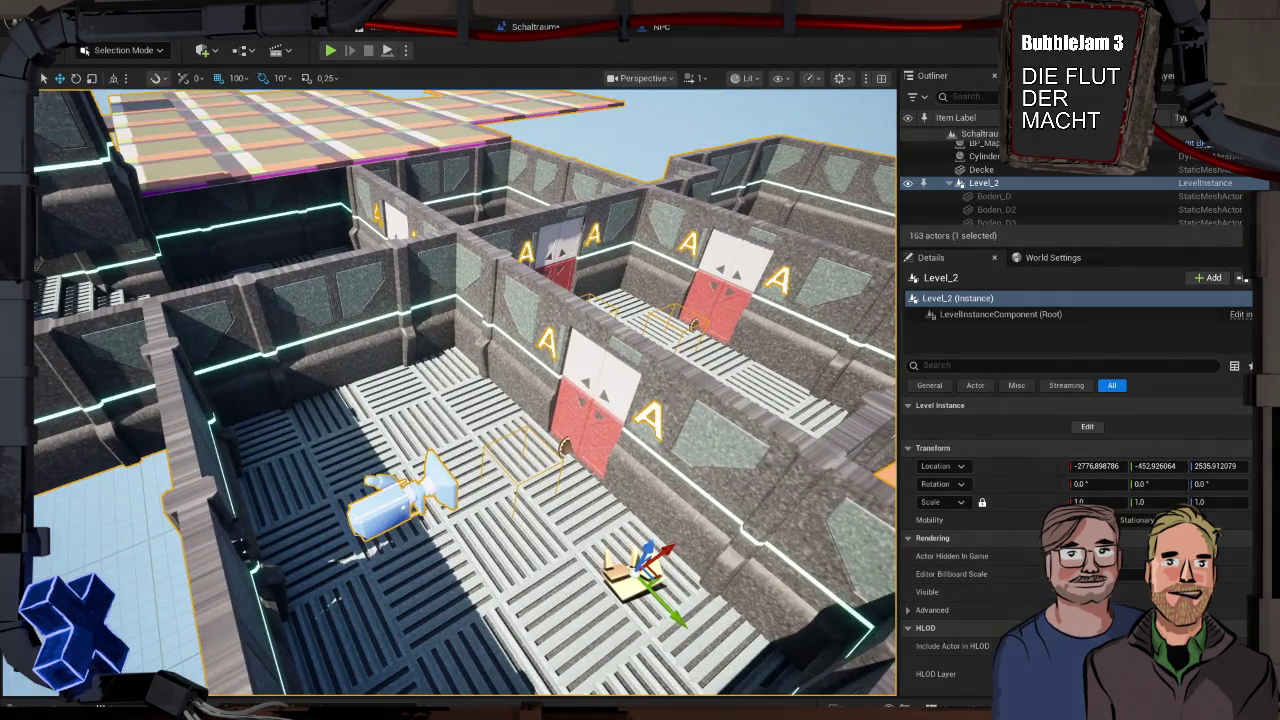
Delete the SceneCapture2D inside the Level_2 instance and save the instance
{"action": "double_click", "coordinate": [401, 485]}
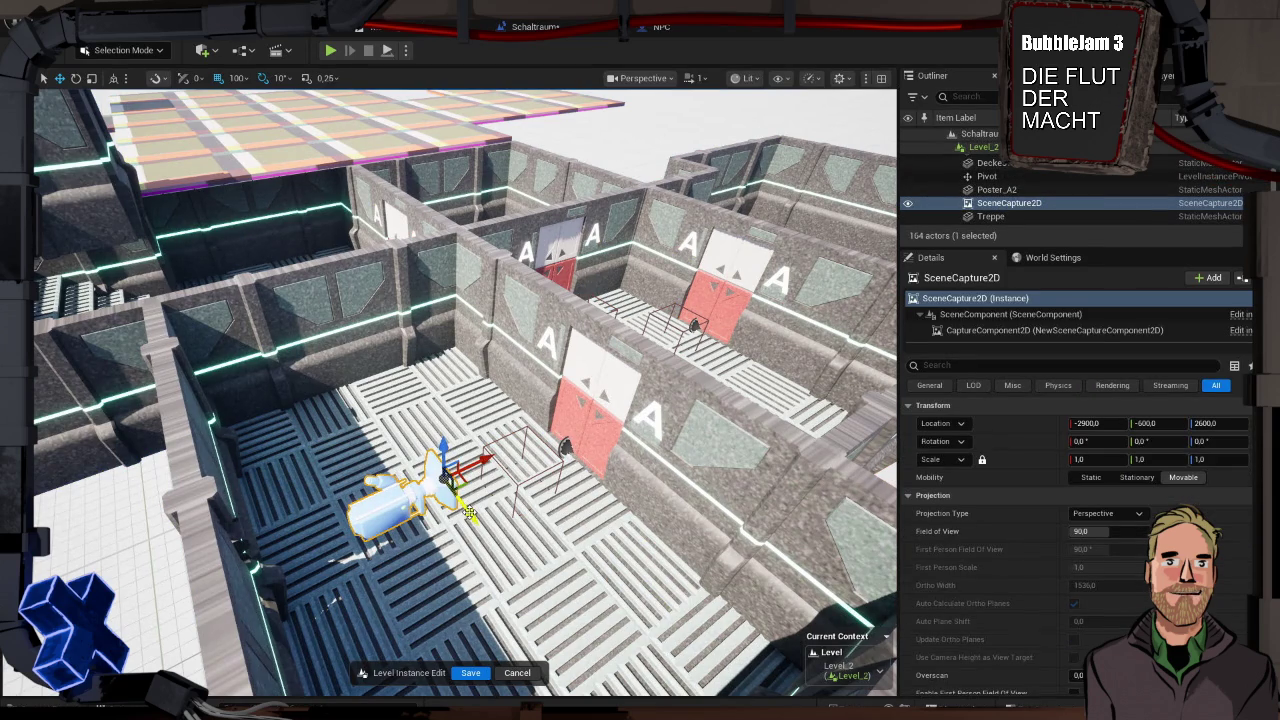
{"action": "key", "text": "Delete"}
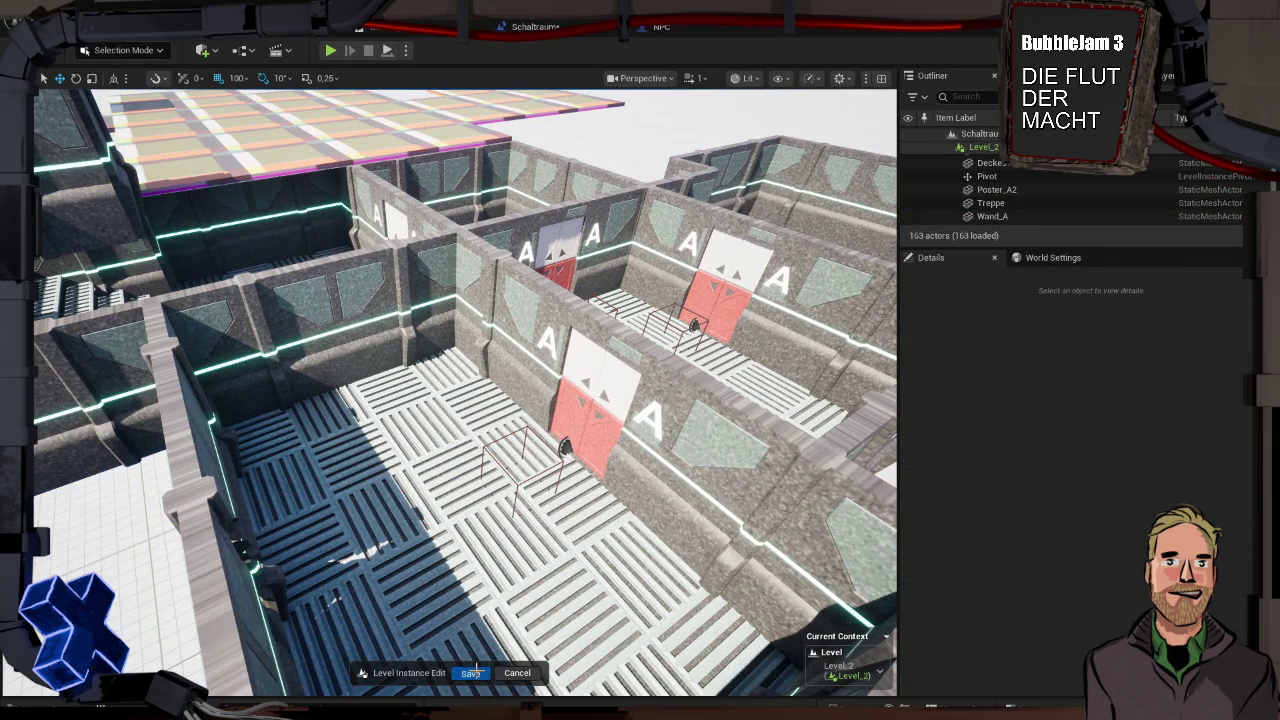
{"action": "left_click", "coordinate": [470, 672]}
{"action": "key", "text": "f"}
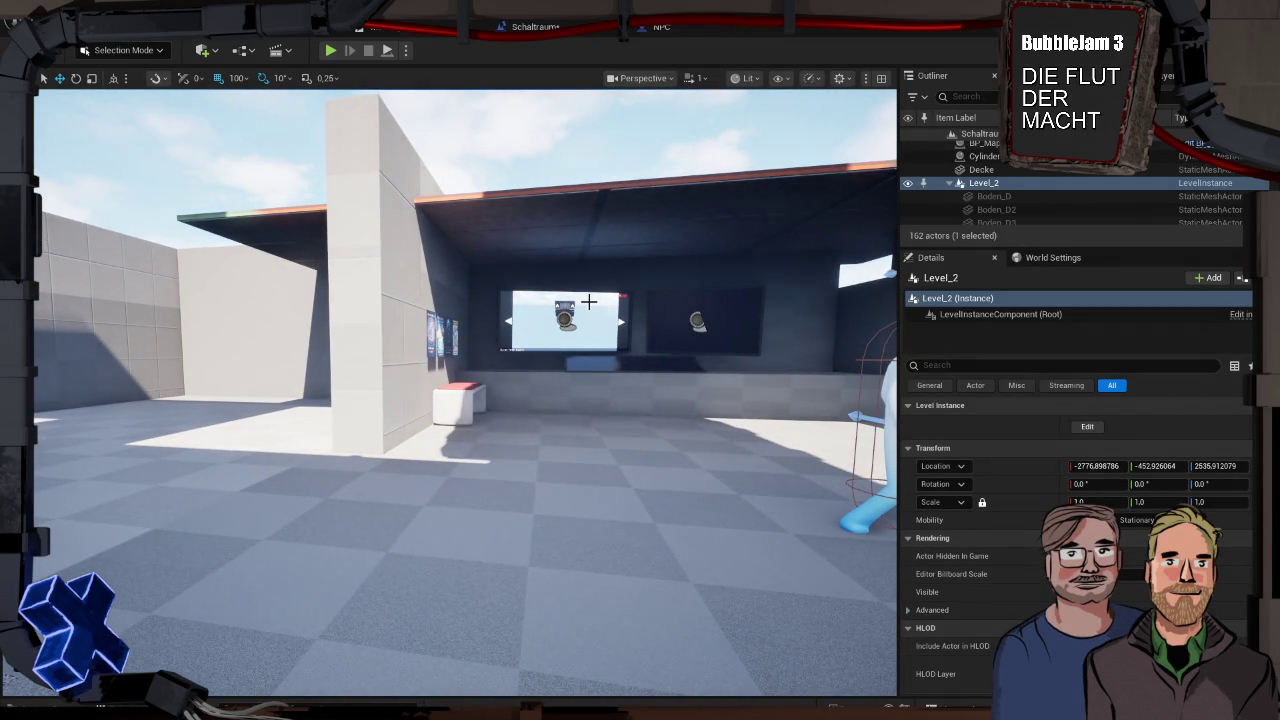
Place a SceneCapture2D in the main level via a Quick Add search for 'e2d'
{"action": "left_click", "coordinate": [211, 55]}
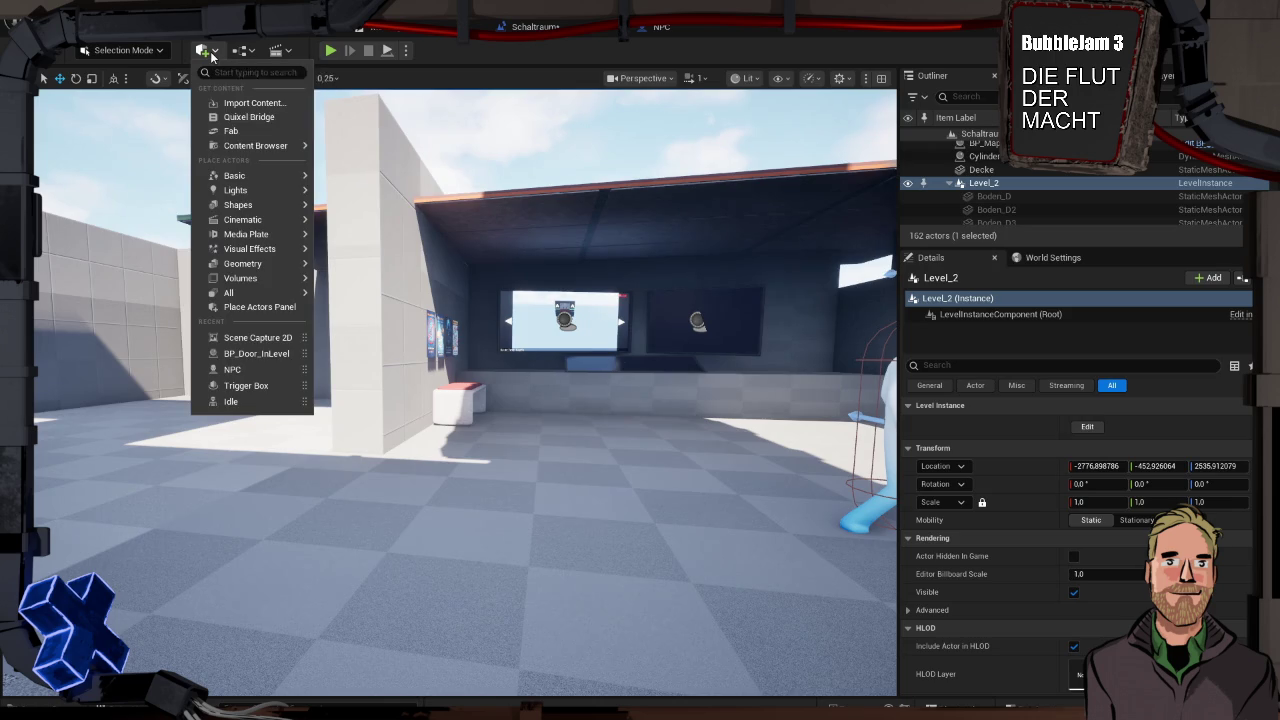
{"action": "type", "text": "e"}
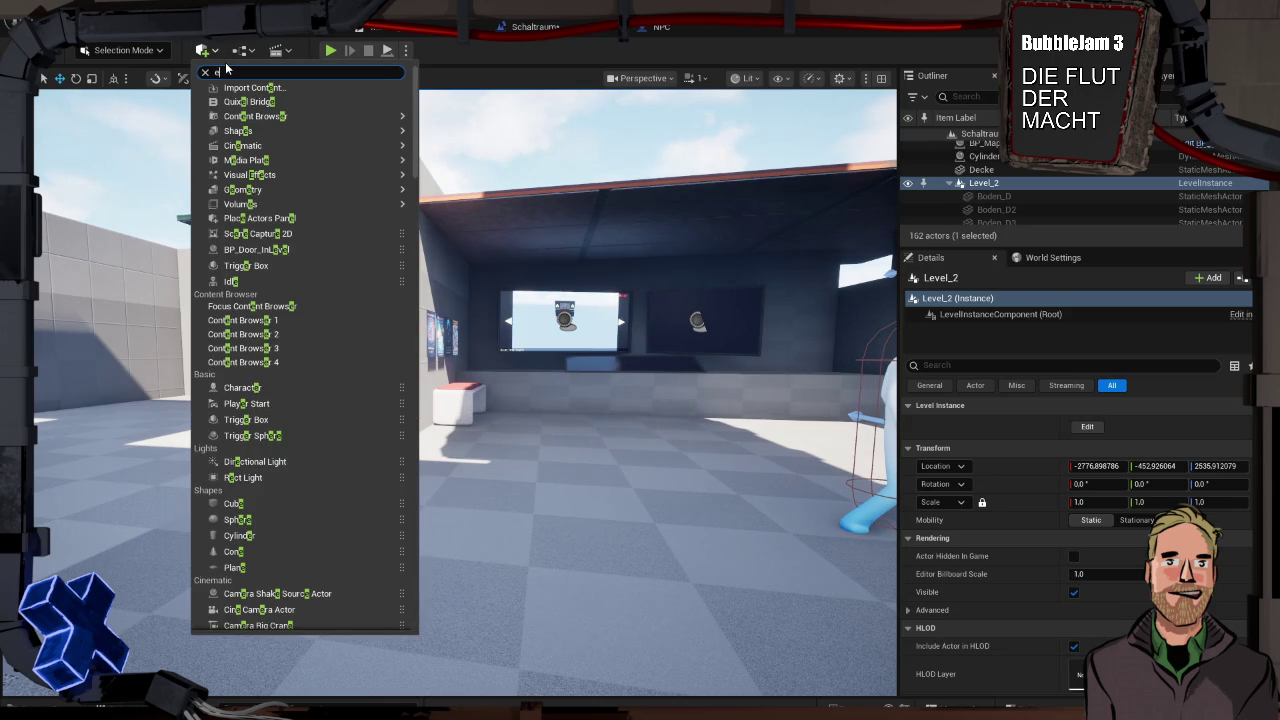
{"action": "type", "text": "2d"}
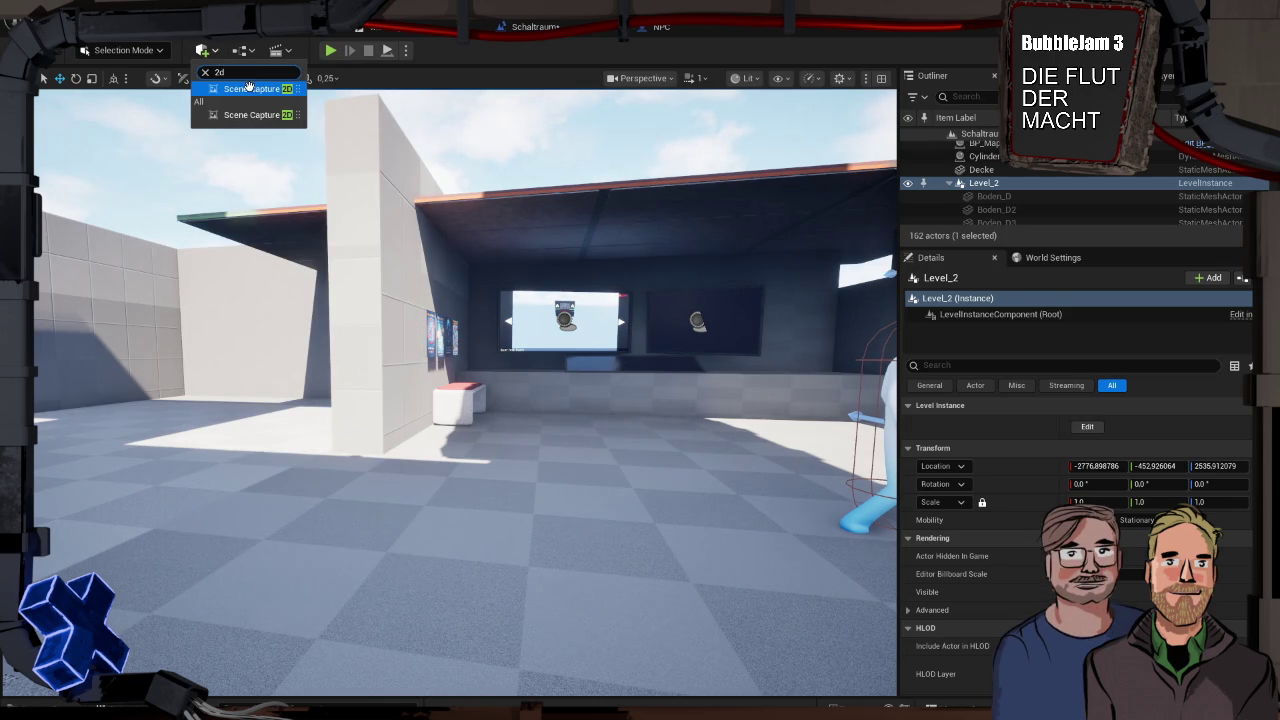
{"action": "left_click", "coordinate": [251, 89]}
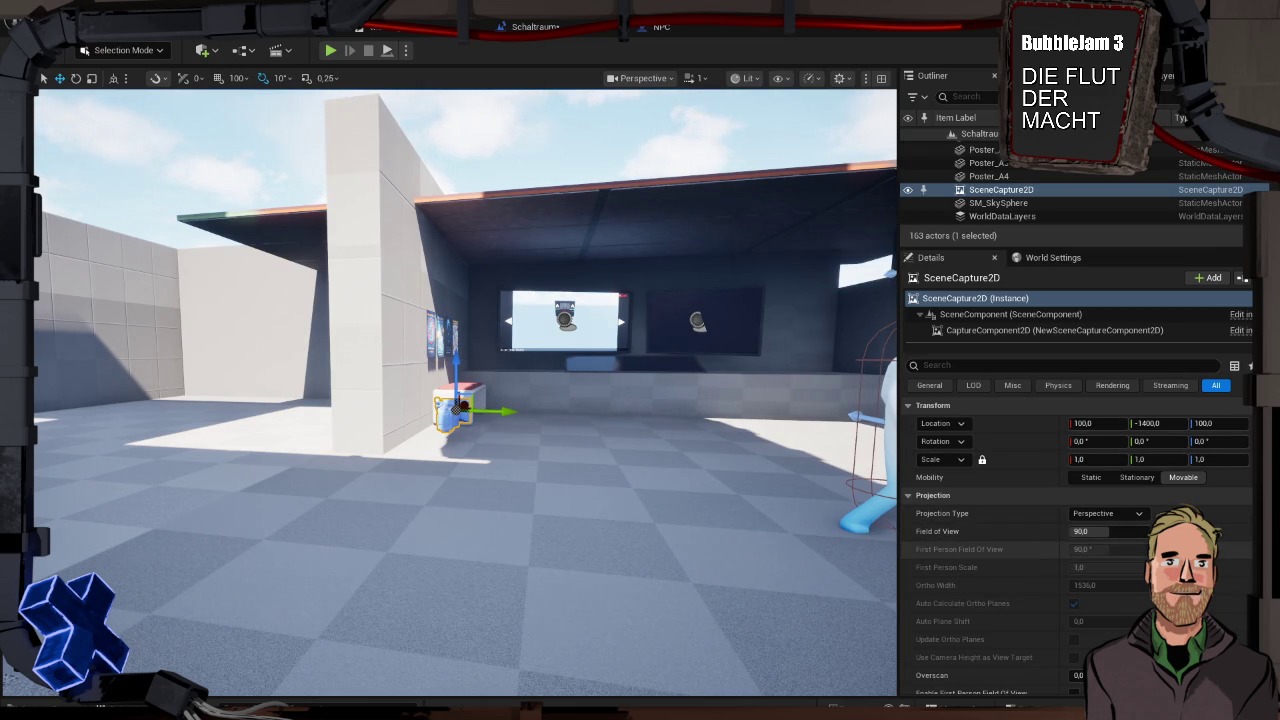
Browse the SceneCapture2D's Details properties and select its capture component
{"action": "scroll", "coordinate": [1150, 525], "scroll_direction": "down", "scroll_amount": 8}
{"action": "scroll", "coordinate": [1150, 525], "scroll_direction": "down", "scroll_amount": 5}
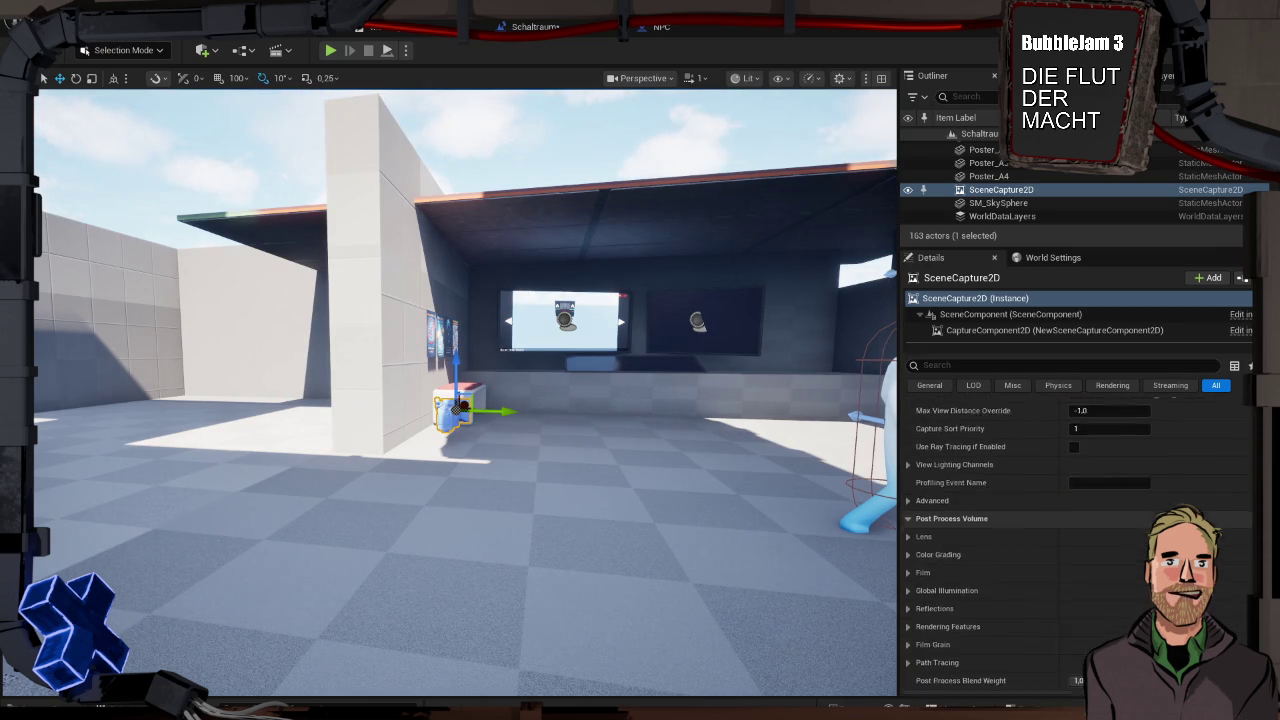
{"action": "scroll", "coordinate": [1075, 540], "scroll_direction": "down", "scroll_amount": 10}
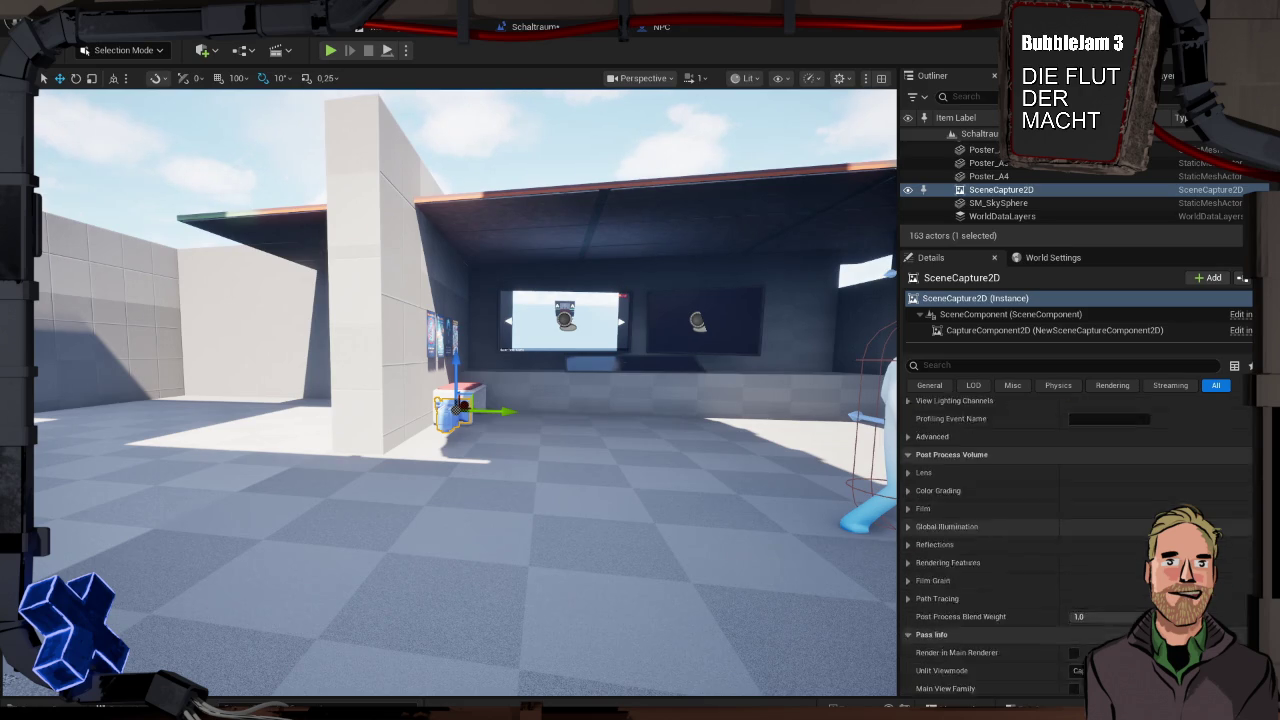
{"action": "scroll", "coordinate": [1075, 540], "scroll_direction": "down", "scroll_amount": 5}
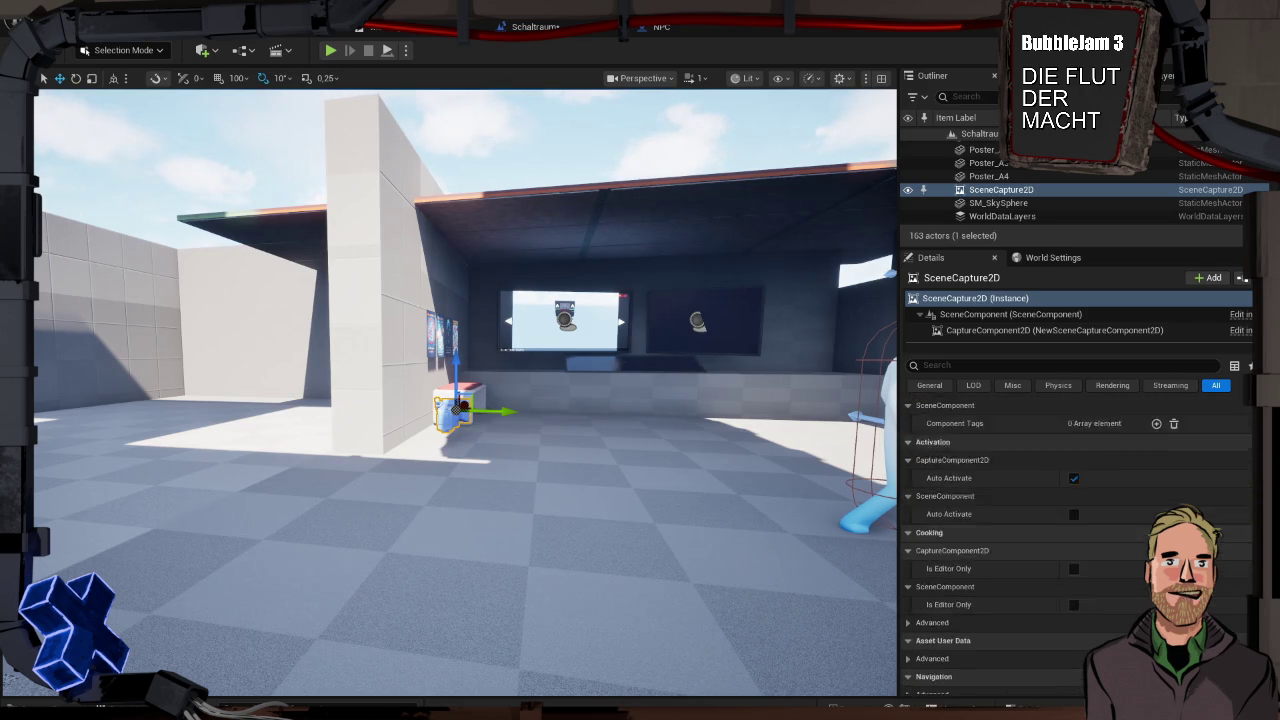
{"action": "scroll", "coordinate": [1075, 540], "scroll_direction": "down", "scroll_amount": 3}
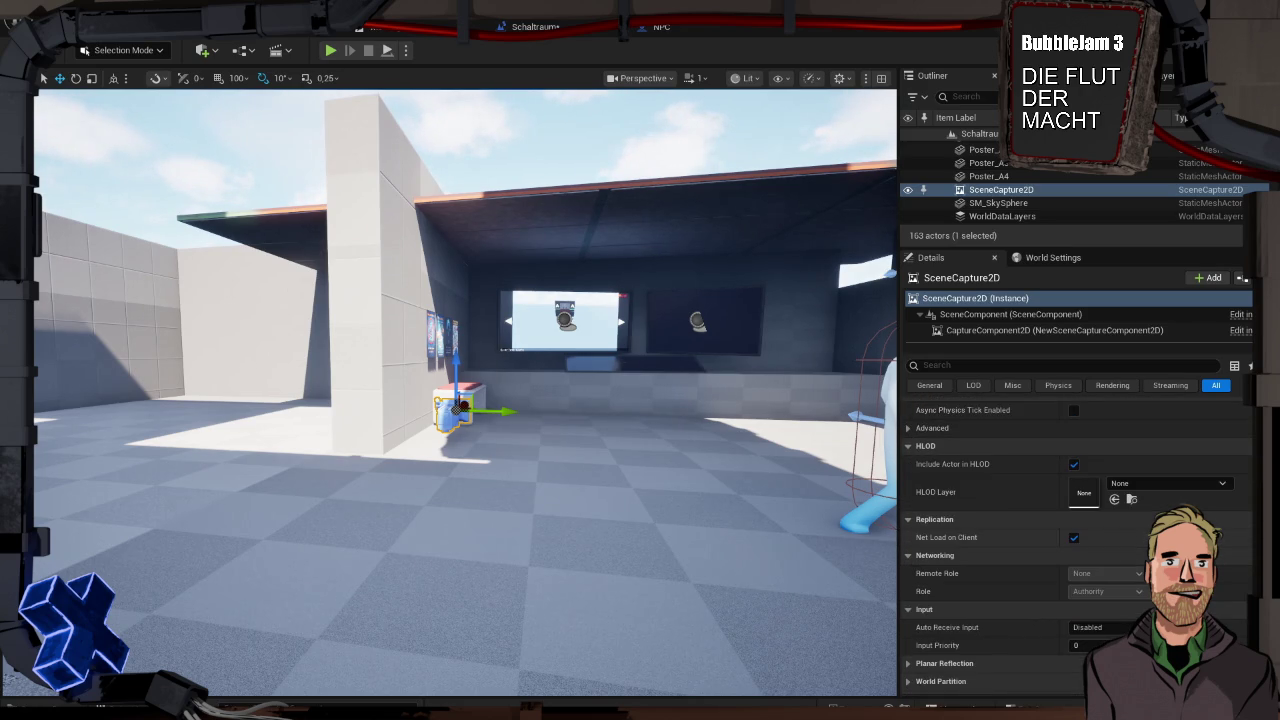
{"action": "scroll", "coordinate": [1075, 540], "scroll_direction": "up", "scroll_amount": 15}
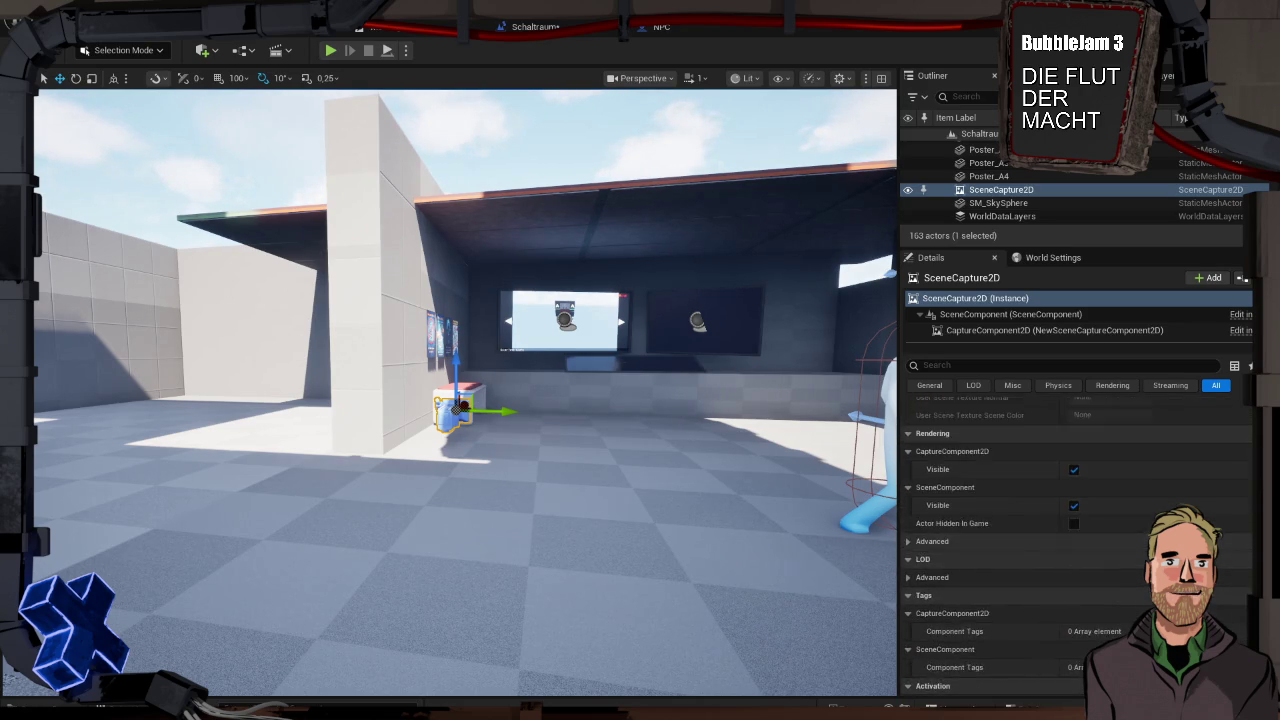
{"action": "scroll", "coordinate": [1075, 540], "scroll_direction": "up", "scroll_amount": 10}
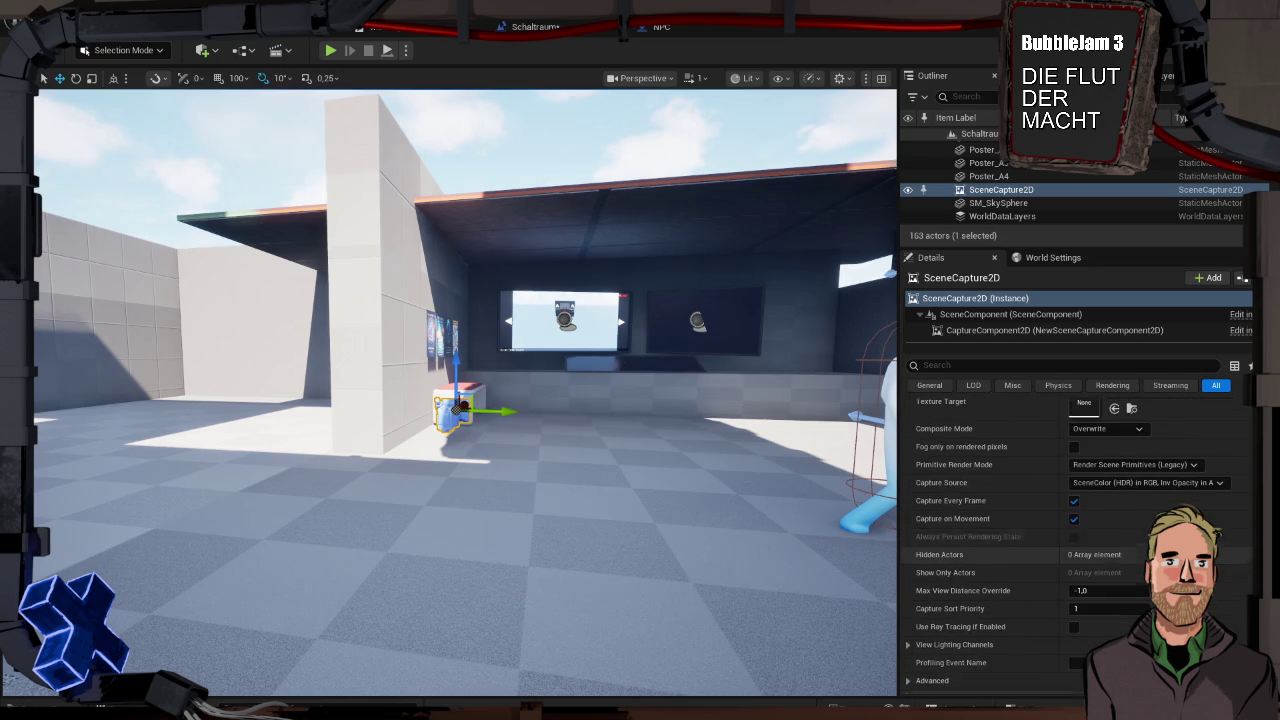
{"action": "scroll", "coordinate": [1185, 540], "scroll_direction": "up", "scroll_amount": 10}
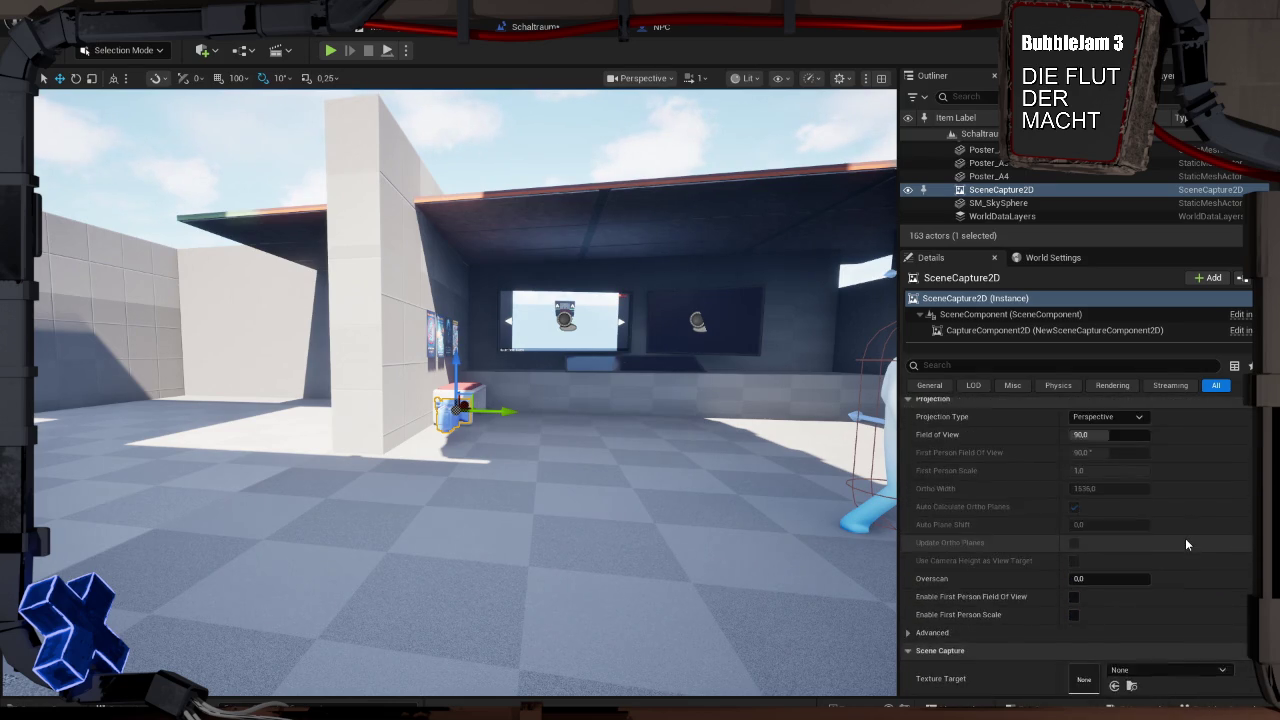
{"action": "scroll", "coordinate": [1186, 544], "scroll_direction": "up", "scroll_amount": 2}
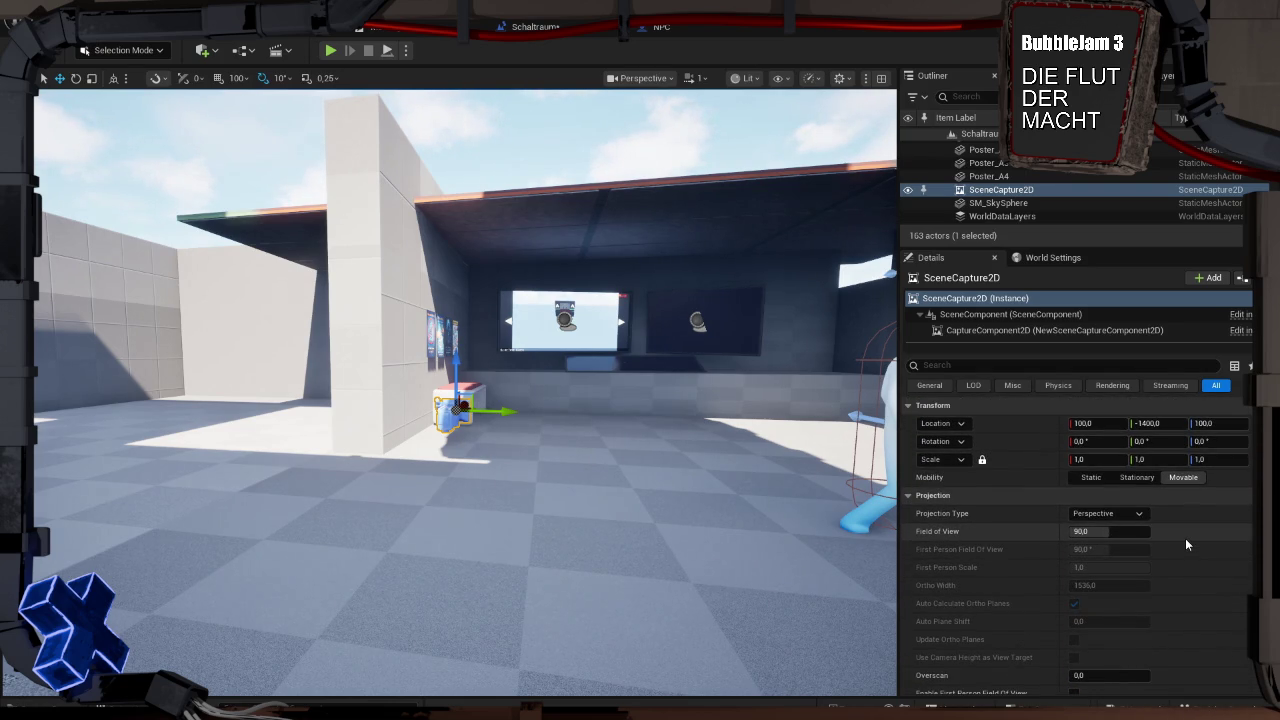
{"action": "left_click", "coordinate": [1054, 330]}
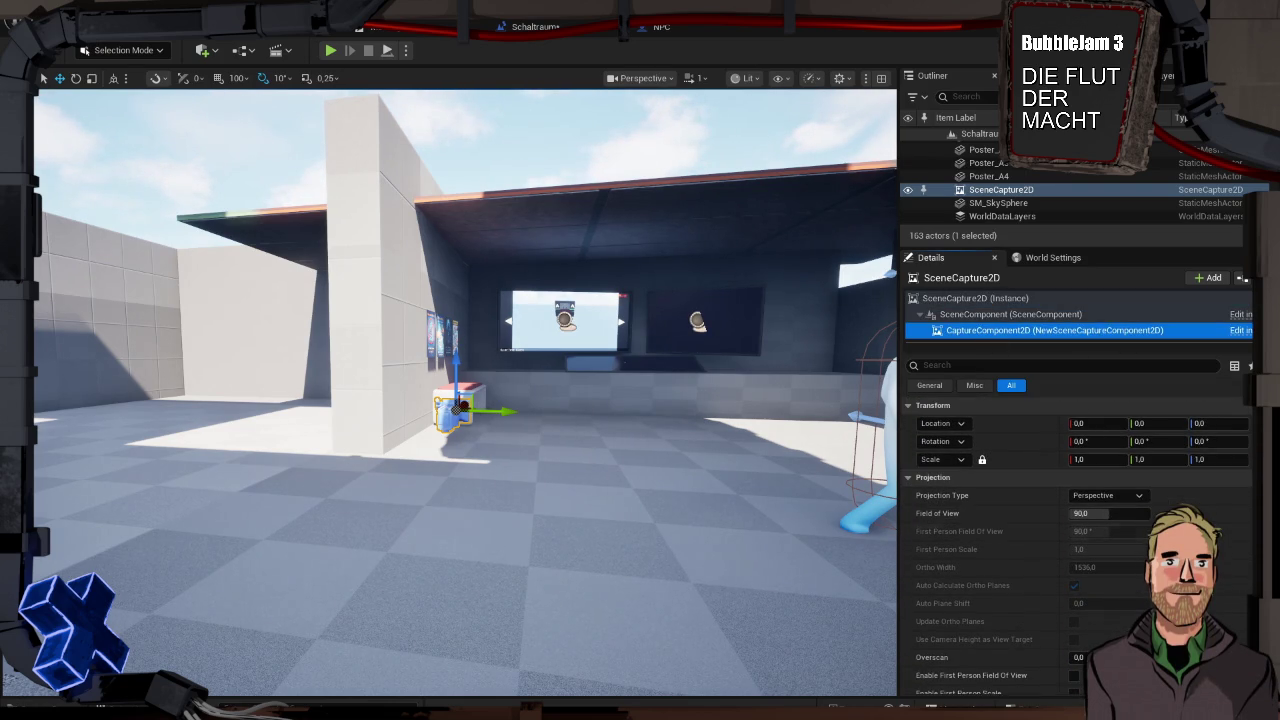
Set the capture's Texture Target to CV_Cam_TextureRenderTarget2D and orbit to check the monitor
{"action": "scroll", "coordinate": [1076, 545], "scroll_direction": "down", "scroll_amount": 3}
{"action": "left_click", "coordinate": [1160, 535]}
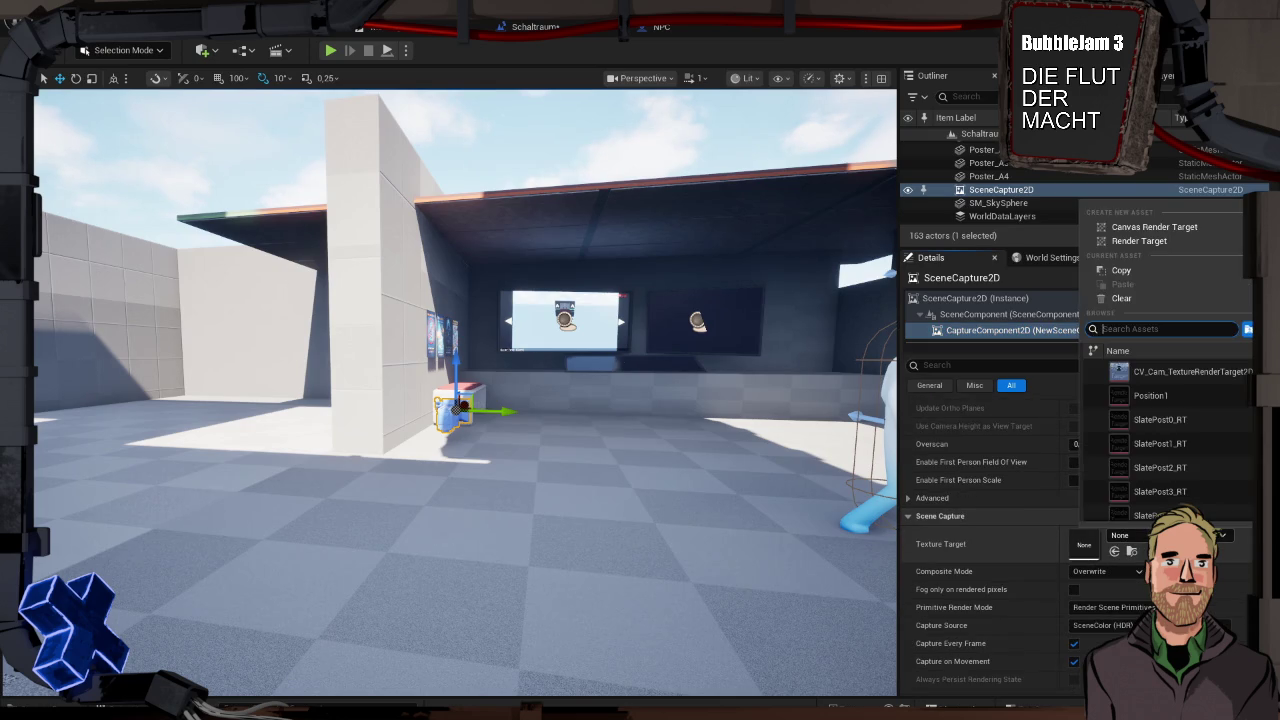
{"action": "left_click", "coordinate": [1174, 373]}
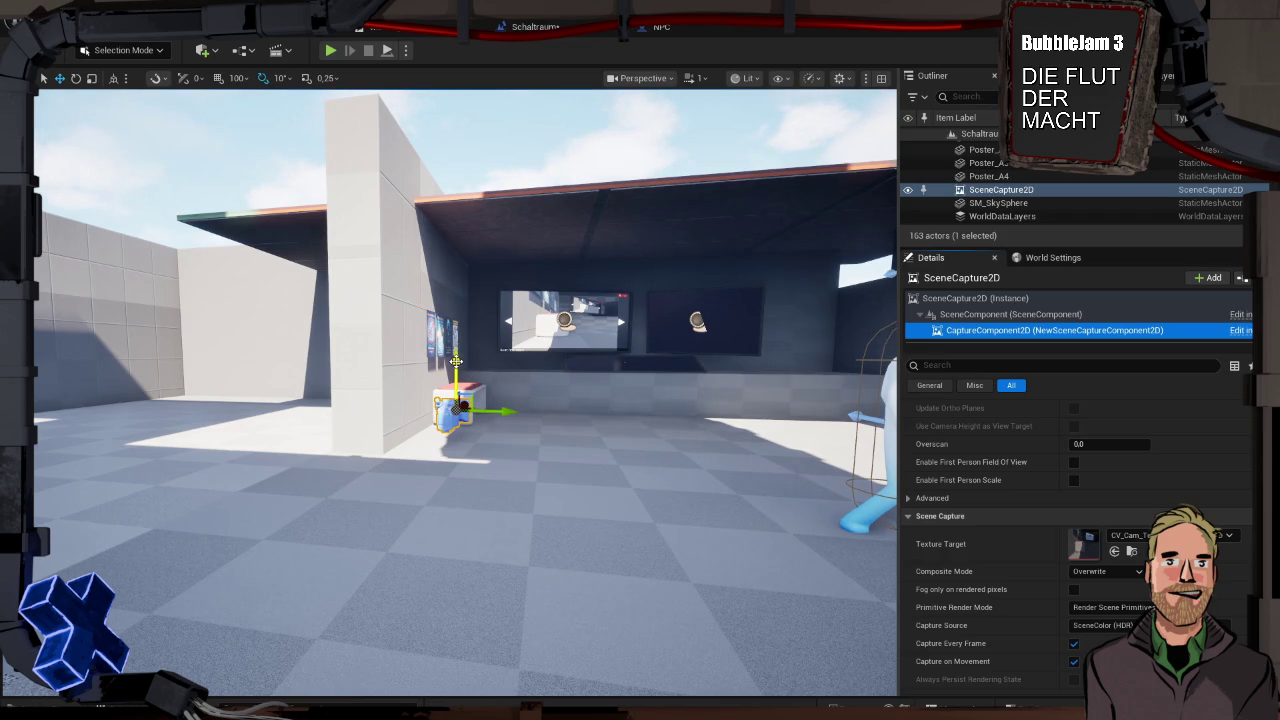
{"action": "left_click_drag", "start_coordinate": [456, 360], "coordinate": [460, 282]}
{"action": "mouse_move", "coordinate": [561, 374]}
{"action": "left_mouse_down"}
{"action": "mouse_move", "coordinate": [560, 330]}
{"action": "mouse_move", "coordinate": [561, 374]}
{"action": "left_mouse_up"}
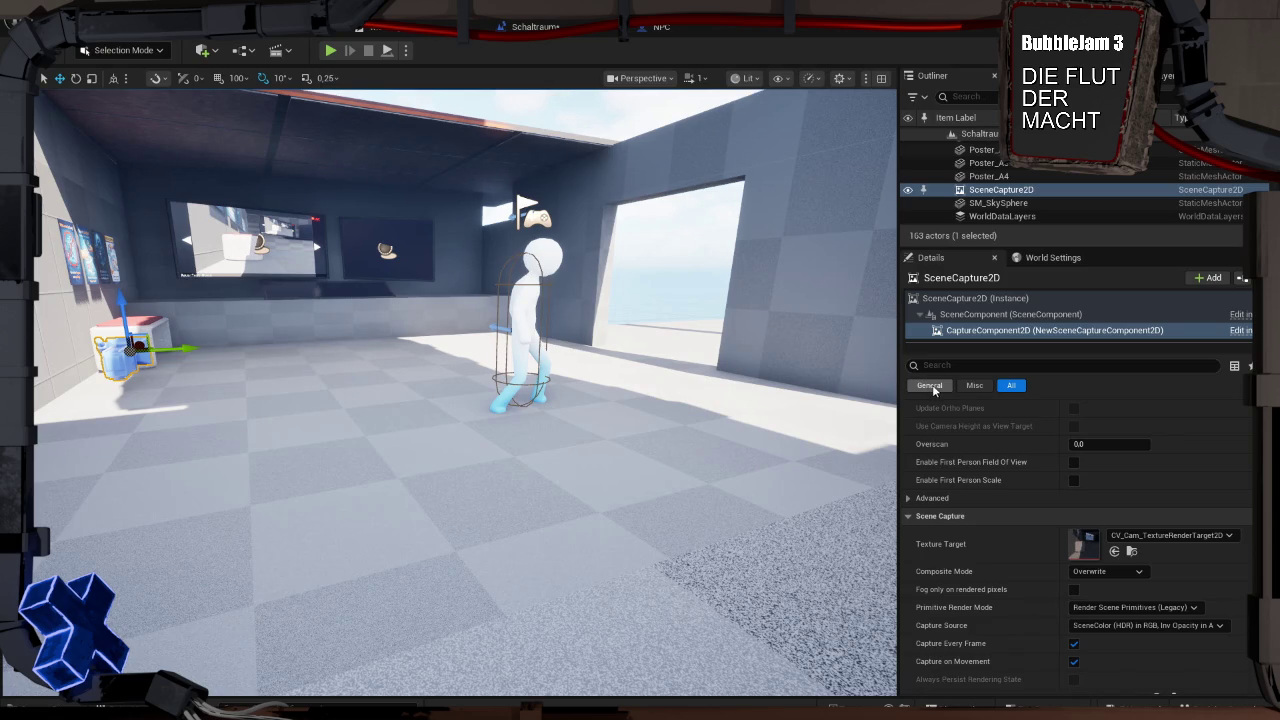
{"action": "left_click", "coordinate": [979, 365]}
{"action": "type", "text": "posess"}
{"action": "left_click", "coordinate": [929, 385]}
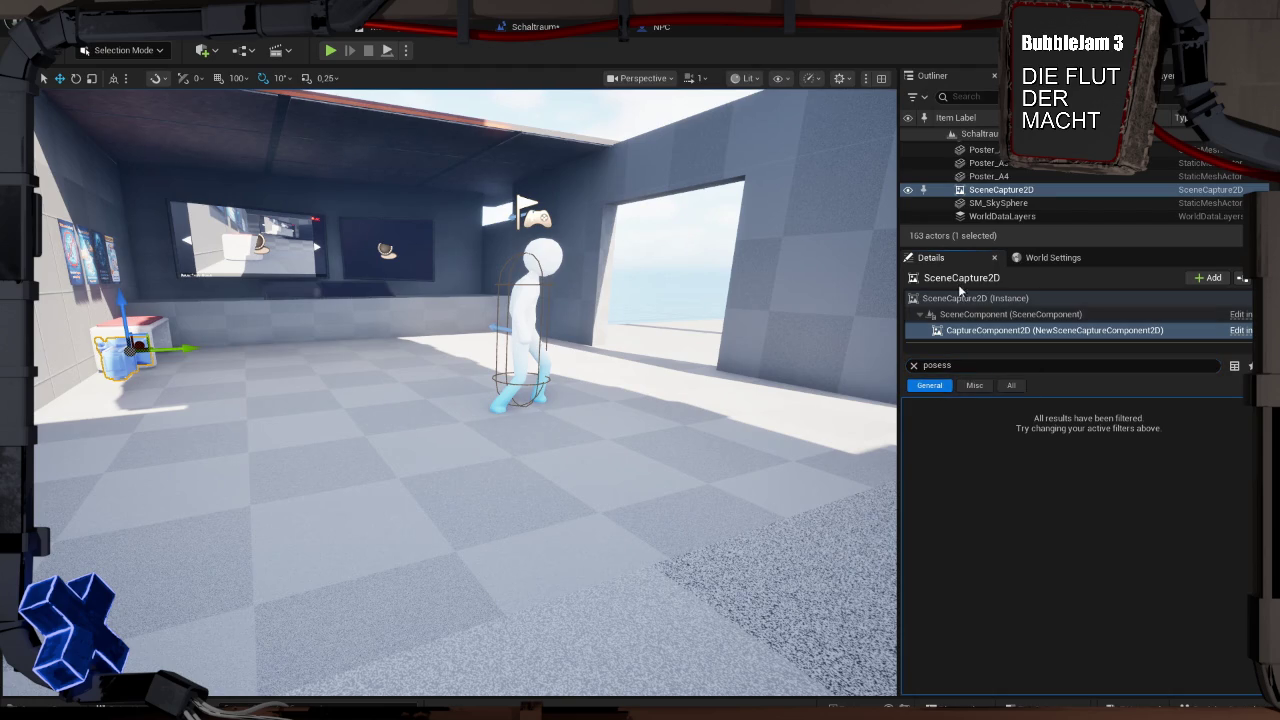
{"action": "left_click", "coordinate": [956, 297]}
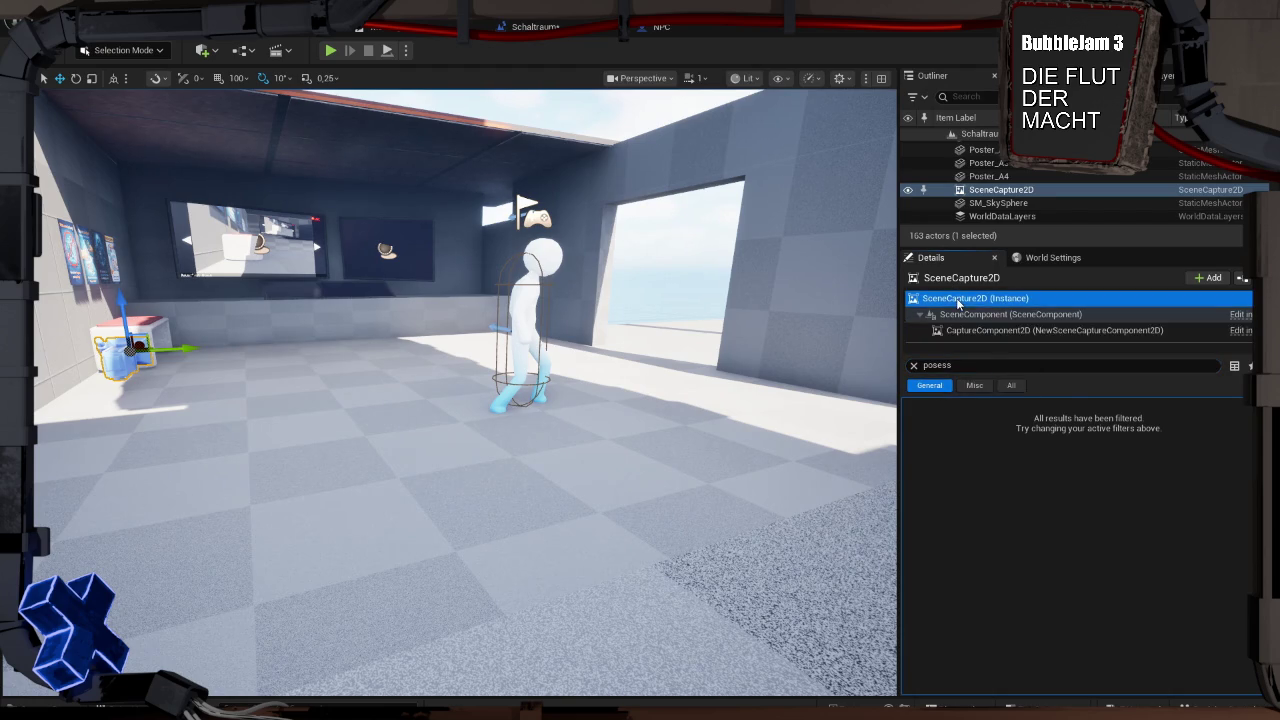
{"action": "left_click", "coordinate": [916, 364]}
{"action": "type", "text": "poses"}
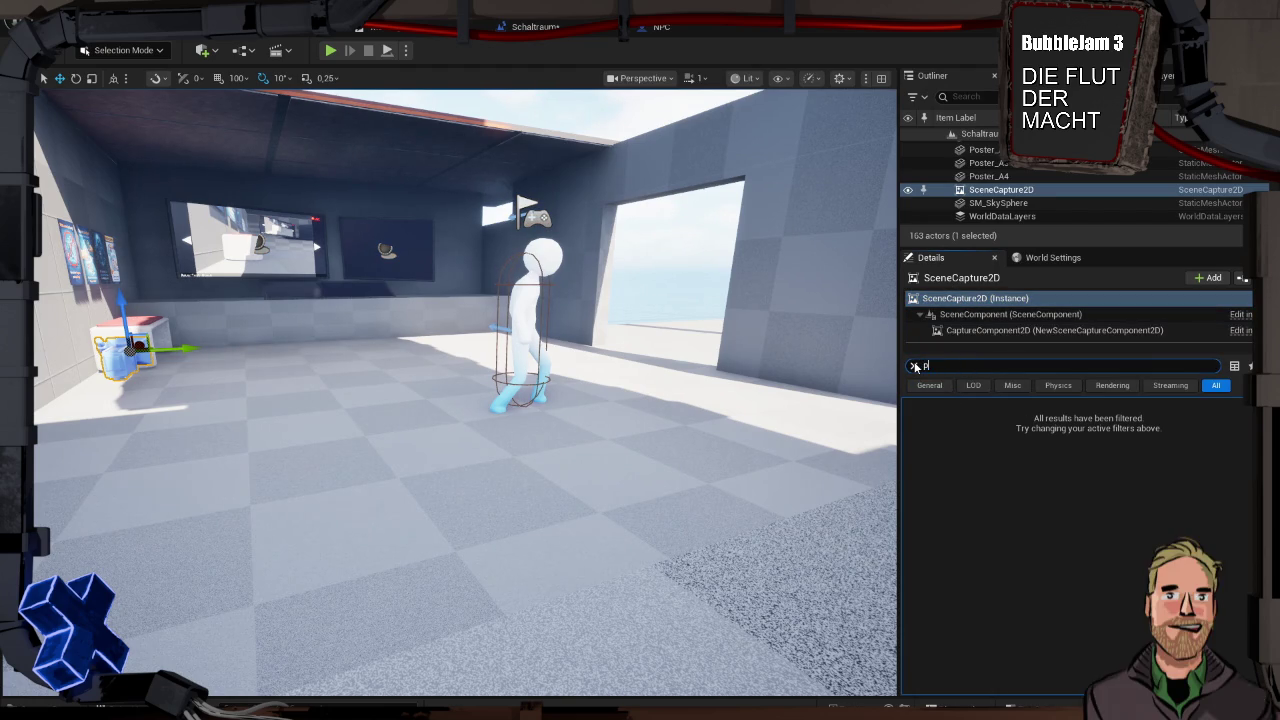
{"action": "key", "text": "Escape"}
{"action": "left_click", "coordinate": [690, 348]}
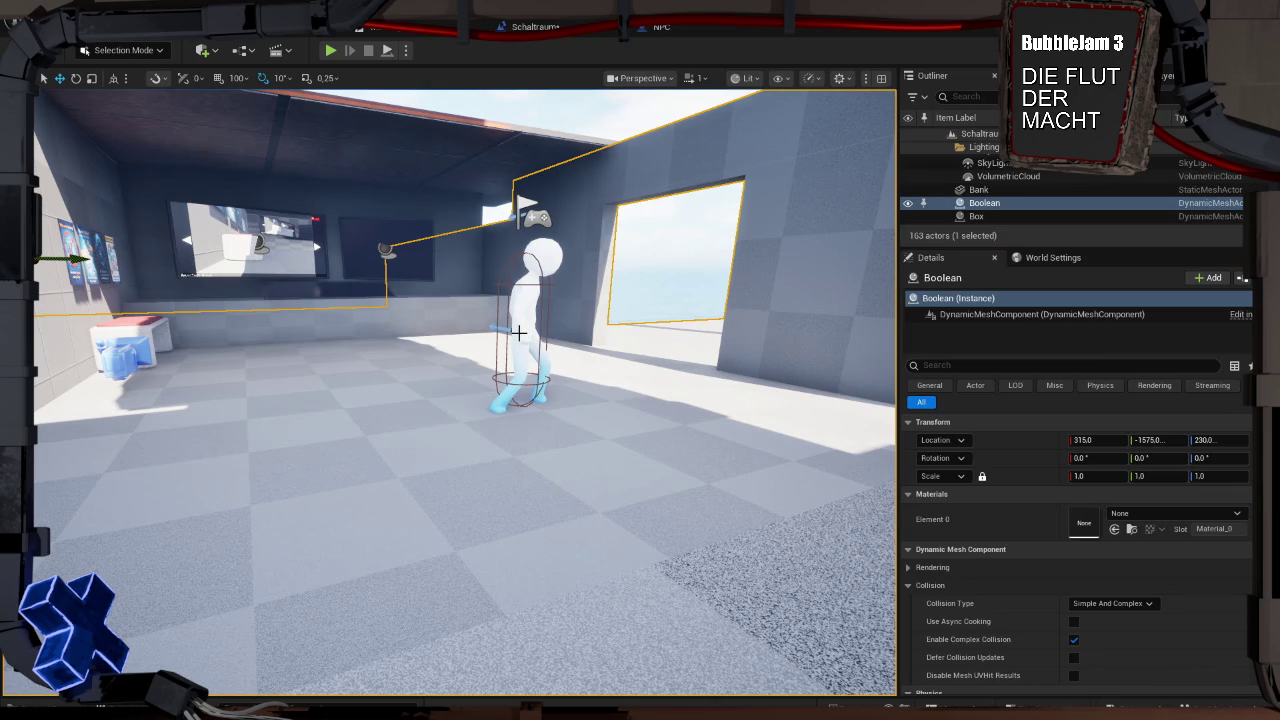
{"action": "key", "text": "alt+p"}
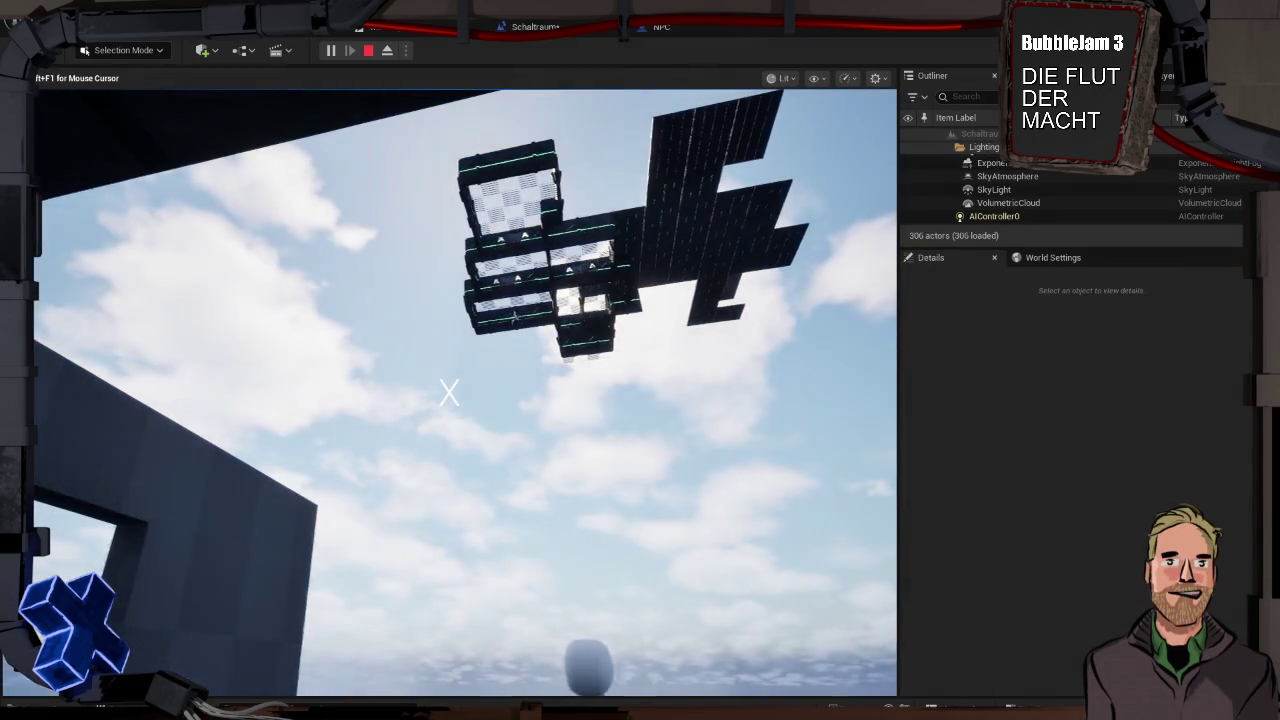
{"action": "key", "text": "Escape"}
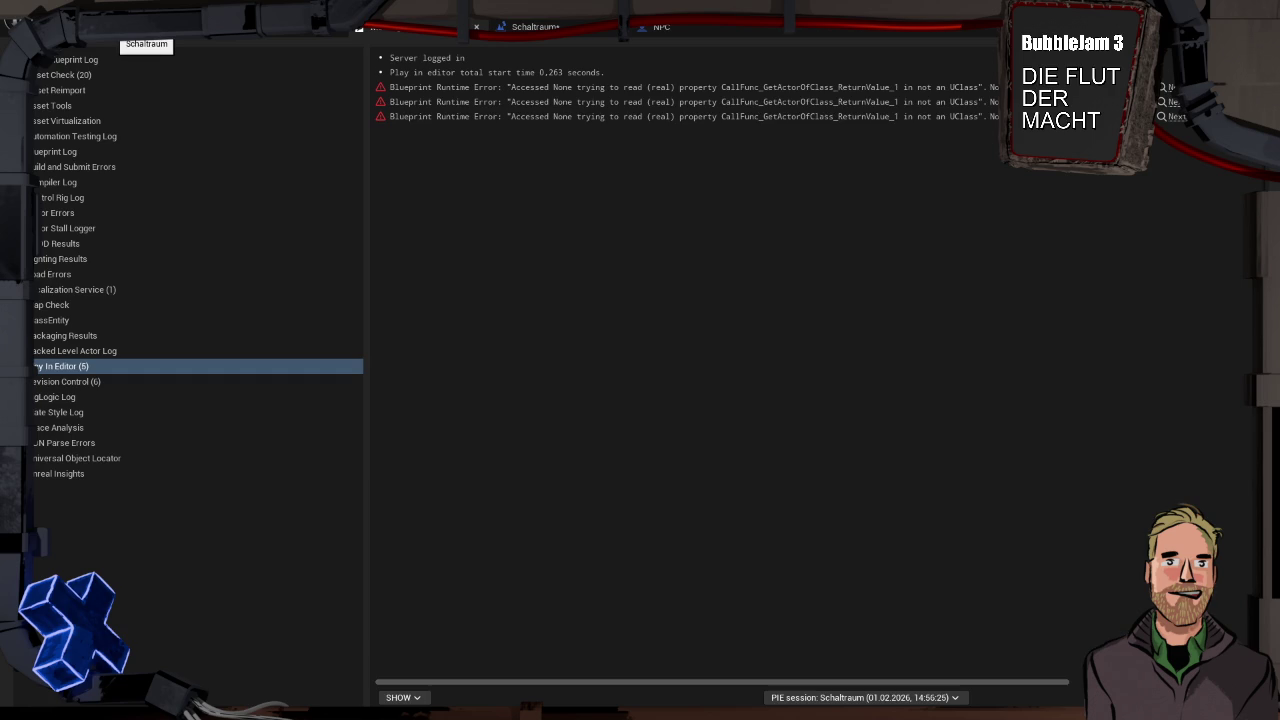
{"action": "left_click", "coordinate": [140, 28]}
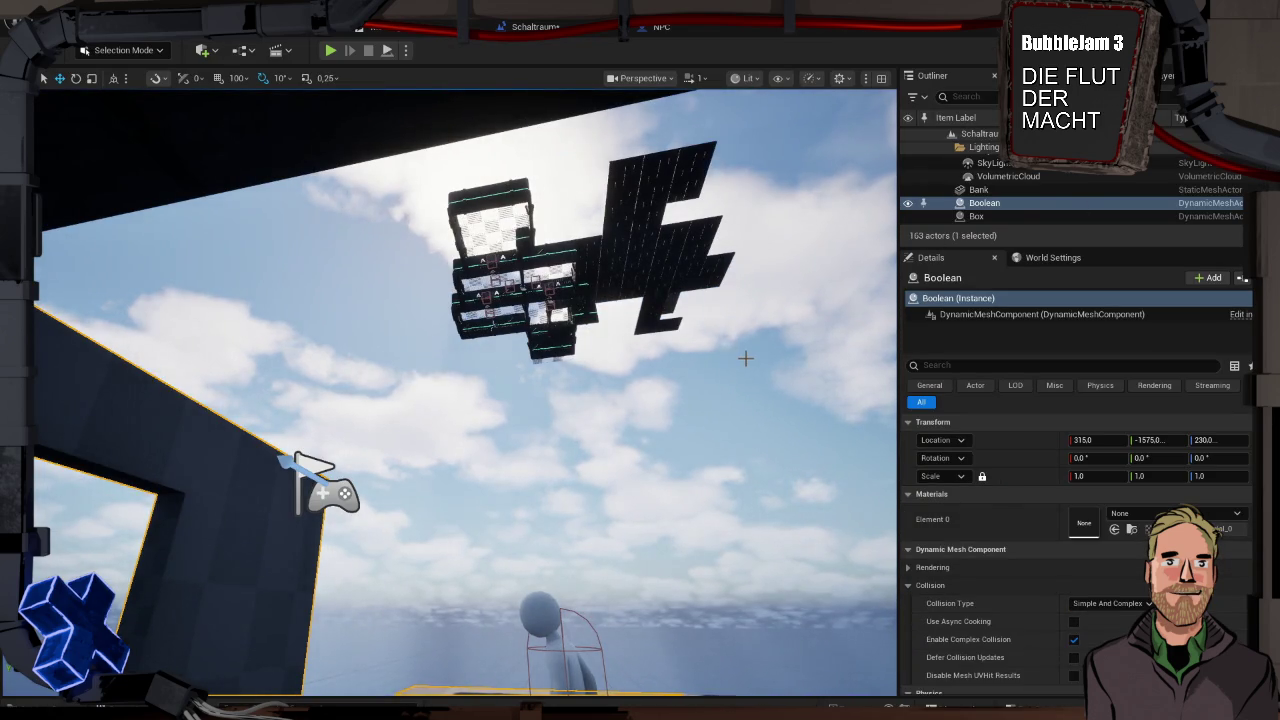